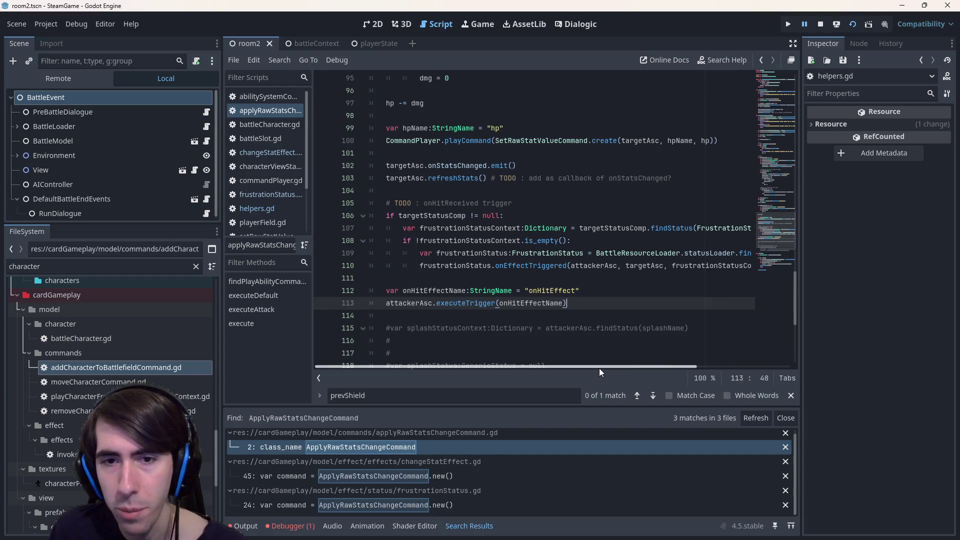
Step: Jump from the onEffectTriggered call on line 110 to its definition in frustrationStatus.gd
scroll(599, 368, "right", 3)
scroll(658, 359, "left", 3)
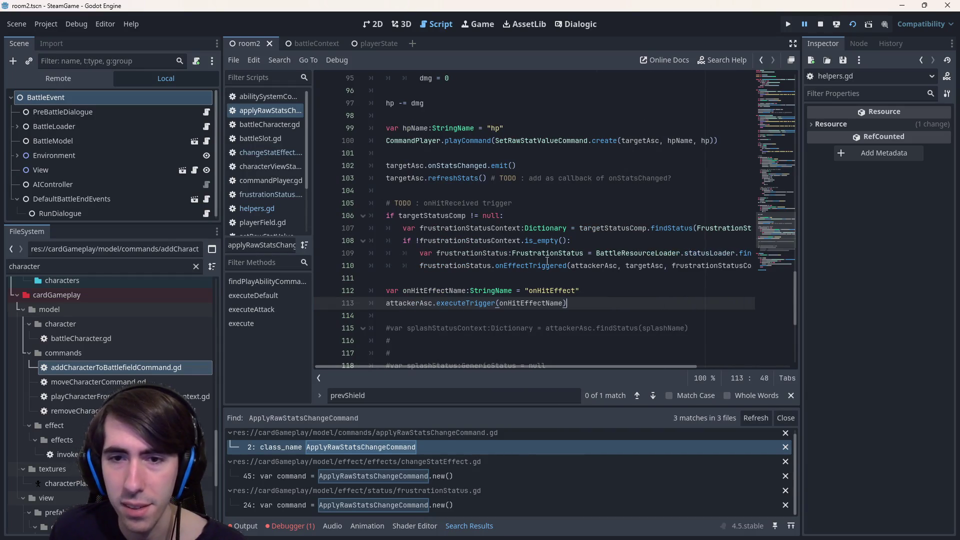
double_click(547, 261)
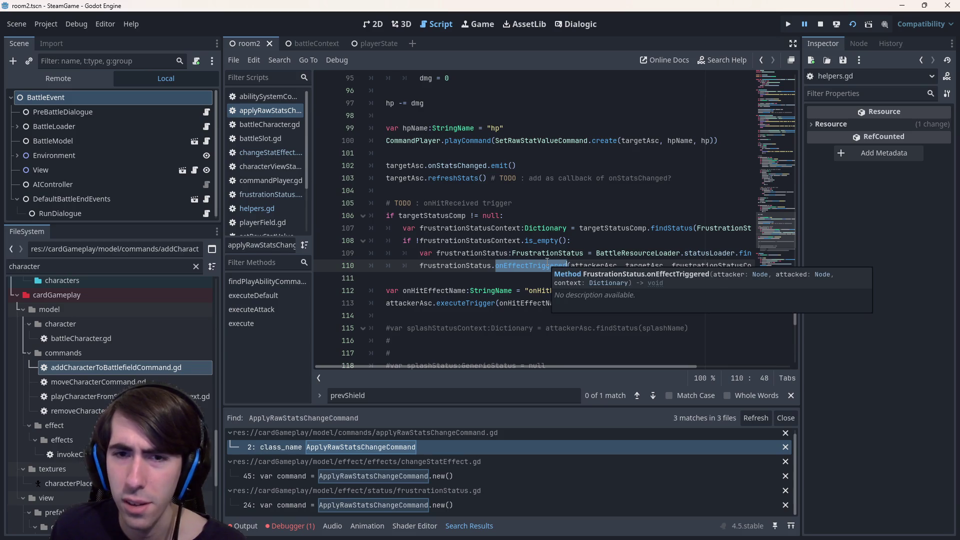
double_click(469, 303)
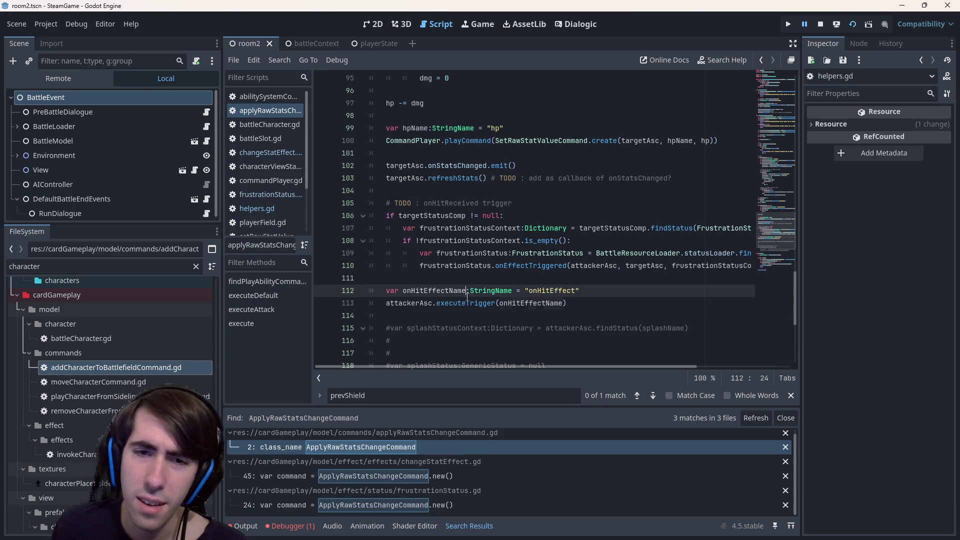
left_click(537, 266)
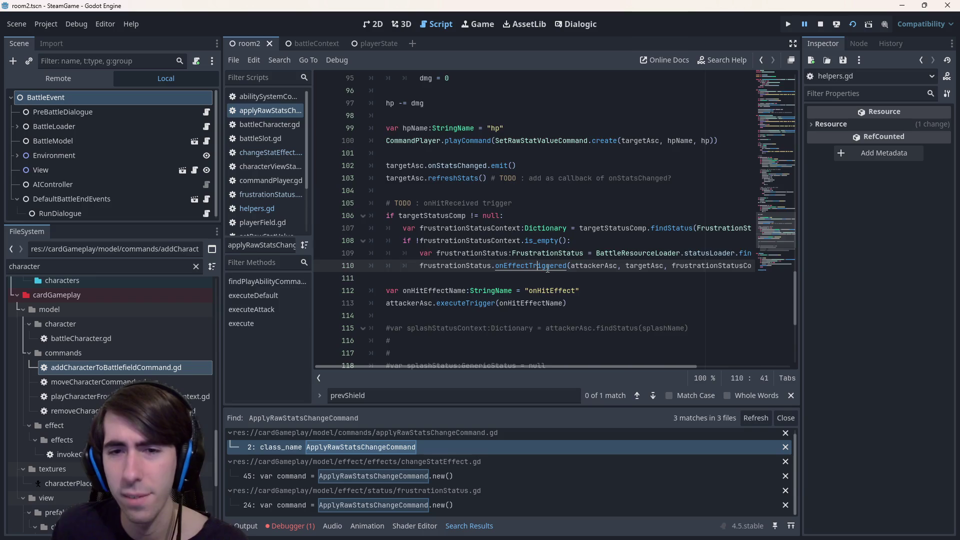
left_click(537, 266, "ctrl")
scroll(537, 268, "down", 2)
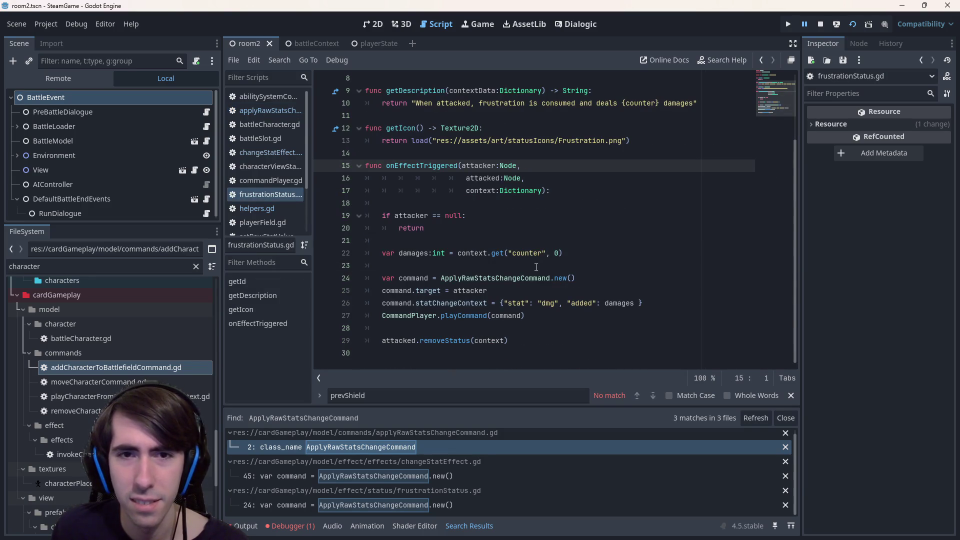
Step: Select and review the onEffectTriggered function and the lines above it in frustrationStatus.gd
left_click(248, 197)
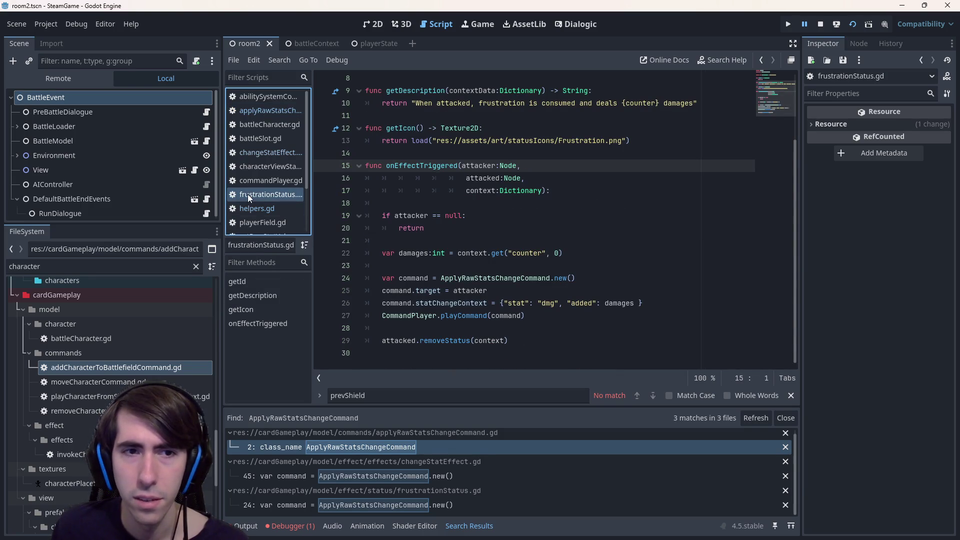
left_click_drag(545, 341, 331, 168)
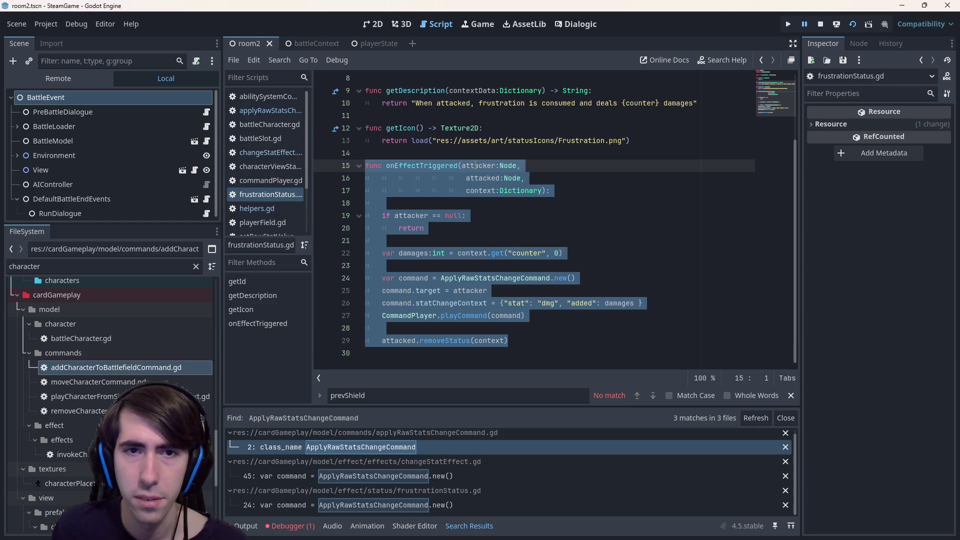
scroll(475, 165, "up", 3)
scroll(527, 234, "down", 3)
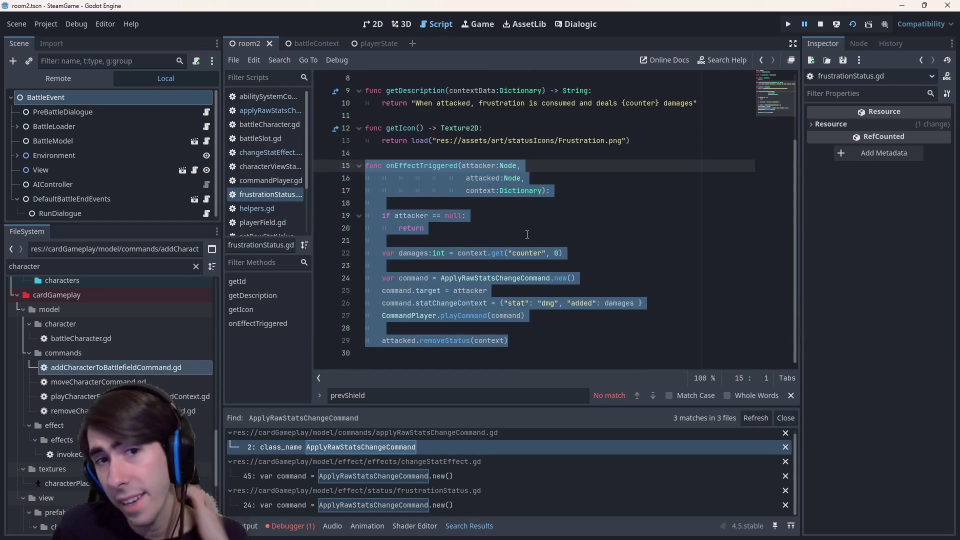
left_click(606, 353)
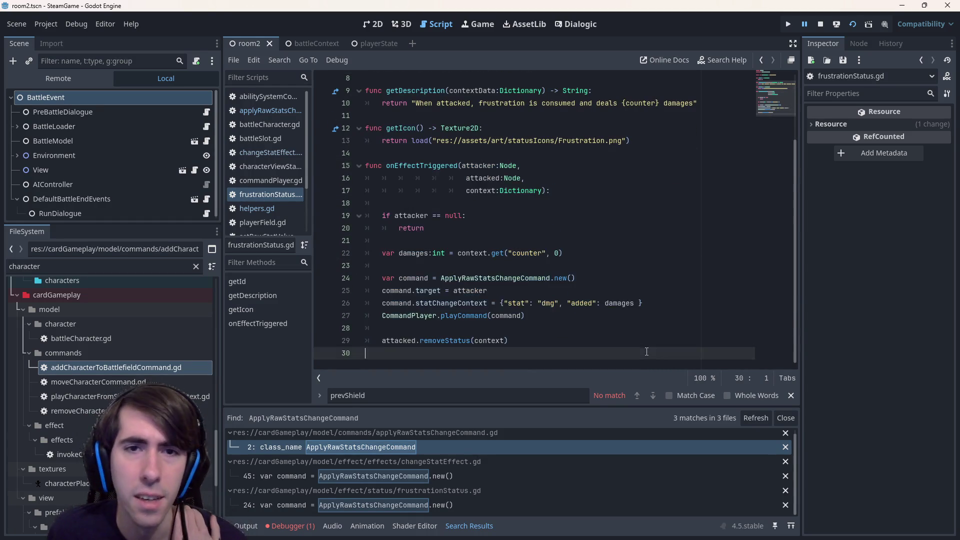
scroll(607, 279, "up", 3)
left_click_drag(575, 215, 574, 103)
left_click(565, 166)
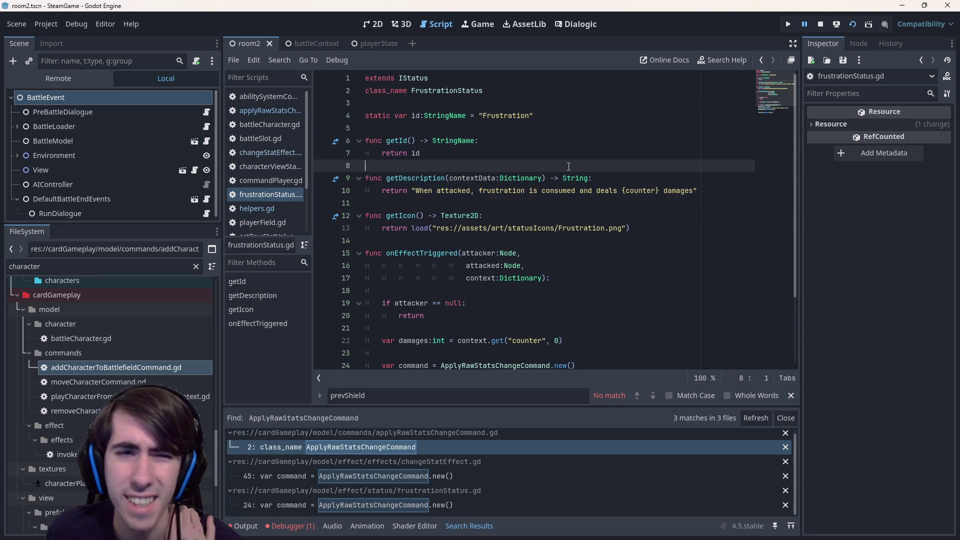
Step: Re-examine the onEffectTriggered function, then go back to applyRawStatsChangeCommand.gd
scroll(556, 170, "down", 3)
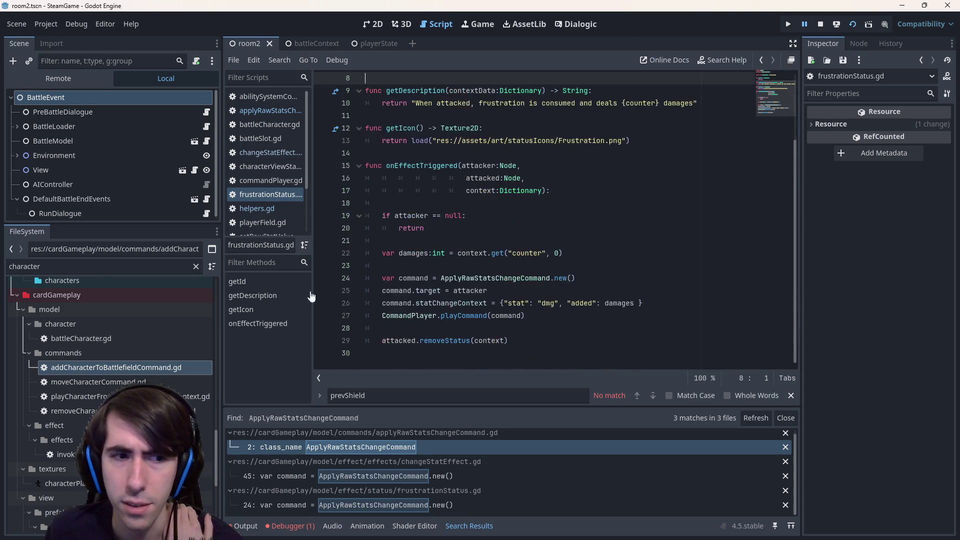
scroll(115, 330, "up", 4)
scroll(647, 244, "up", 3)
left_click_drag(647, 244, 550, 78)
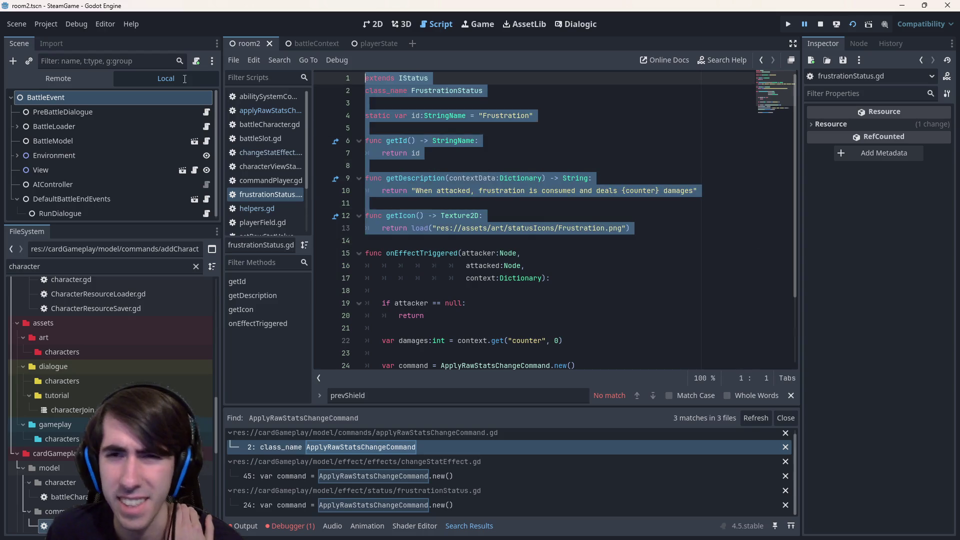
scroll(550, 200, "down", 3)
left_click(535, 340)
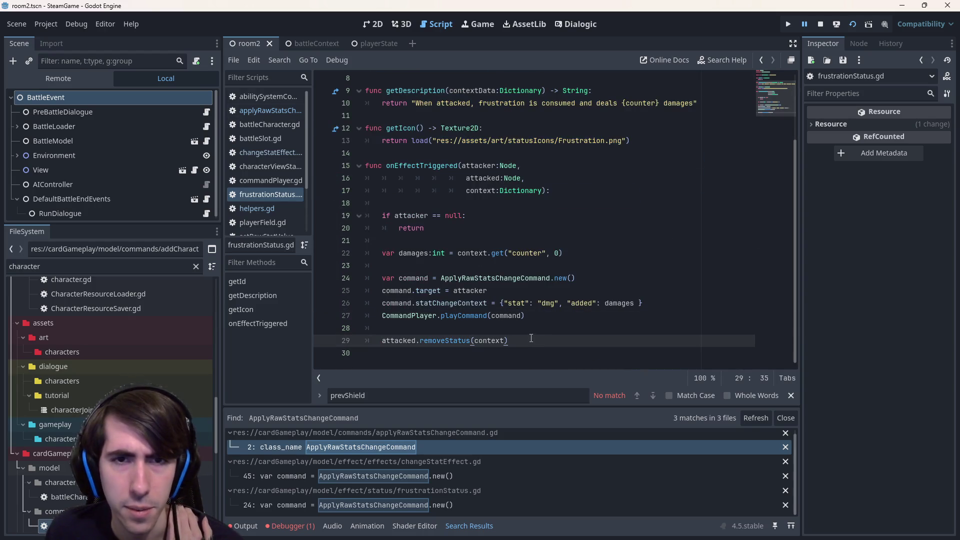
mouse_move(515, 341)
left_mouse_down()
mouse_move(425, 300)
mouse_move(330, 162)
left_mouse_up()
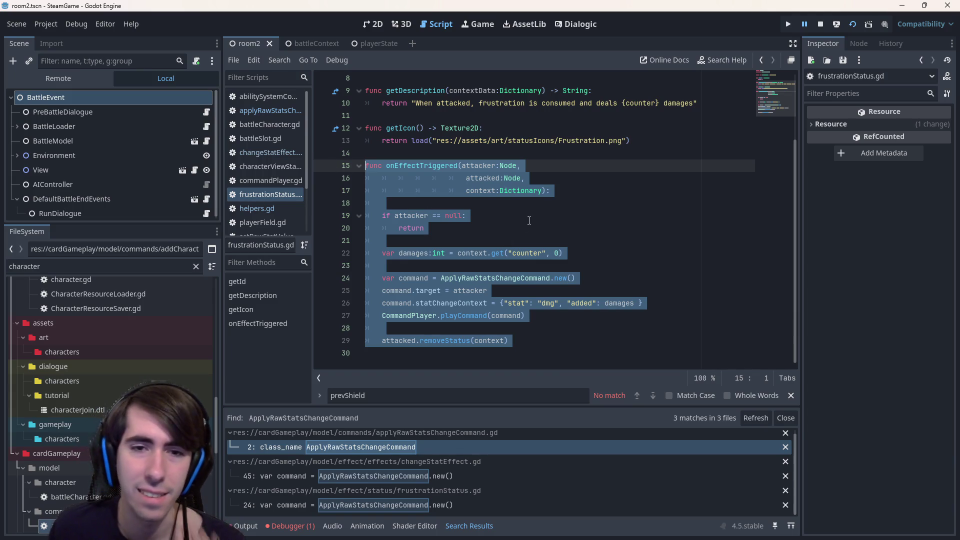
left_click(546, 149)
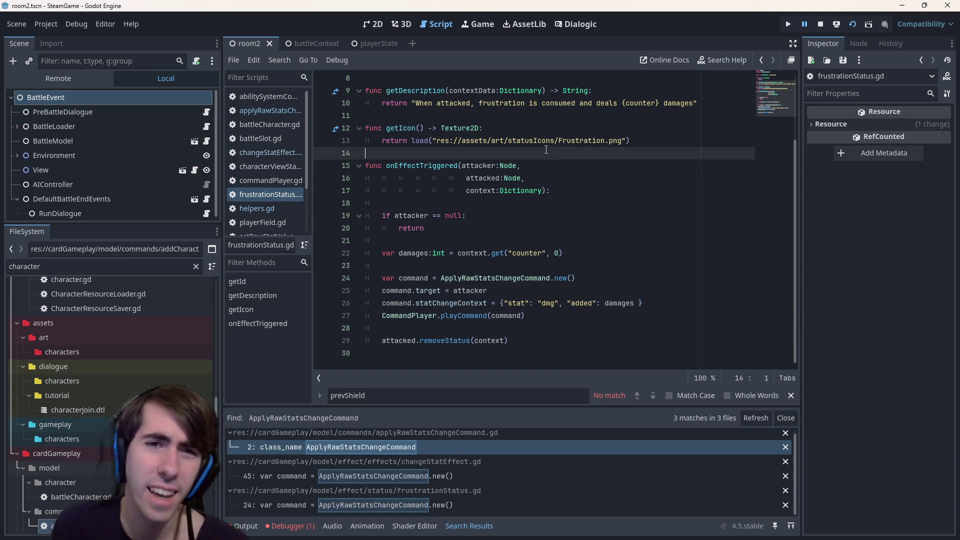
key("ctrl+z")
key("ctrl+z")
key("ctrl+z")
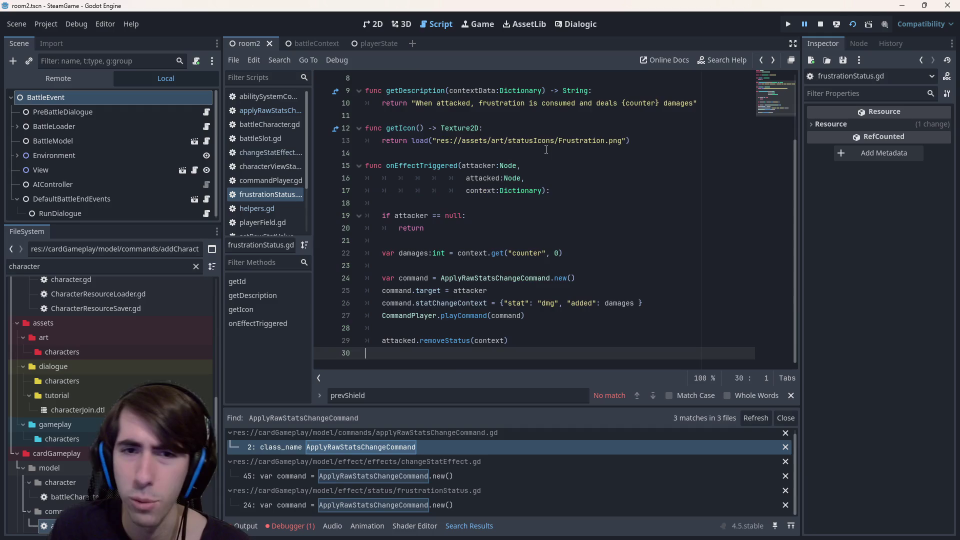
key("alt+Left")
key("alt+Left")
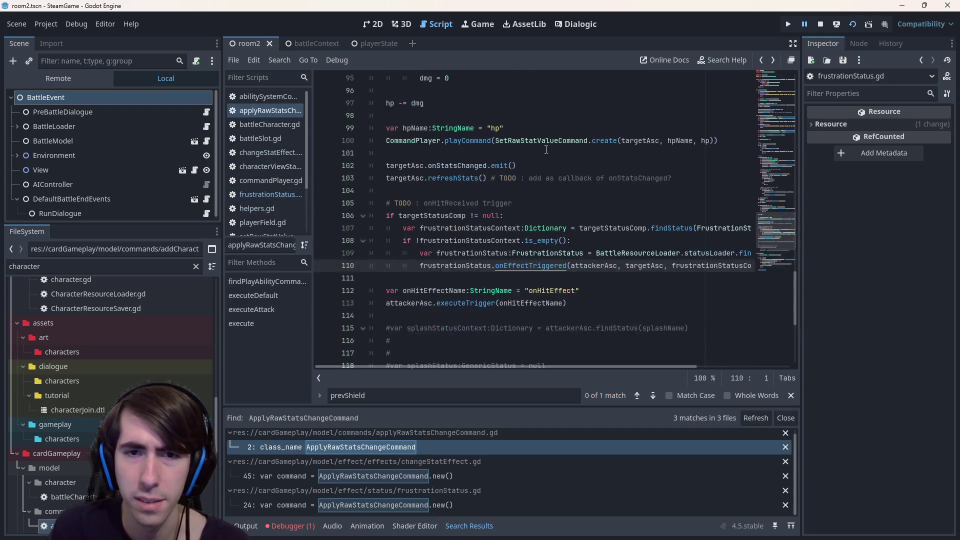
Step: Add a '# hardcoded for now' line below the onHitReceived TODO and save
scroll(533, 191, "down", 2)
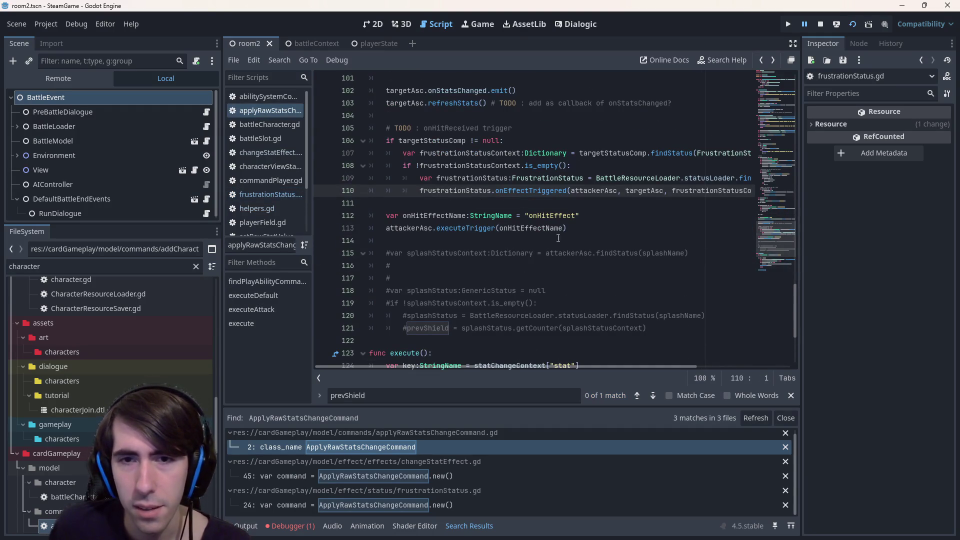
left_click_drag(557, 238, 369, 203)
left_click(529, 128)
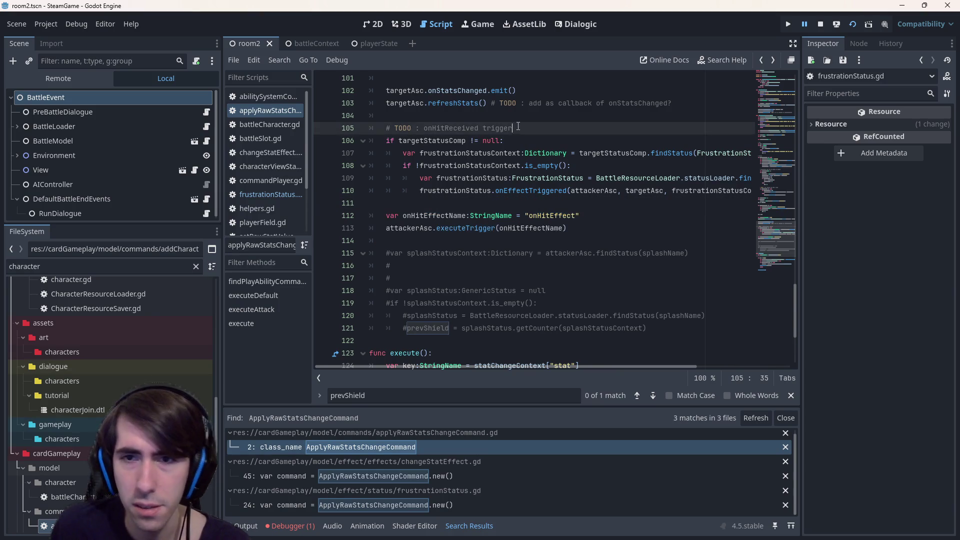
key("Return")
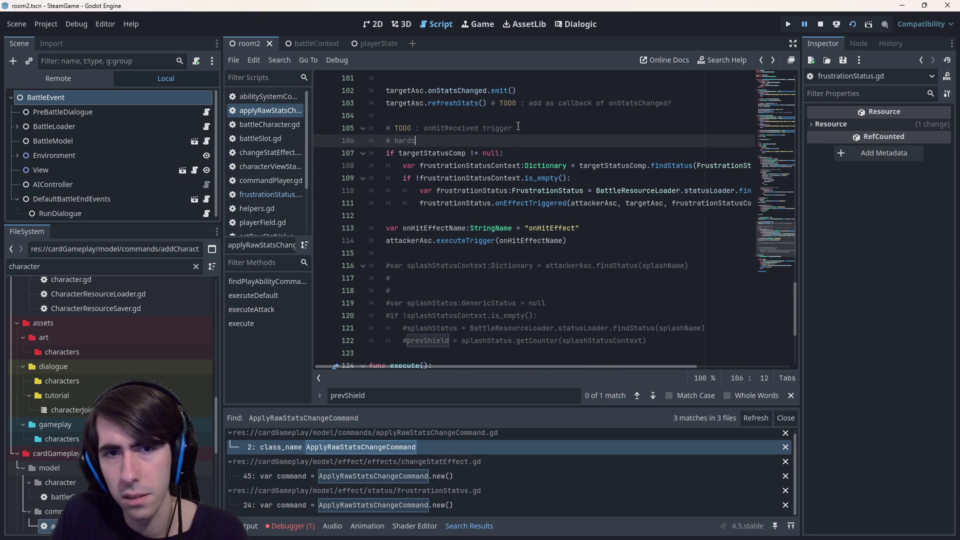
type("w")
key("ctrl+s")
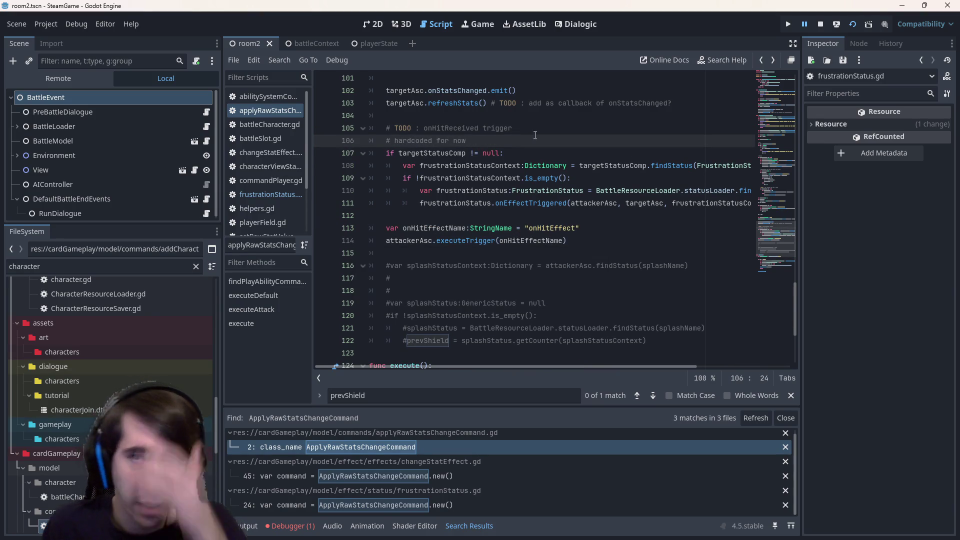
Step: Inspect the onHitEffectName variable, the executeTrigger call and the uses of attackerAsc
left_click_drag(515, 128, 363, 125)
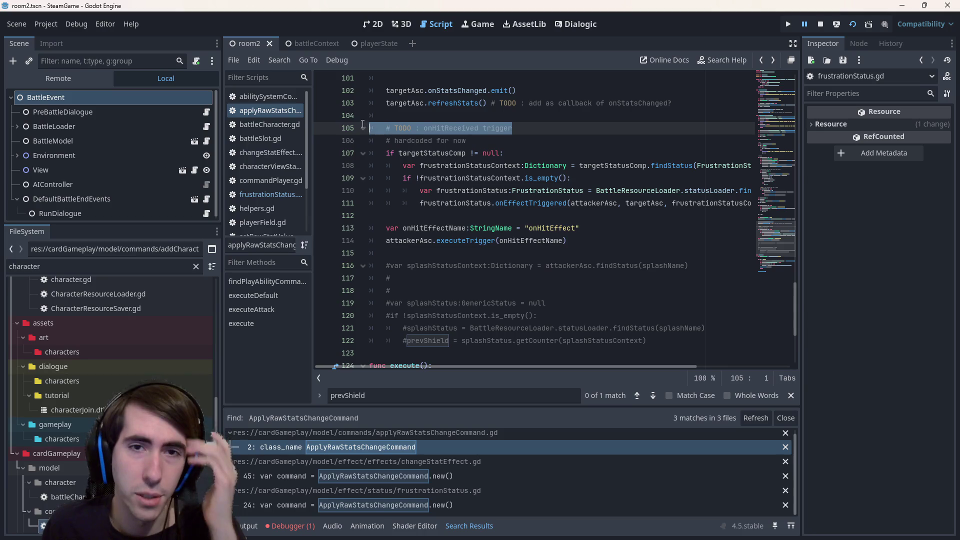
double_click(453, 128)
double_click(434, 228)
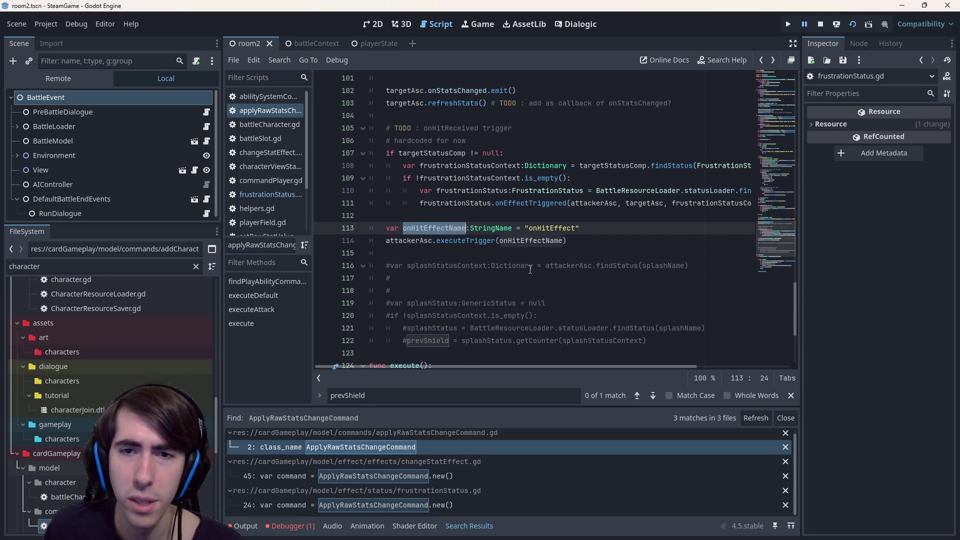
scroll(530, 270, "up", 1)
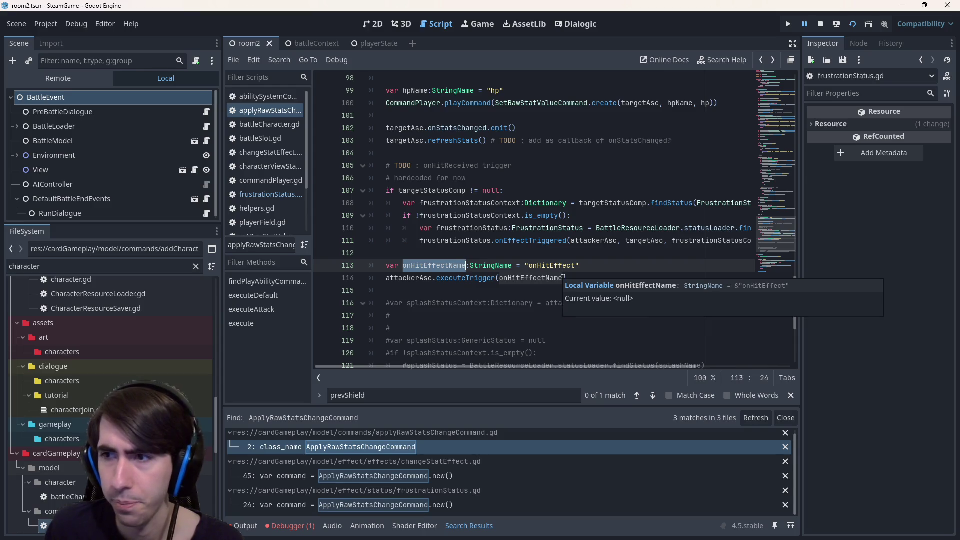
double_click(537, 278)
double_click(472, 278)
left_click(472, 278)
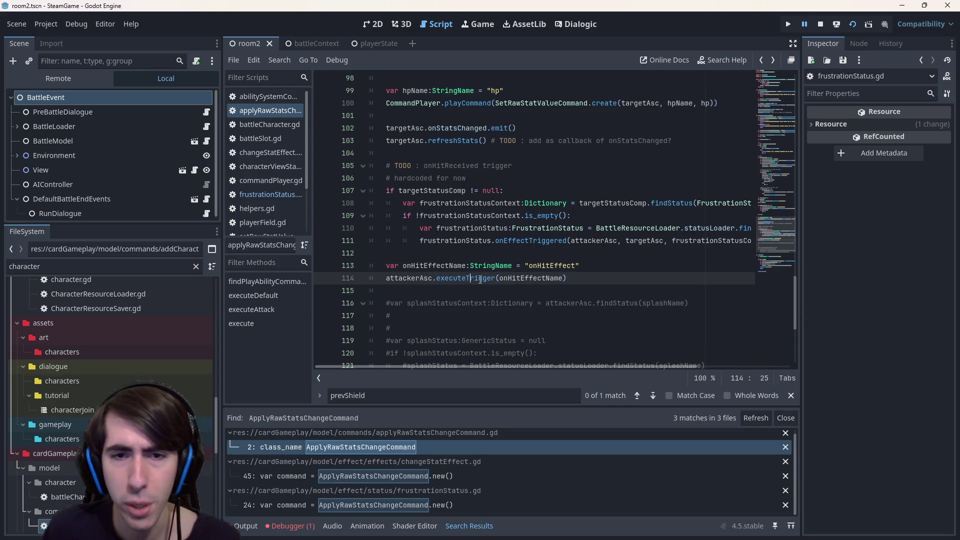
double_click(408, 278)
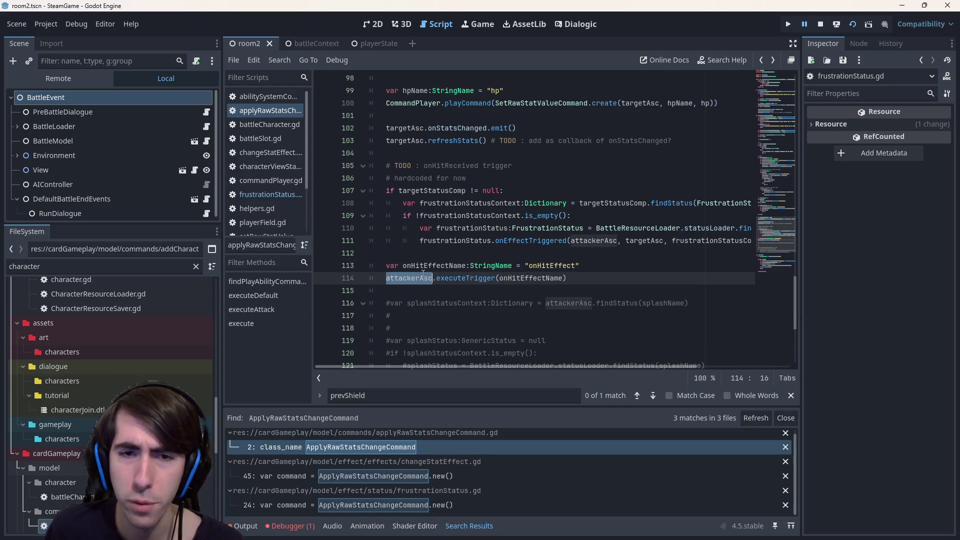
left_click(408, 248)
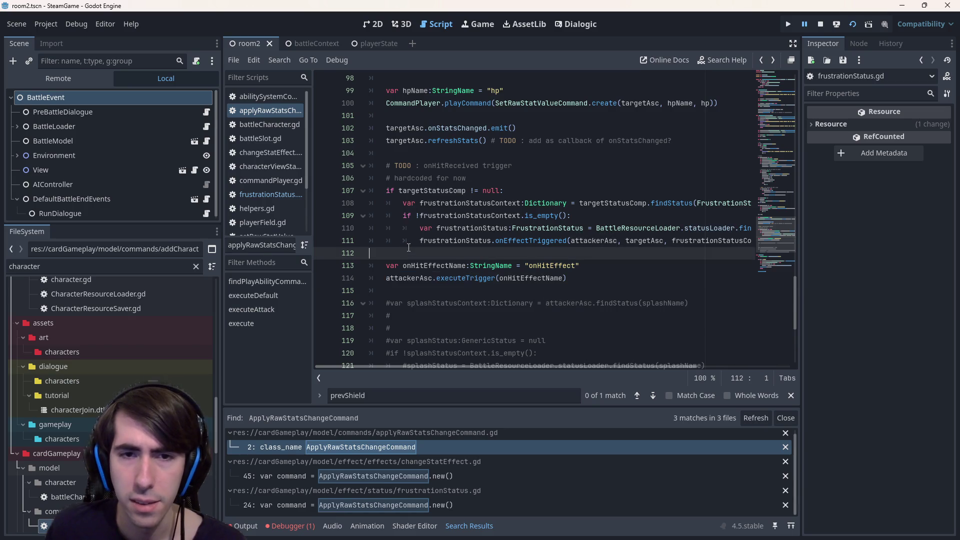
Step: Wrap the two onHitEffect lines in 'if attackerStatusComp != null:' and save
key("Return")
key("Up")
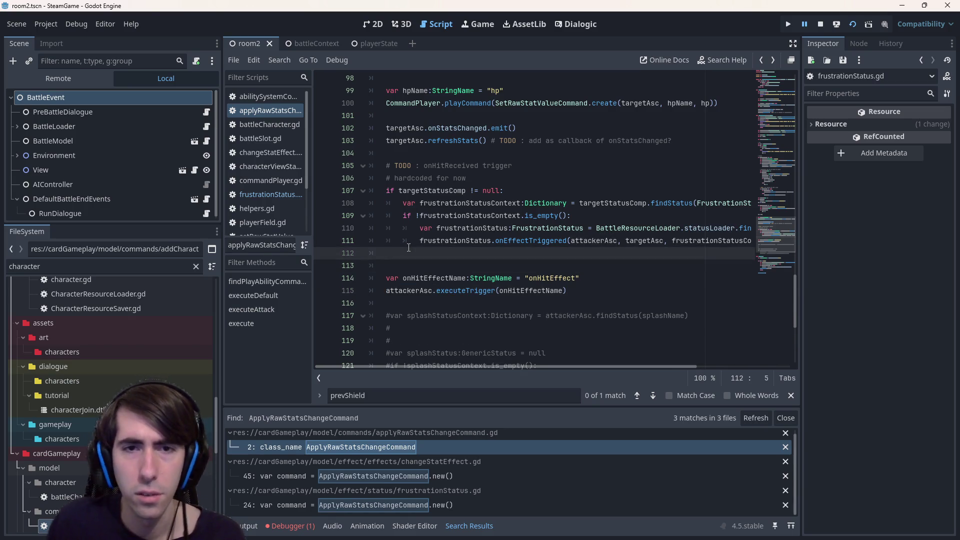
double_click(442, 190)
left_click(440, 275)
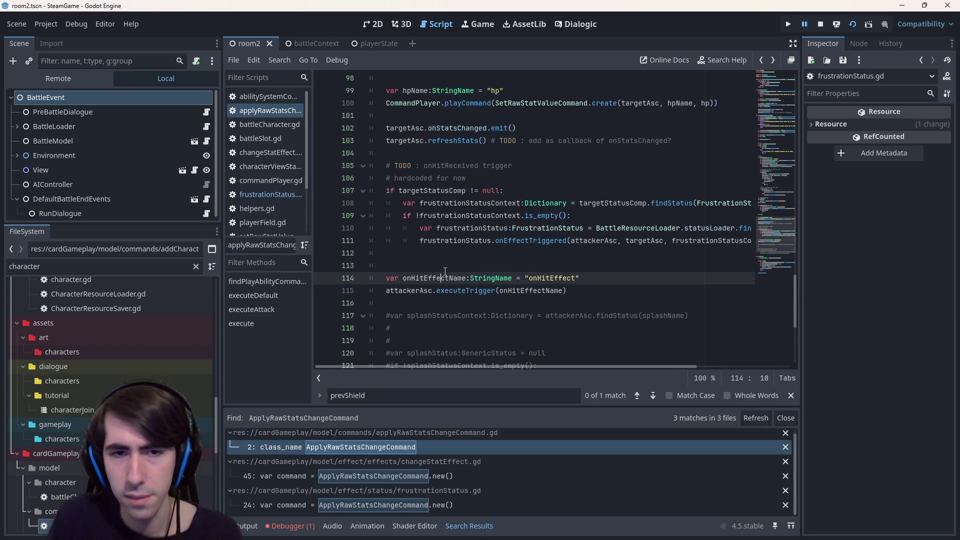
left_click(445, 271)
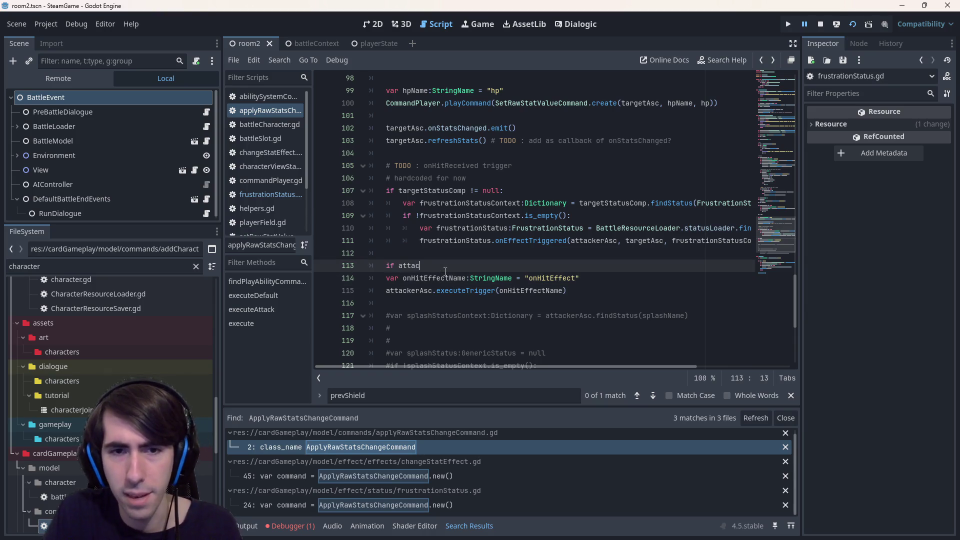
type("Sta")
key("Return")
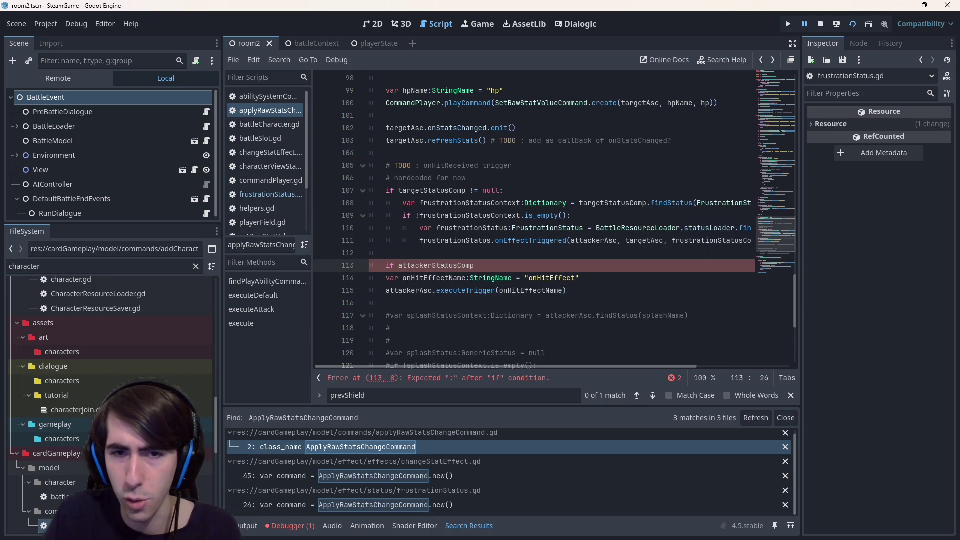
type("null:")
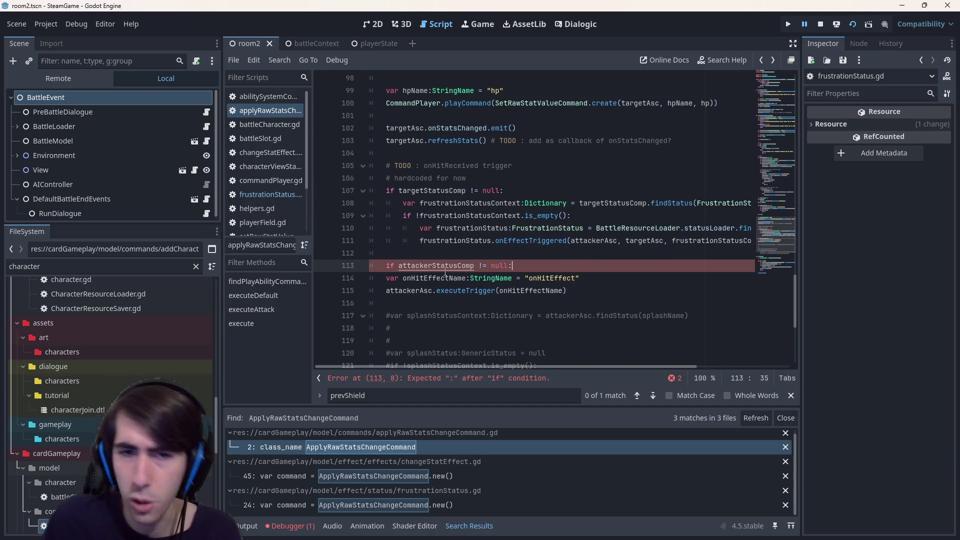
left_click_drag(586, 292, 413, 278)
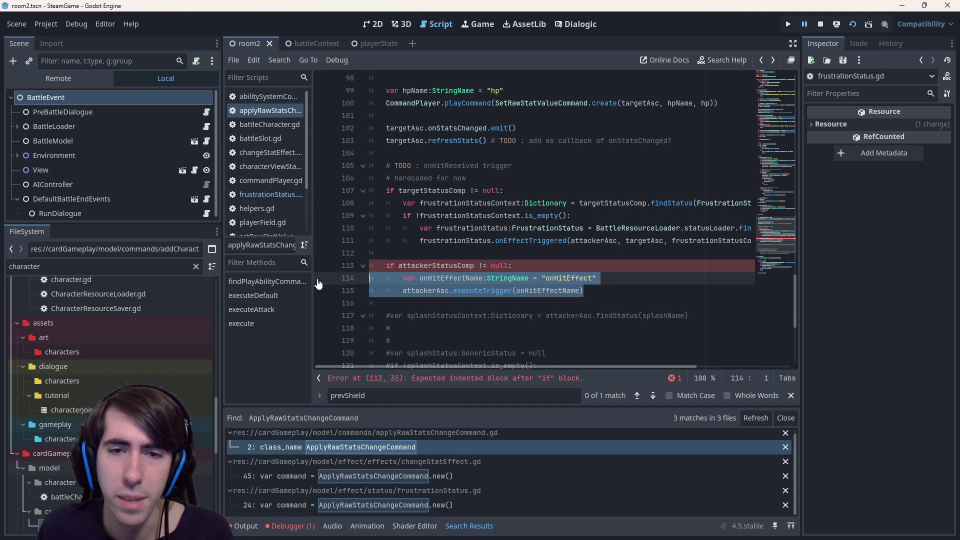
key("Tab")
key("ctrl+s")
Step: Replace attackerAsc with attackerStatusComp in the executeTrigger call on line 115, then review the block
double_click(425, 265)
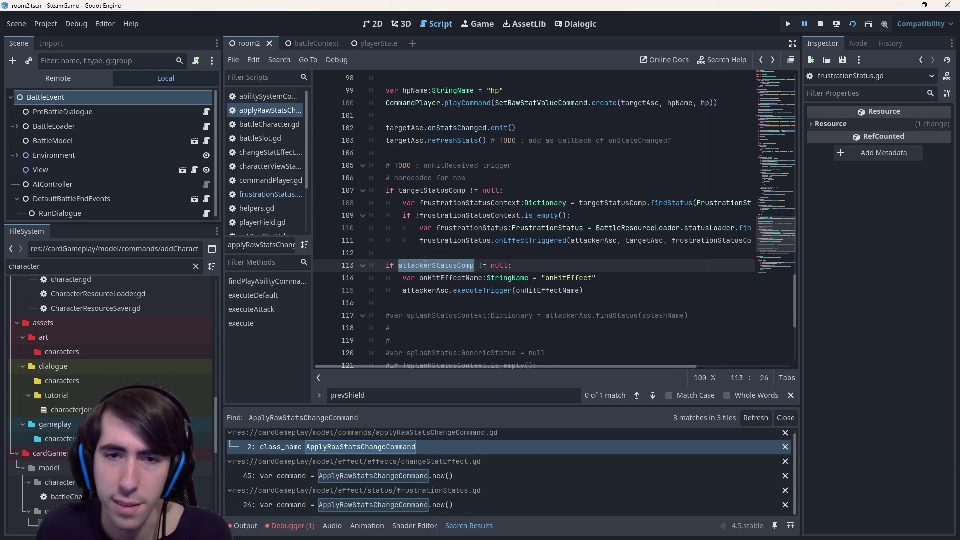
key("ctrl+c")
double_click(449, 290)
key("ctrl+v")
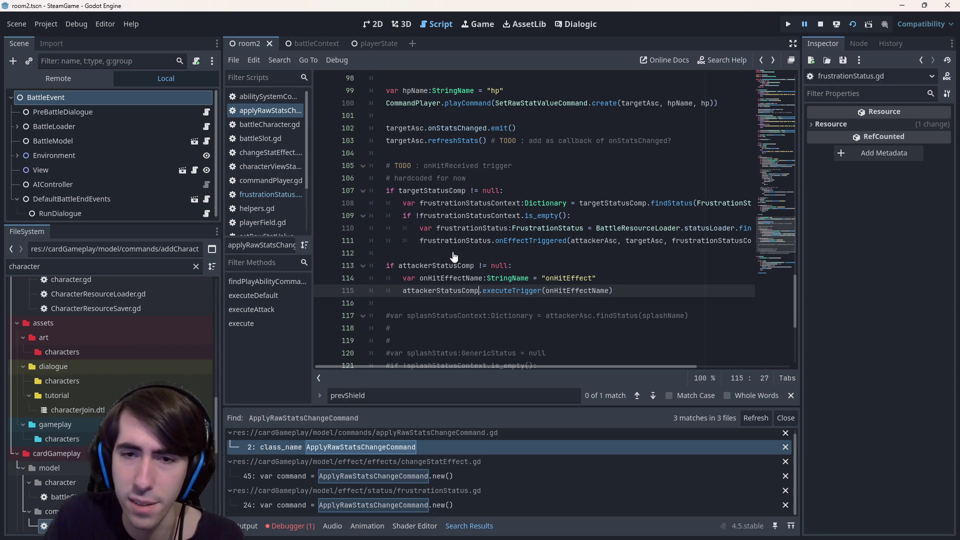
double_click(511, 290)
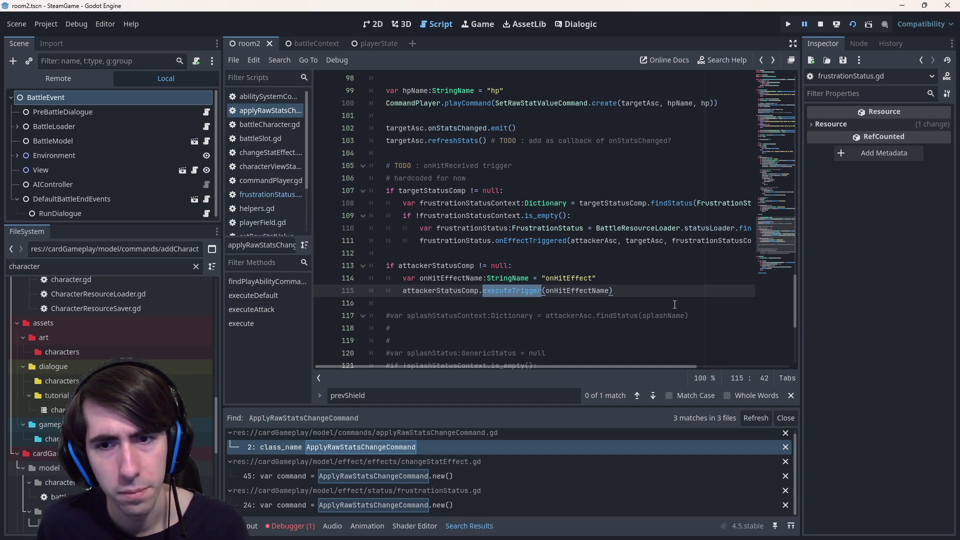
double_click(589, 290)
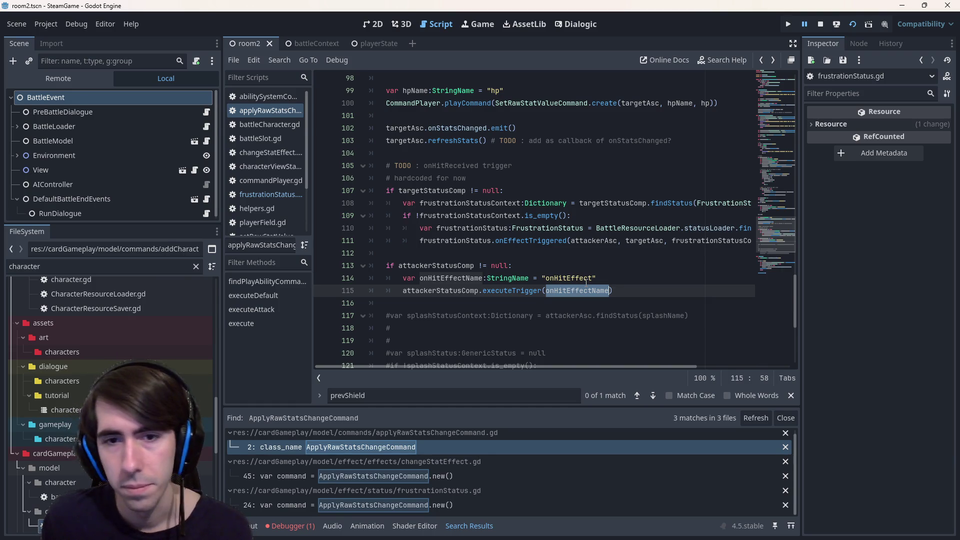
double_click(436, 265)
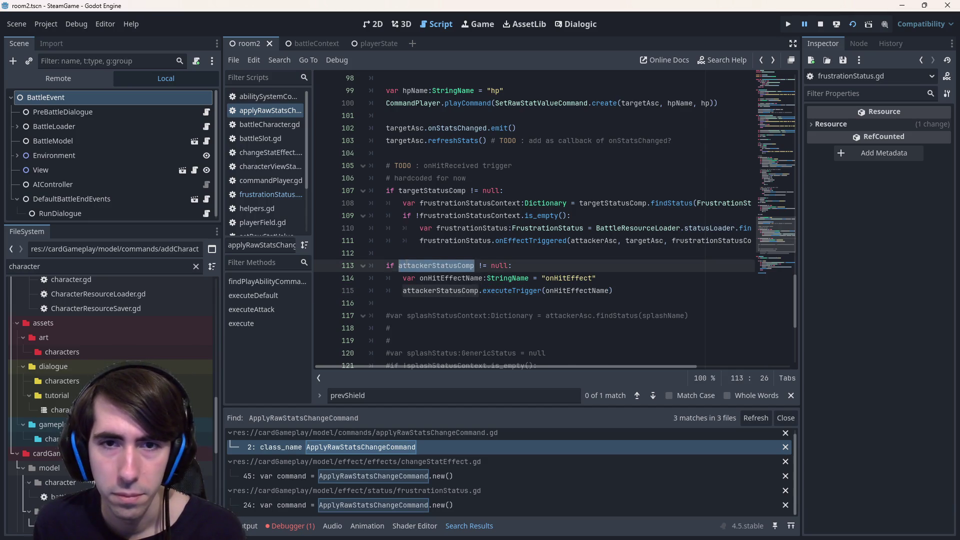
scroll(457, 224, "up", 20)
scroll(456, 223, "up", 5)
scroll(457, 224, "down", 8)
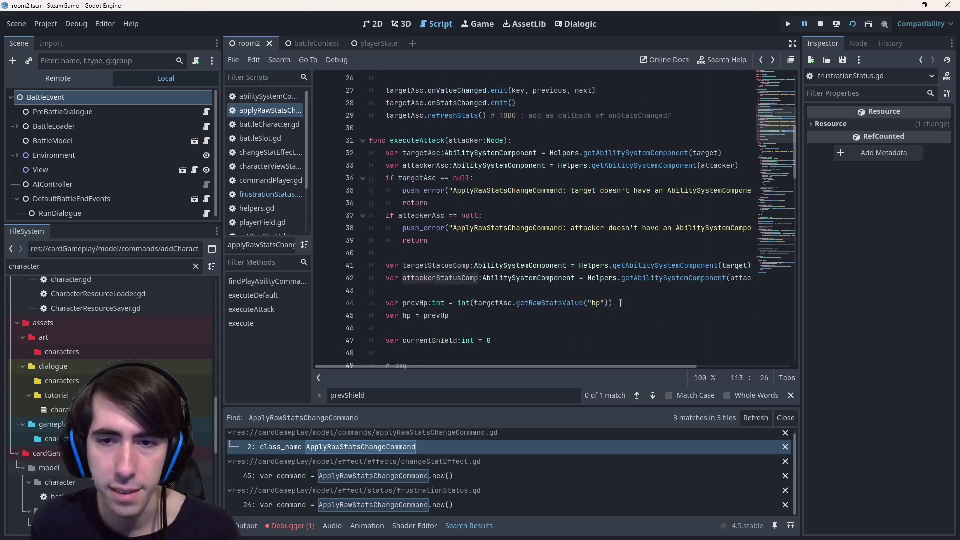
mouse_move(658, 289)
left_mouse_down()
mouse_move(350, 267)
mouse_move(265, 282)
left_mouse_up()
scroll(513, 281, "down", 18)
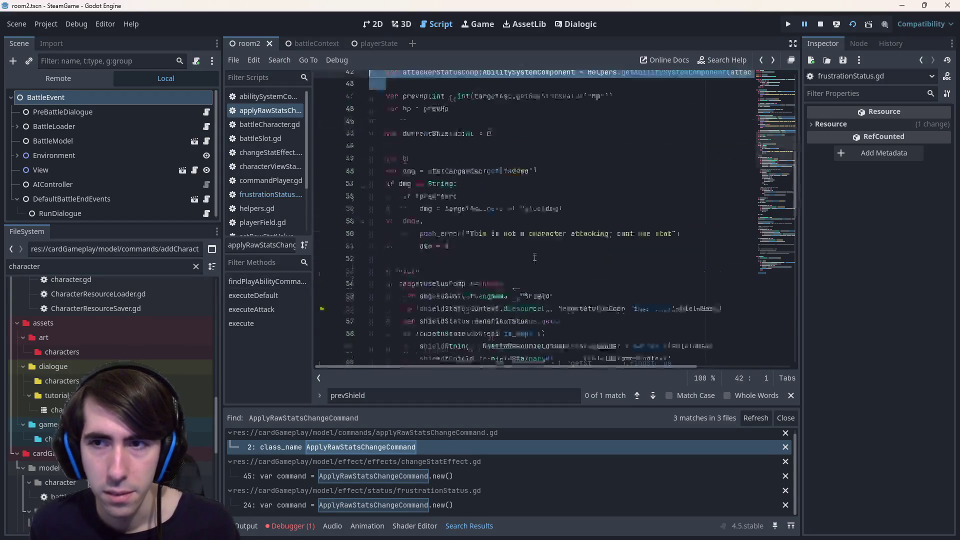
scroll(514, 280, "down", 8)
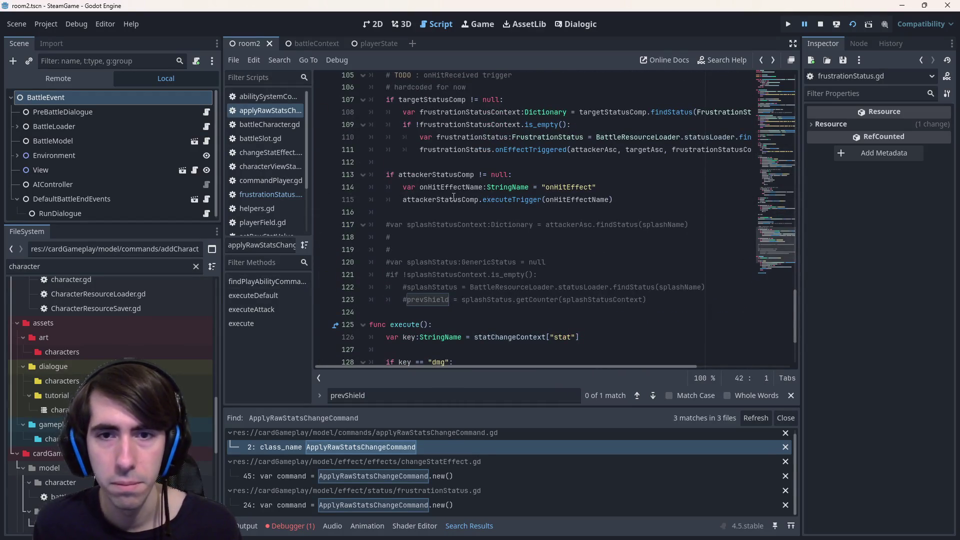
Step: Paste the attackerStatusComp declaration above the if check, removing the extra blank line
left_click(429, 163)
key("ctrl+v")
key("Return")
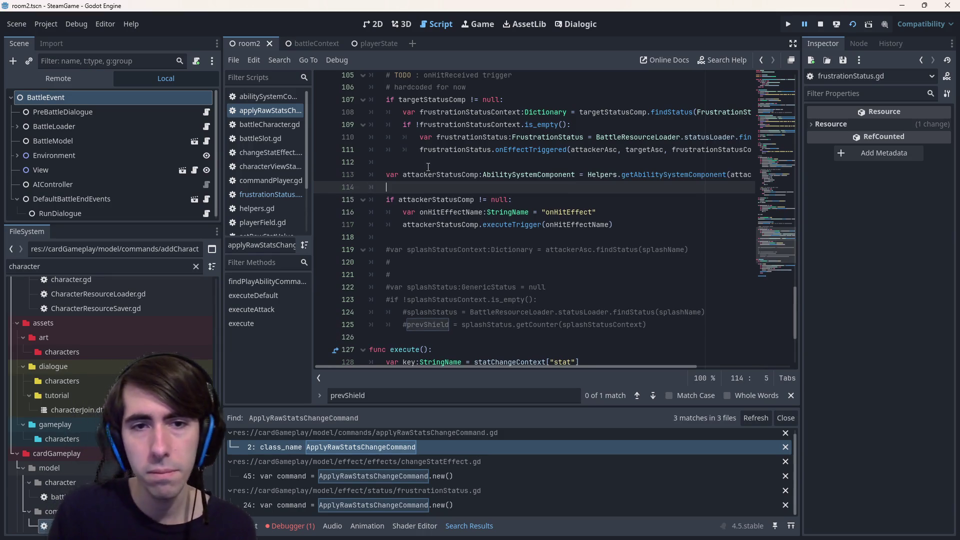
key("BackSpace")
key("BackSpace")
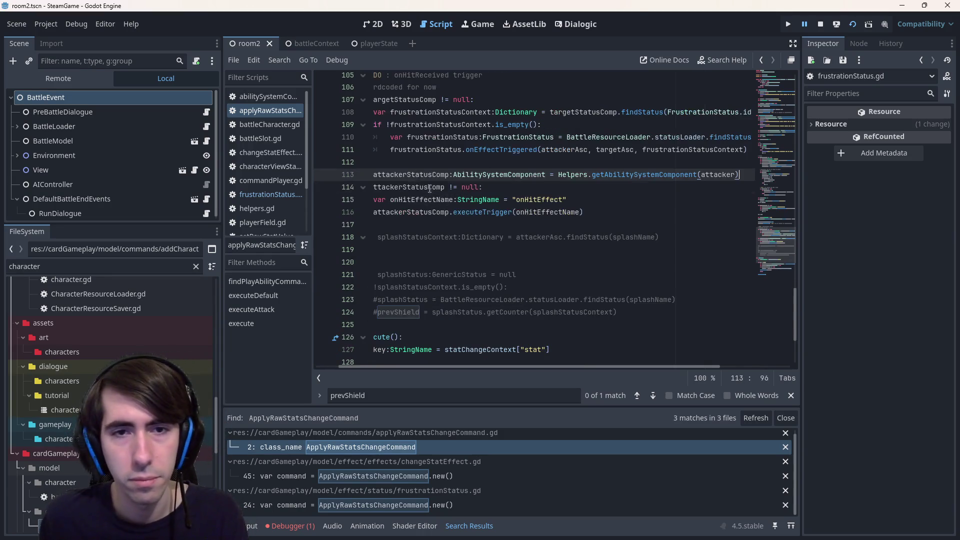
double_click(404, 174)
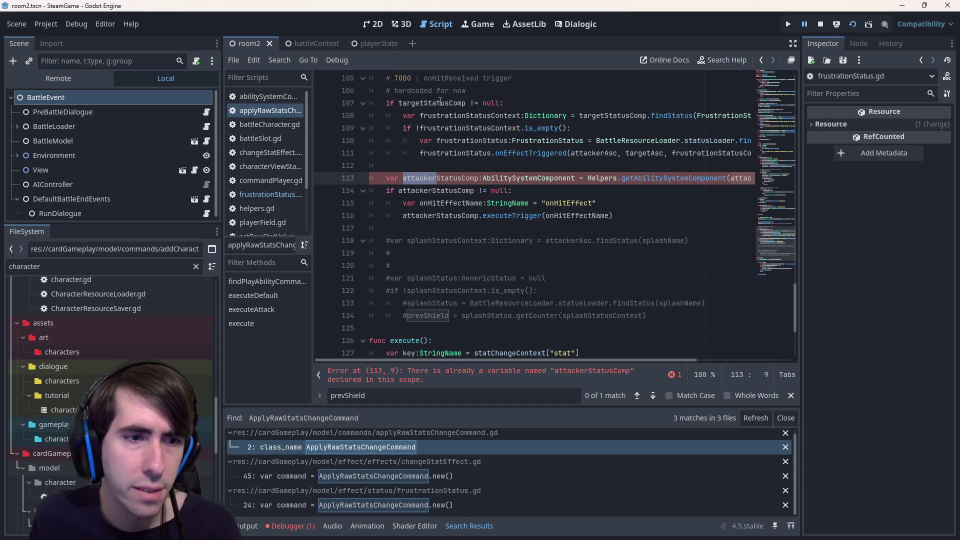
Step: Open battleCharacter.gd and look at its statusSystemComponent declaration
key("shift+alt+o")
type("ba")
key("Escape")
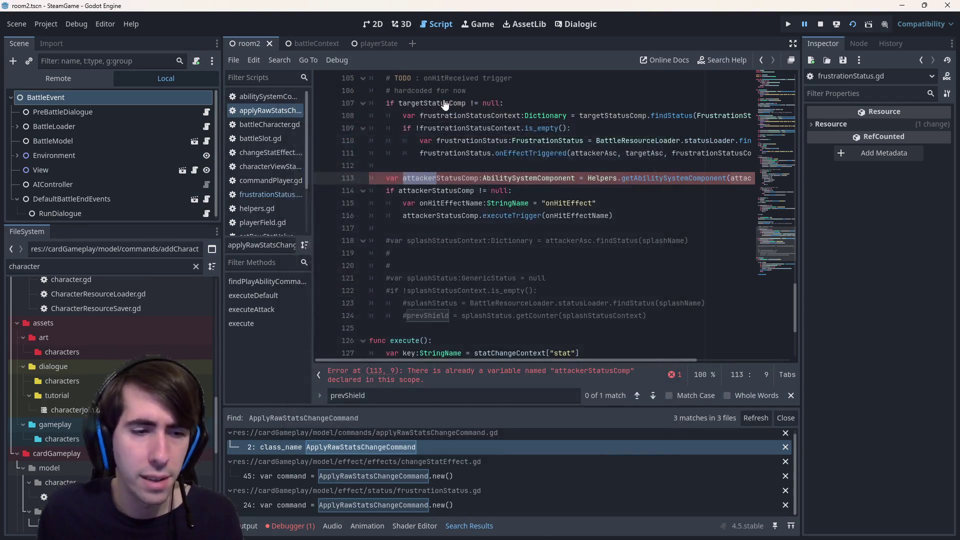
scroll(539, 155, "up", 1)
left_click(539, 153)
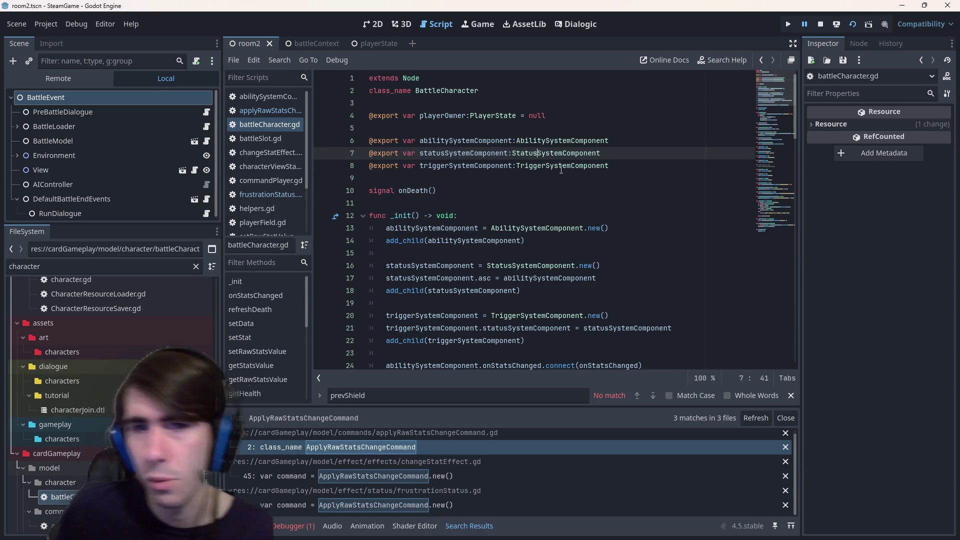
Step: Check the triggerSystemComponent declaration, then open statusUpdator.gd and scroll through its trigger code
left_click(560, 165)
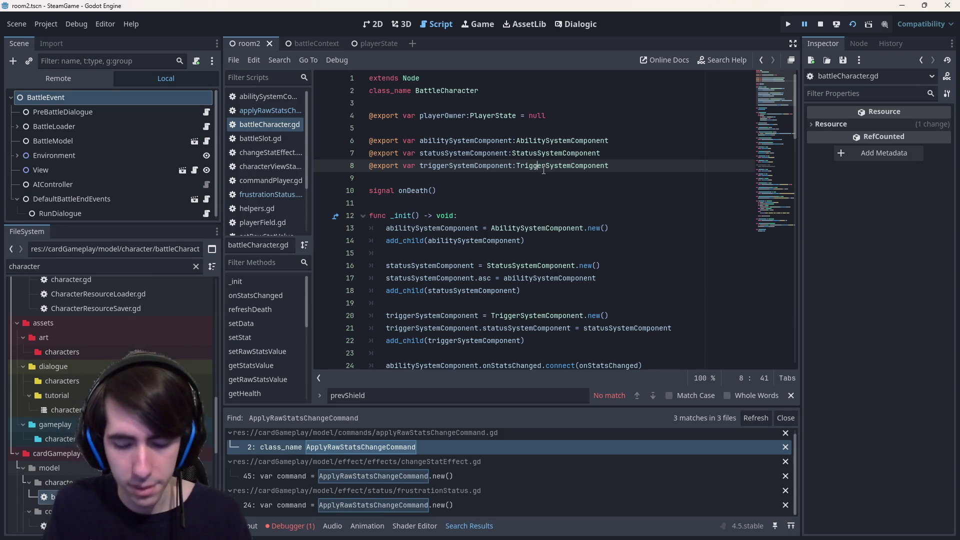
scroll(248, 166, "down", 3)
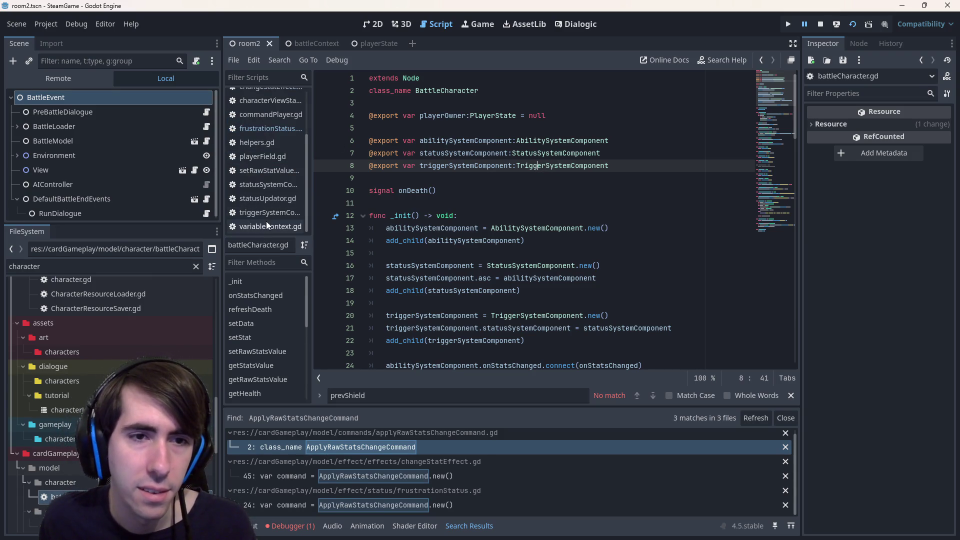
left_click(268, 199)
scroll(482, 229, "up", 12)
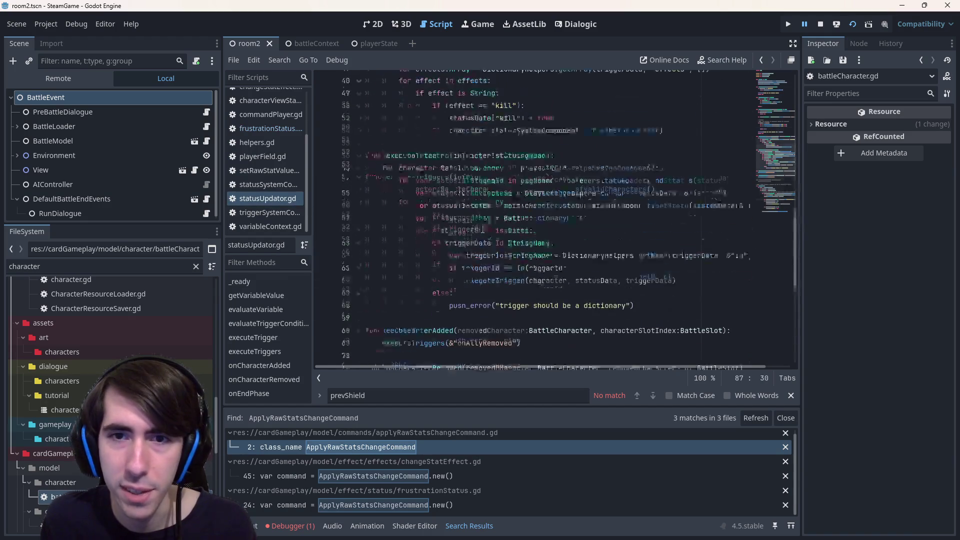
scroll(483, 229, "down", 1)
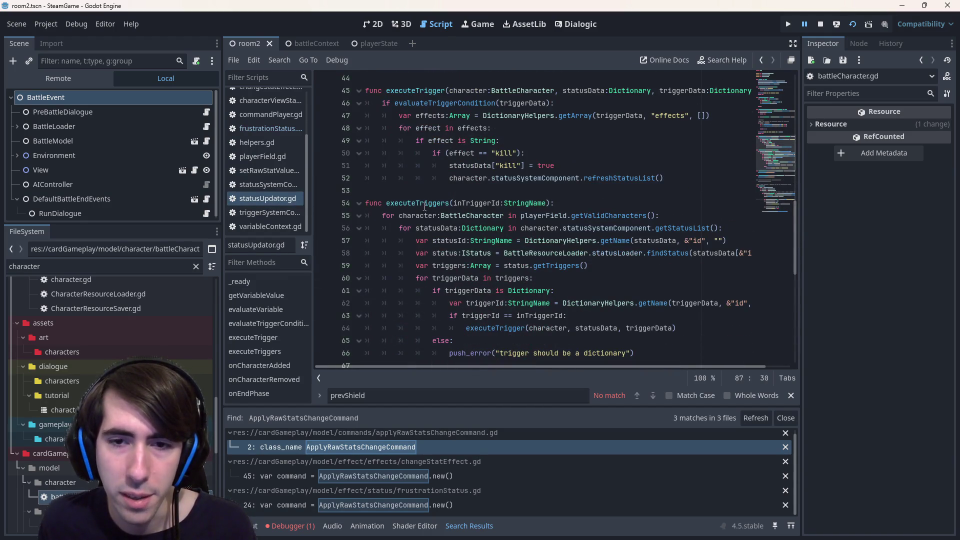
scroll(505, 197, "up", 7)
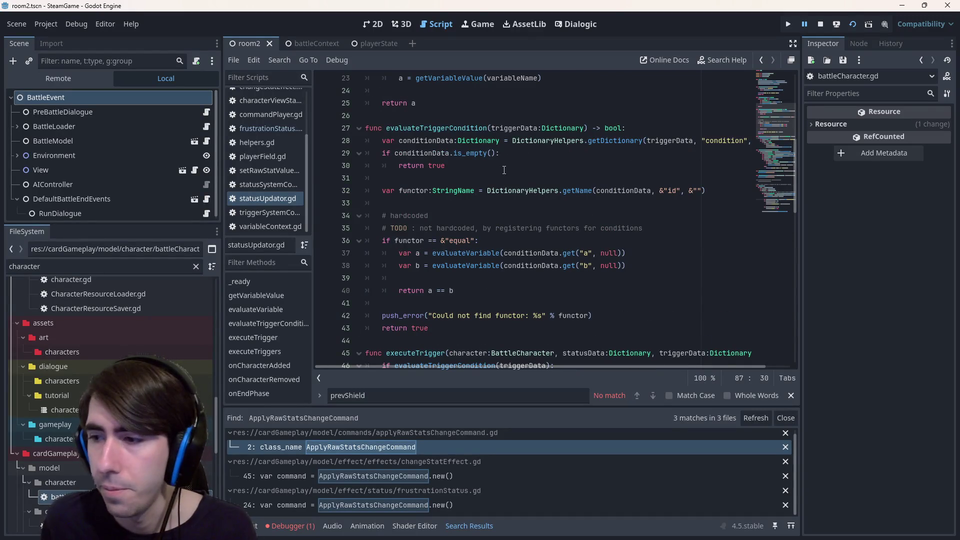
Step: Examine evaluateTriggerCondition's functor lookup, then return to applyRawStatsChangeCommand.gd
left_click(502, 171)
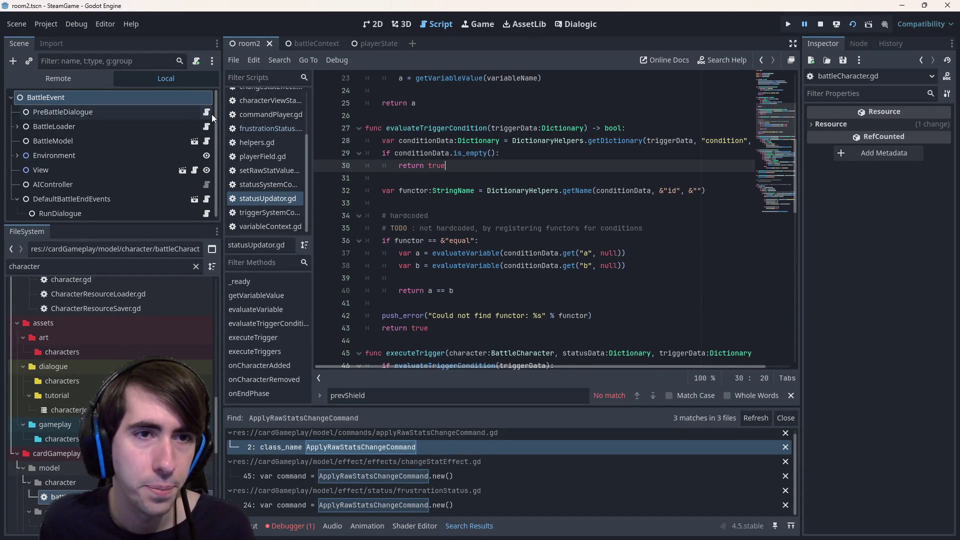
left_click(580, 204)
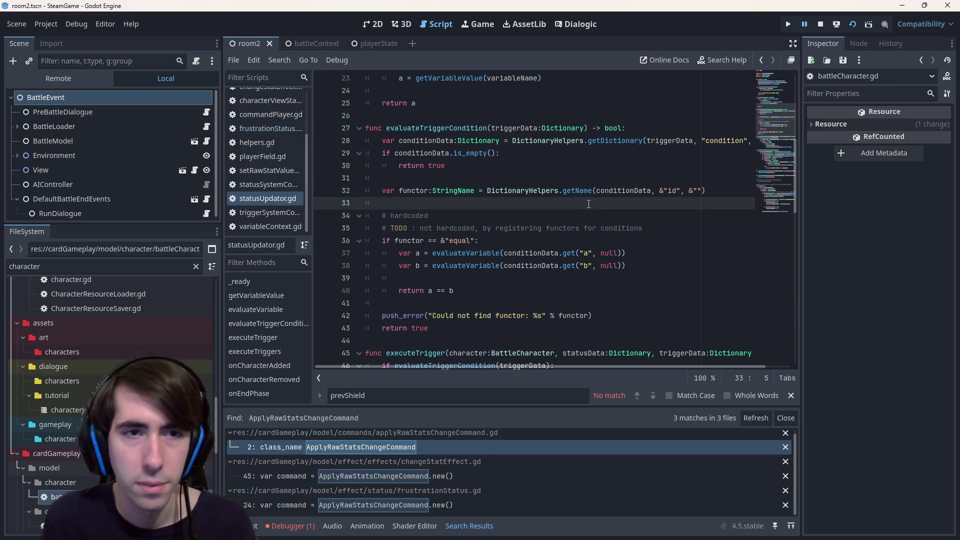
key("alt+Left")
key("alt+Left")
key("alt+Left")
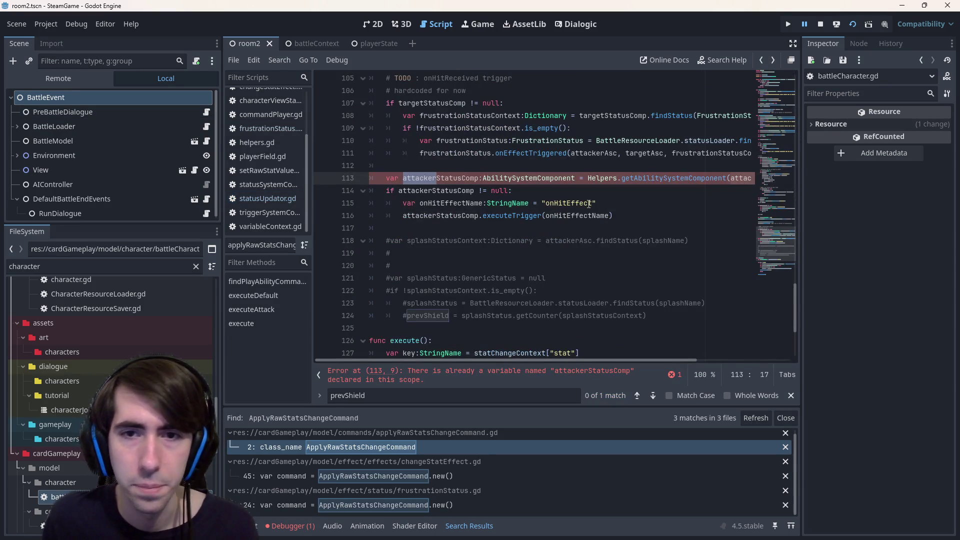
Step: Rename line 113's variable to attackerTriggerComp, typed as TriggerSystemComponent
scroll(441, 260, "up", 2)
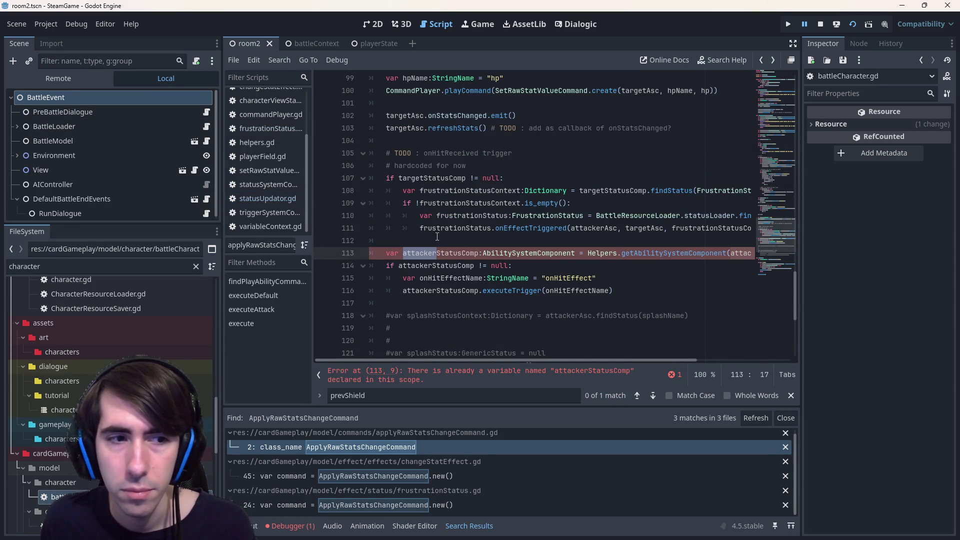
key("Right")
key("Delete")
key("Delete")
key("Delete")
type("Trigge")
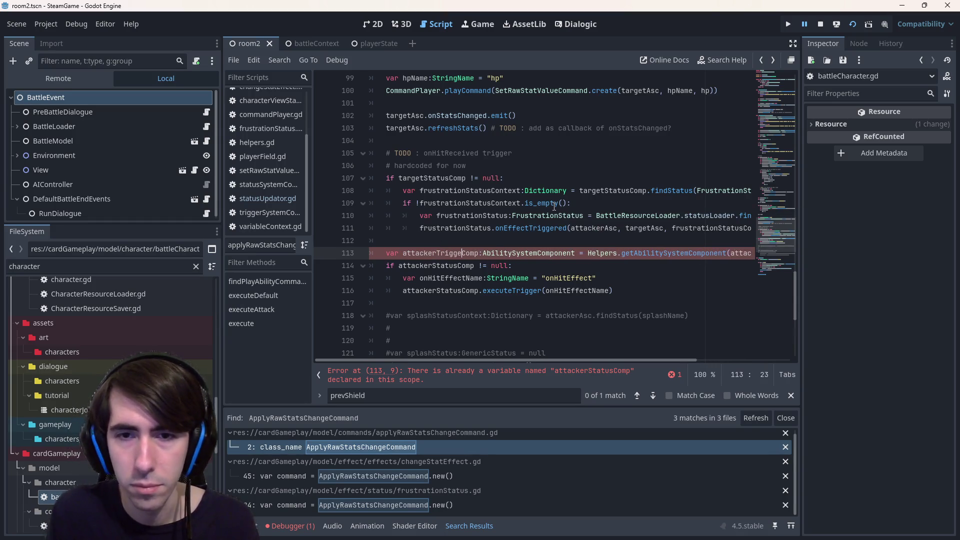
type("r")
key("Right")
key("Right")
key("Right")
key("ctrl+shift+Right")
type("Trigger")
key("Return")
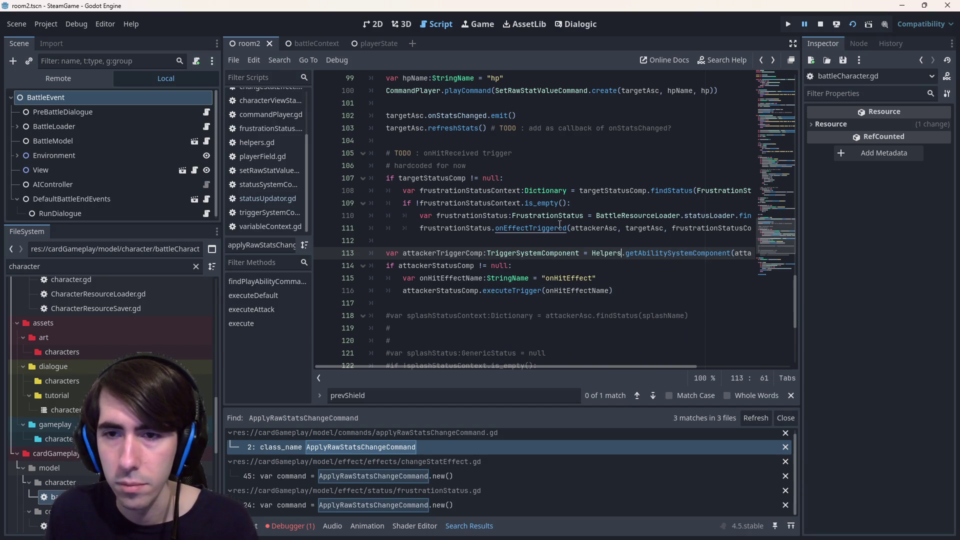
Step: Change its getter call to Helpers.getTriggerSystemComponent(attacker)
key("ctrl+Right")
key("ctrl+BackSpace")
type("TriggerSystemComponen")
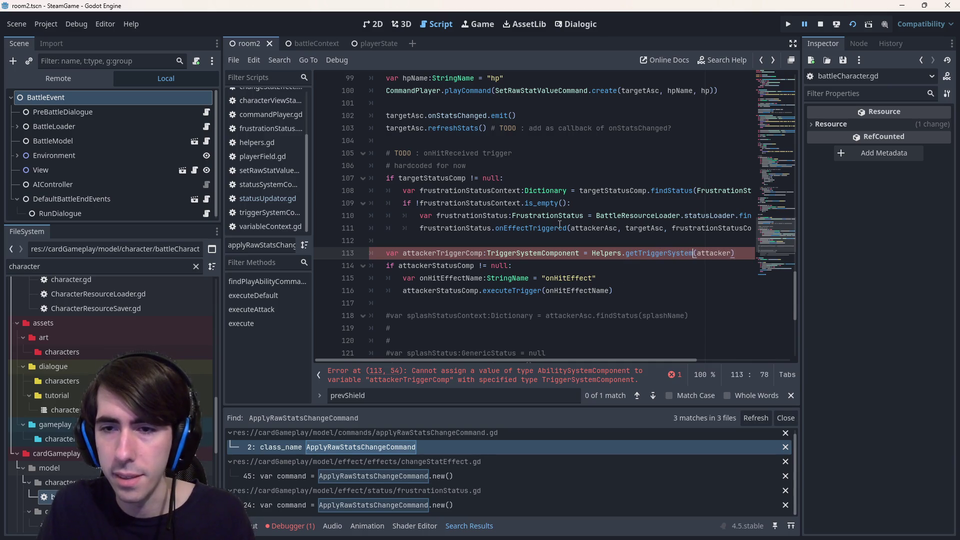
type("t")
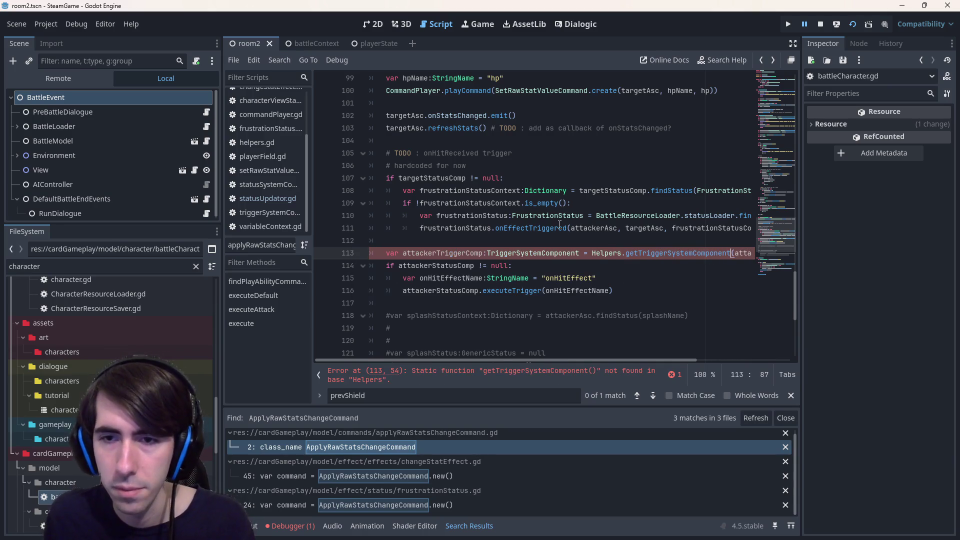
double_click(657, 253)
mouse_move(620, 360)
left_mouse_down()
mouse_move(689, 356)
mouse_move(521, 357)
left_mouse_up()
scroll(562, 213, "up", 15)
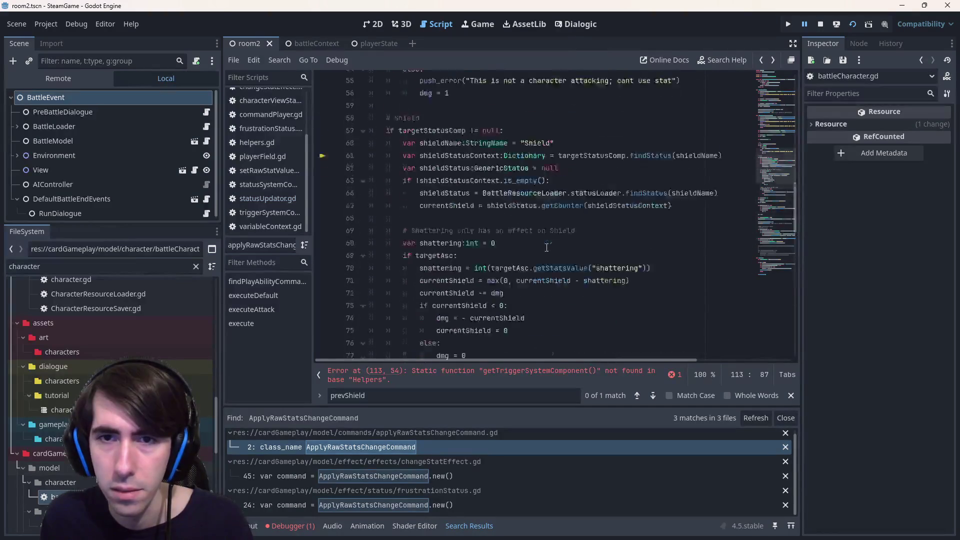
Step: Look up the Helpers getter definition and note the getTriggerSystemComponent name in helpers.gd
scroll(562, 214, "up", 3)
left_click(675, 185, "ctrl")
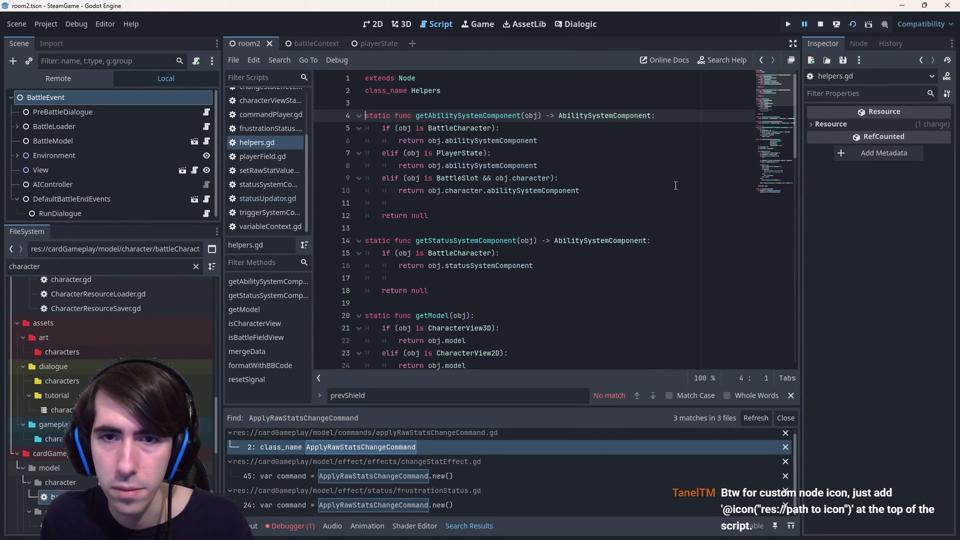
key("alt+Left")
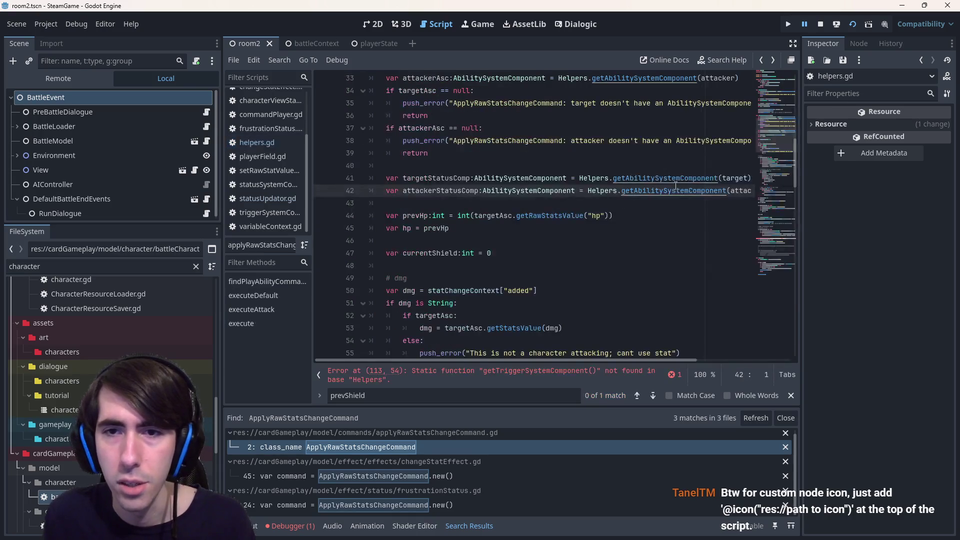
scroll(604, 237, "up", 3)
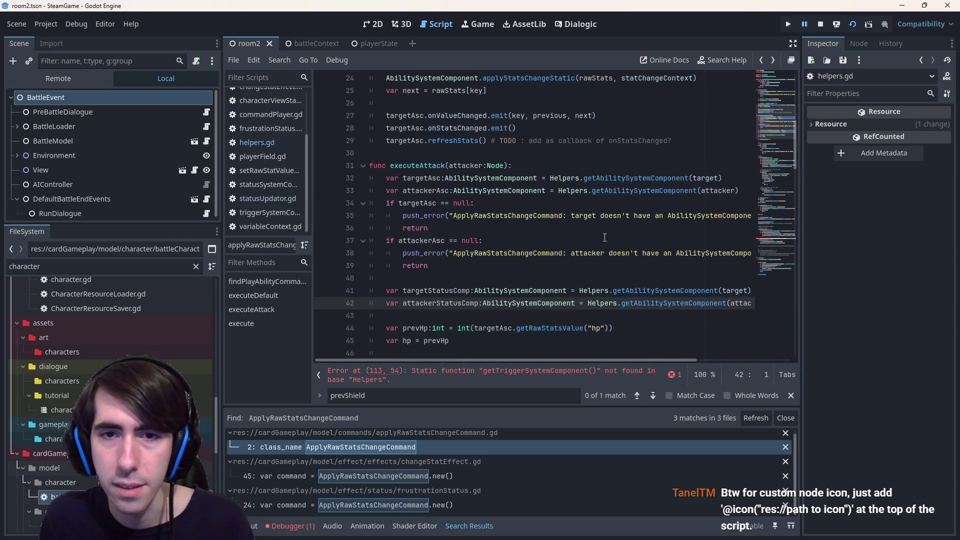
double_click(429, 303)
key("alt+Right")
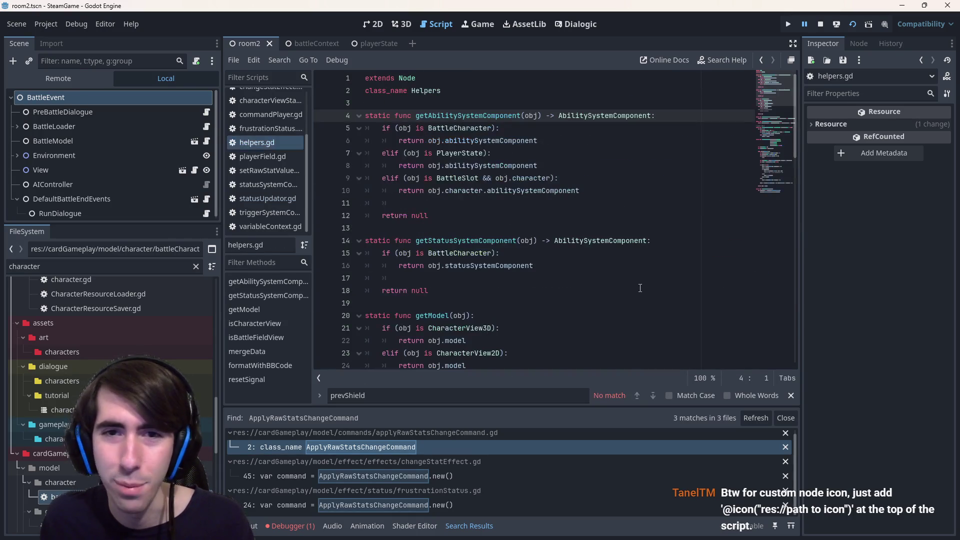
left_click(470, 301)
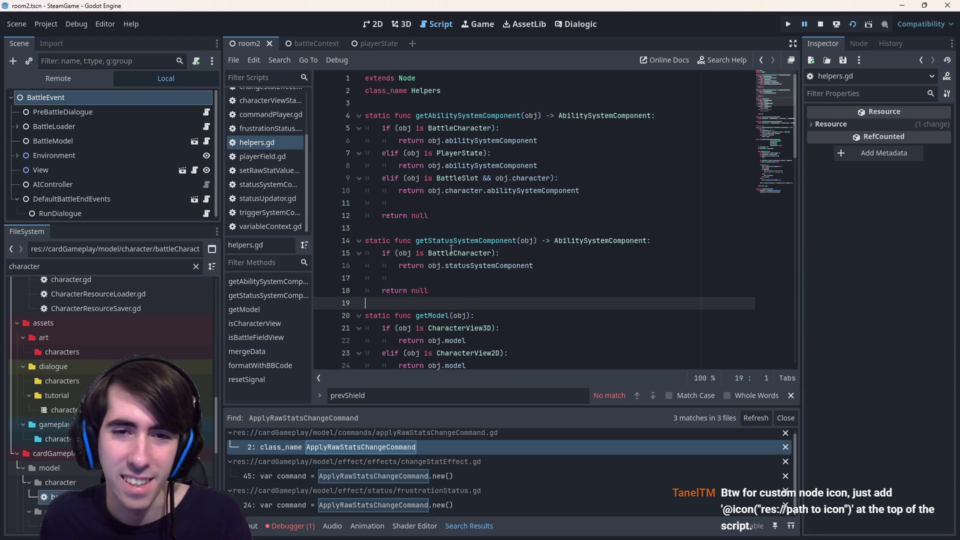
key("Return")
key("ctrl+v")
key("Return")
Step: Duplicate getStatusSystemComponent, rename the copy getTriggerSystemComponent, and save helpers.gd
left_click_drag(429, 291, 321, 243)
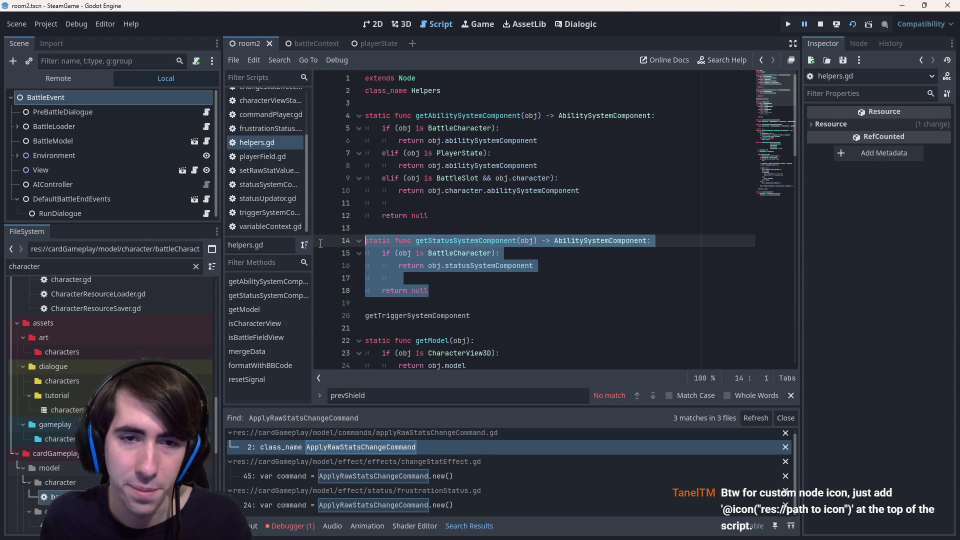
key("ctrl+c")
left_click(400, 302)
key("ctrl+v")
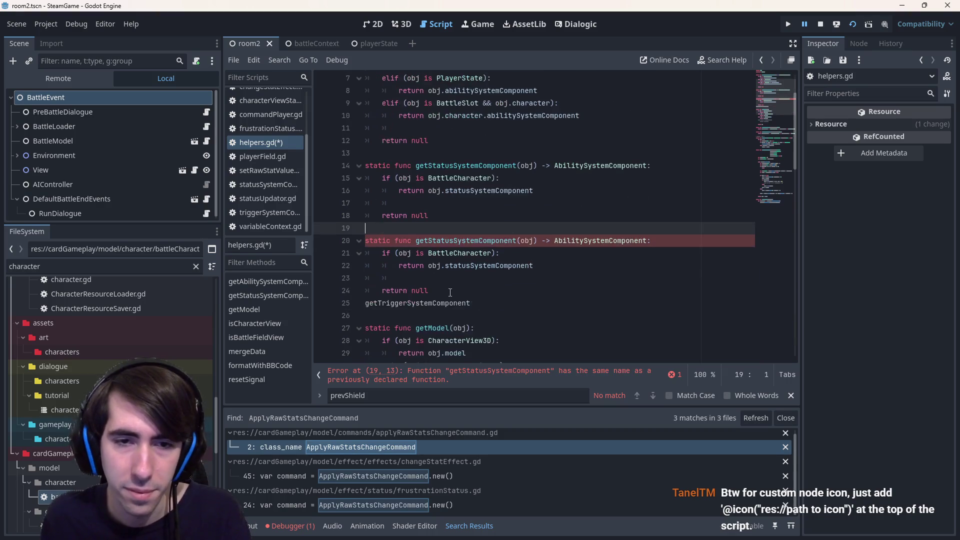
double_click(448, 303)
key("ctrl+x")
key("BackSpace")
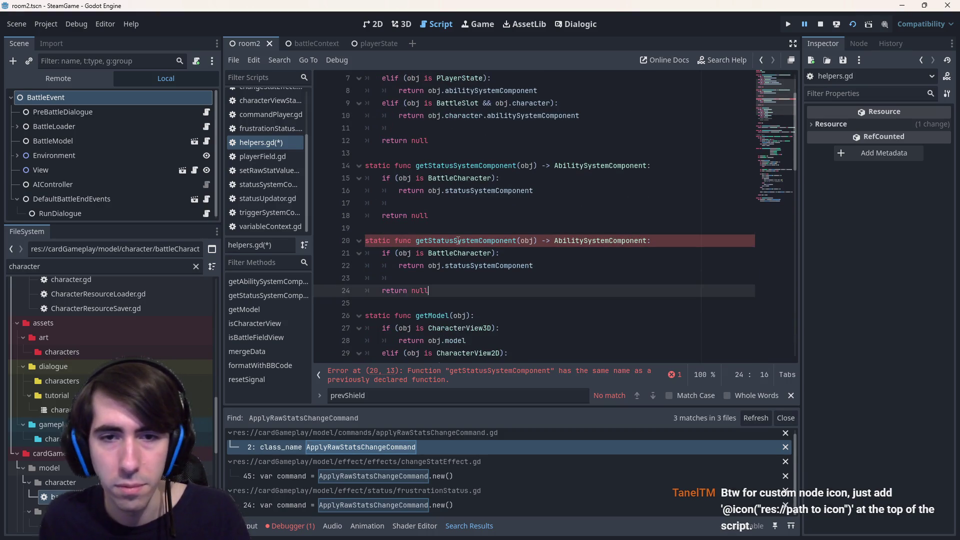
double_click(456, 240)
key("ctrl+v")
key("ctrl+s")
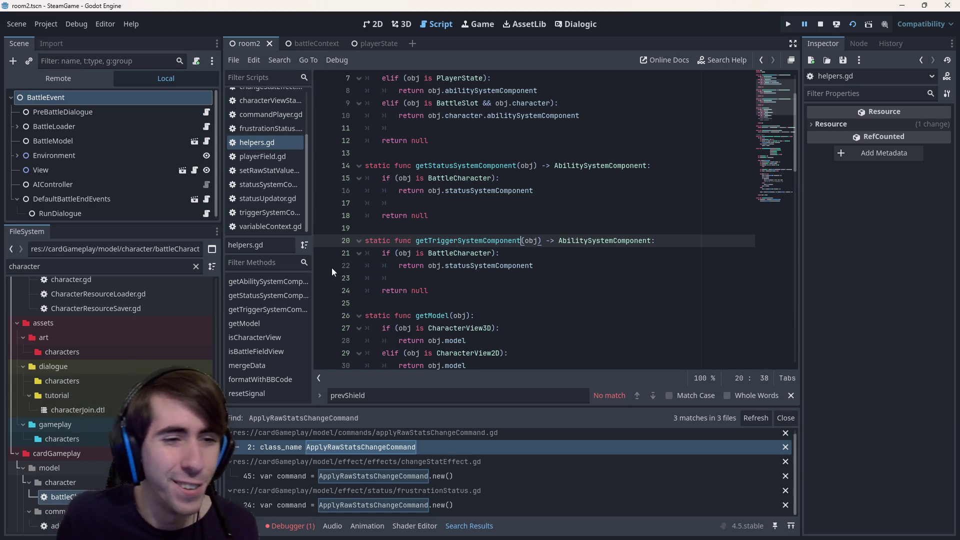
scroll(132, 310, "up", 10)
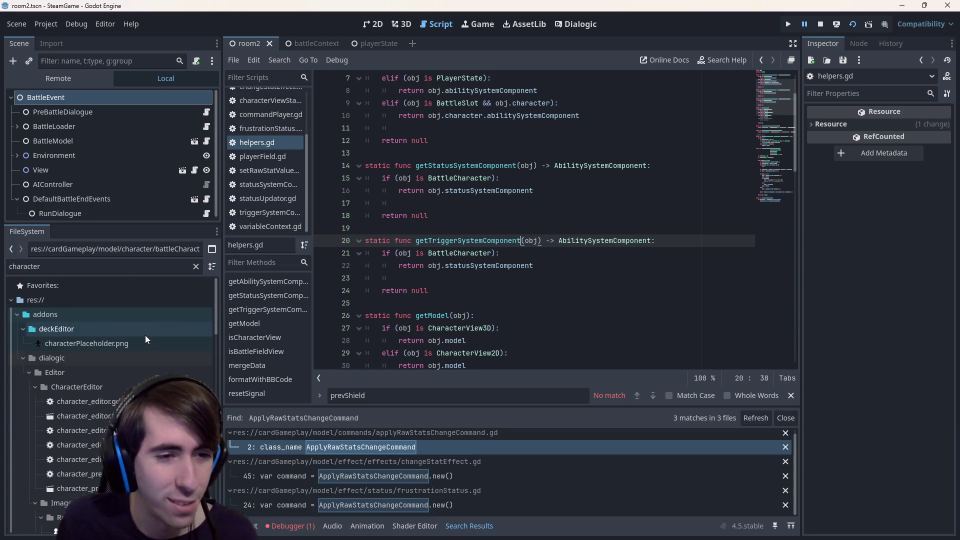
Step: Give the getters return types TriggerSystemComponent and StatusSystemComponent and save
mouse_move(123, 344)
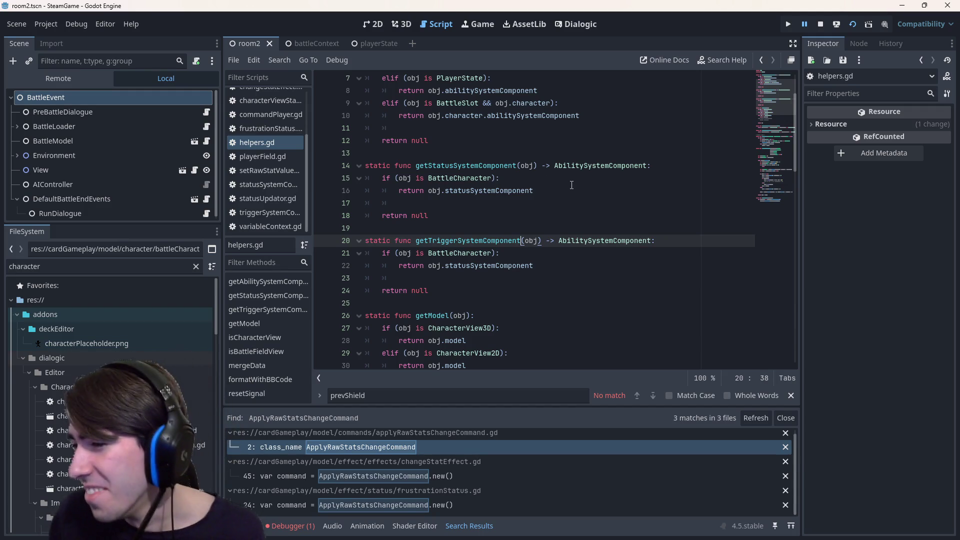
scroll(567, 189, "up", 2)
scroll(496, 245, "down", 3)
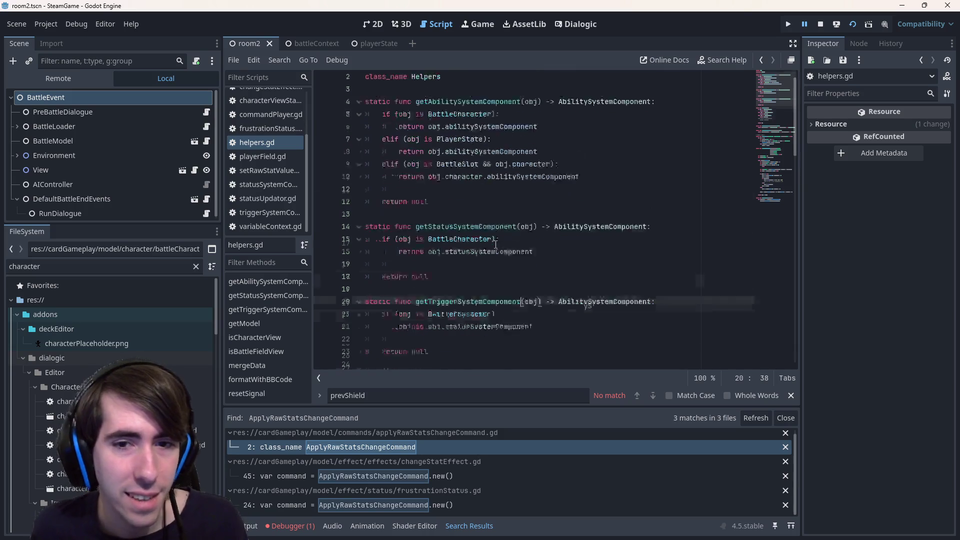
scroll(496, 245, "up", 2)
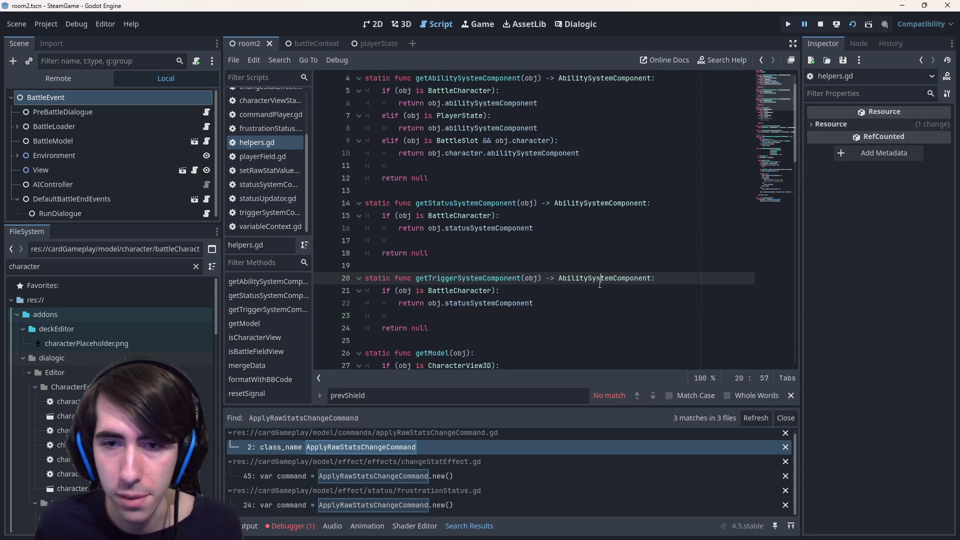
double_click(600, 279)
type("TriggerS")
key("Return")
double_click(618, 204)
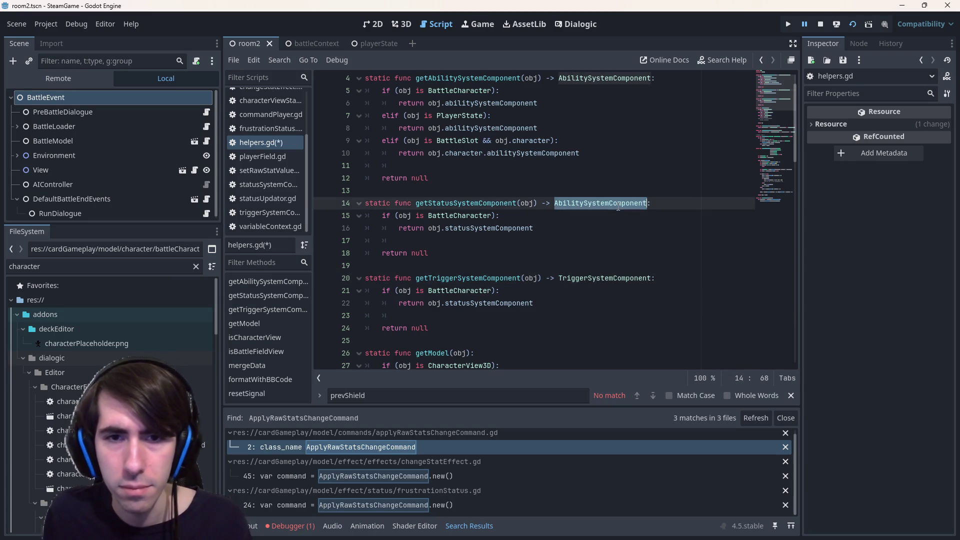
type("StatusS")
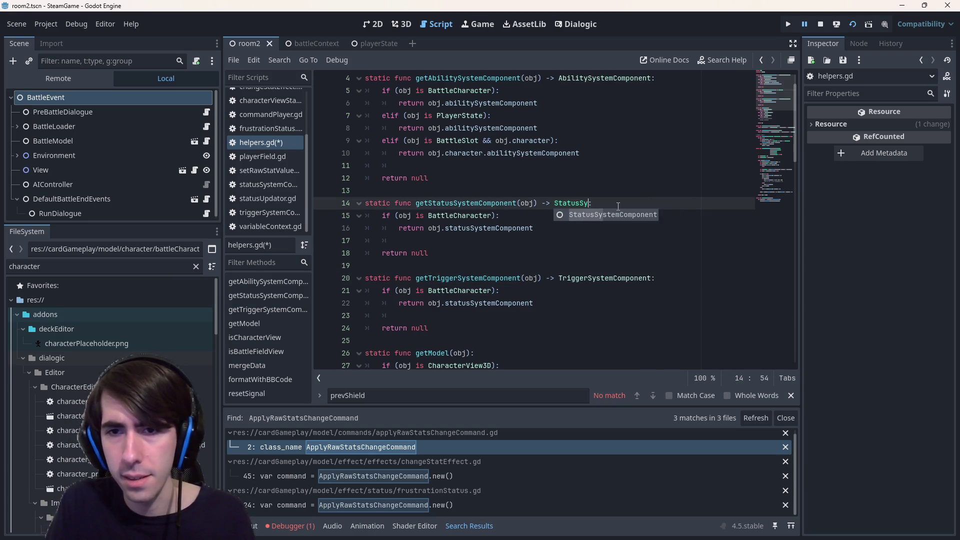
key("Return")
key("ctrl+s")
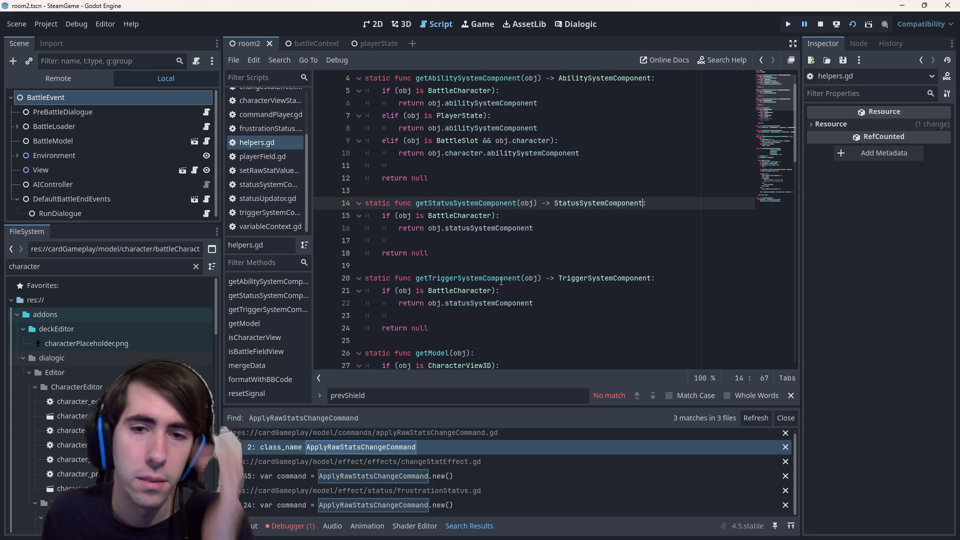
Step: Make getTriggerSystemComponent return obj.triggerSystemComponent, save, and return to applyRawStatsChangeCommand.gd
double_click(485, 301)
type("trig")
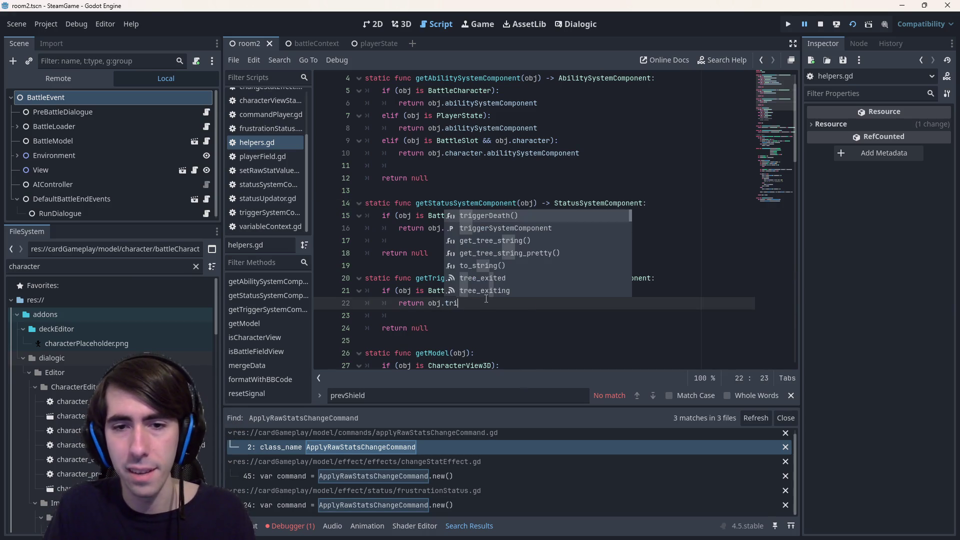
key("Down")
key("Return")
key("ctrl+s")
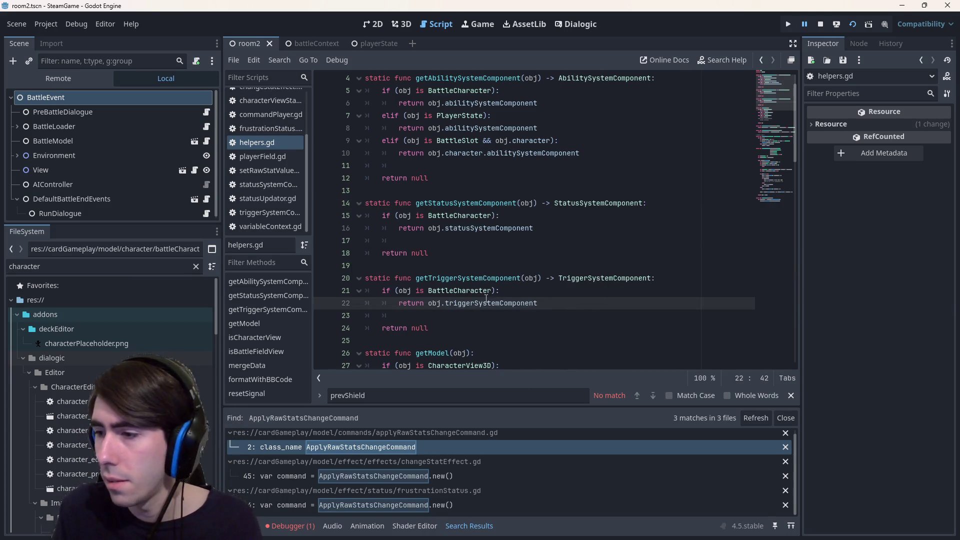
key("alt+Left")
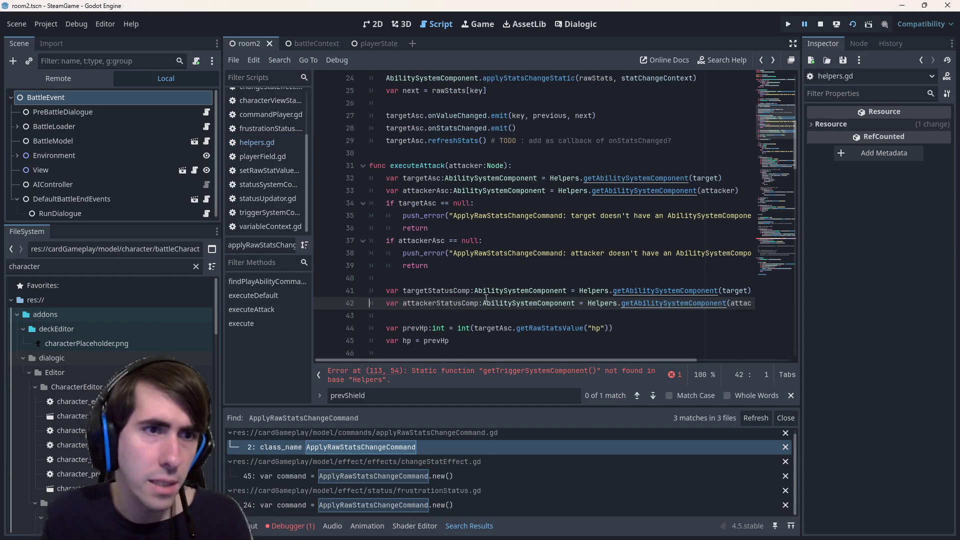
Step: Check the line 113 error and the getTriggerSystemComponent definition in helpers.gd
key("alt+Right")
key("alt+Left")
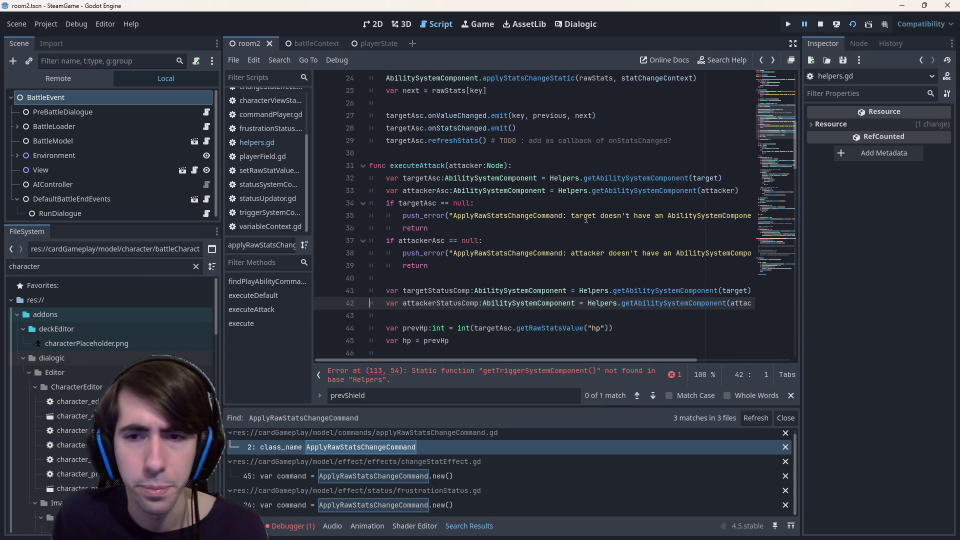
scroll(583, 219, "down", 1)
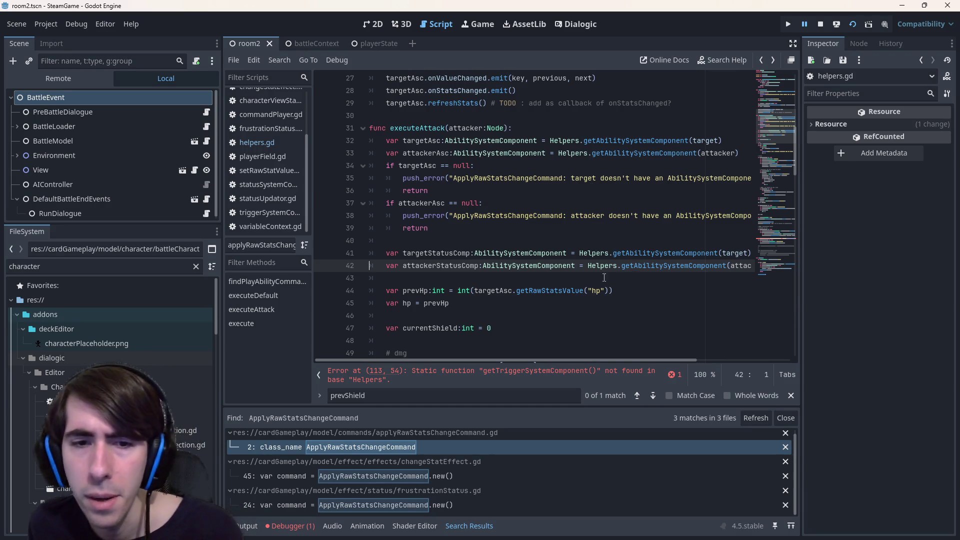
left_click(481, 372)
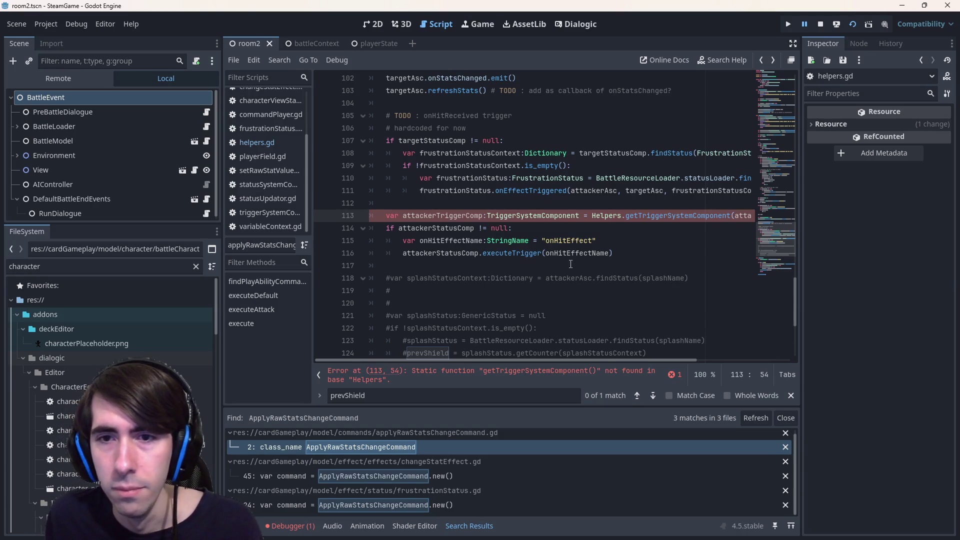
left_click(651, 216)
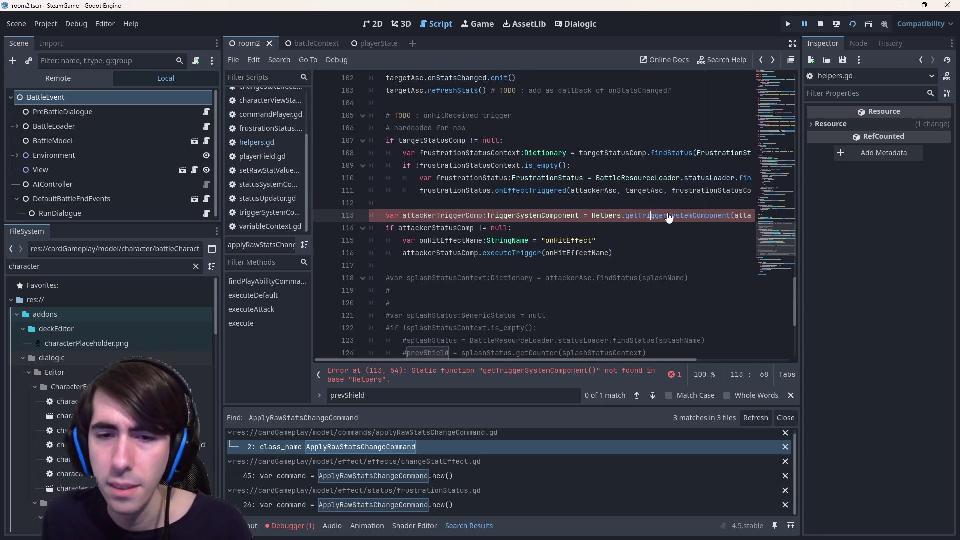
left_click(668, 214, "ctrl")
double_click(486, 215)
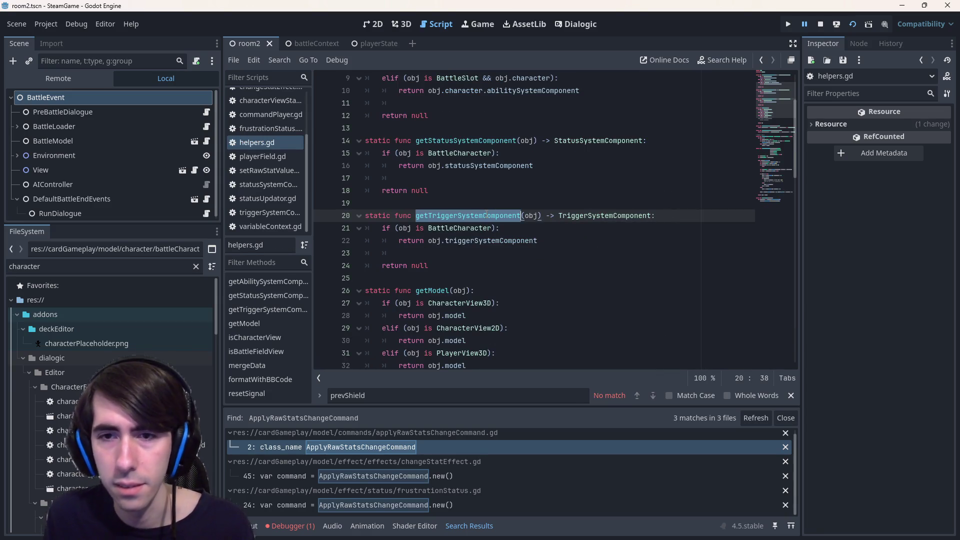
key("alt+Left")
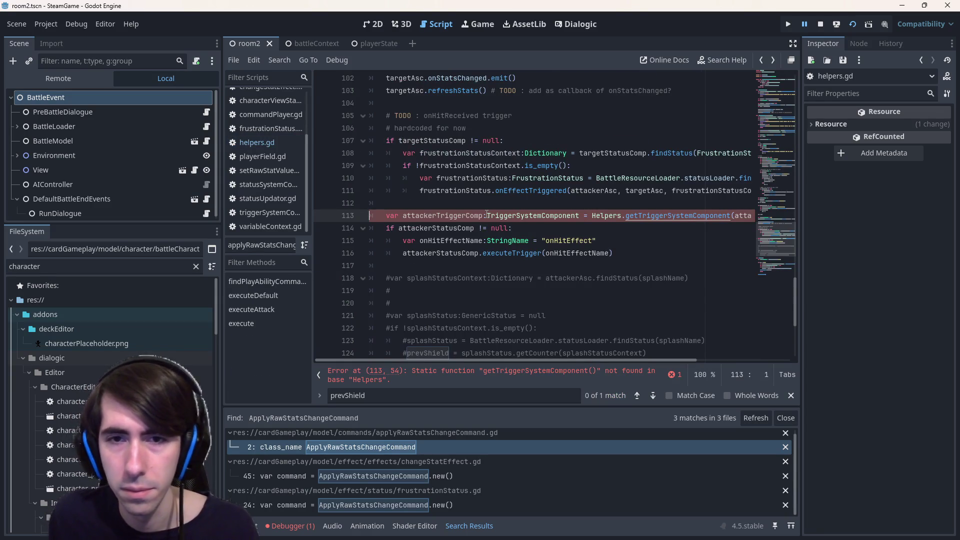
double_click(544, 215)
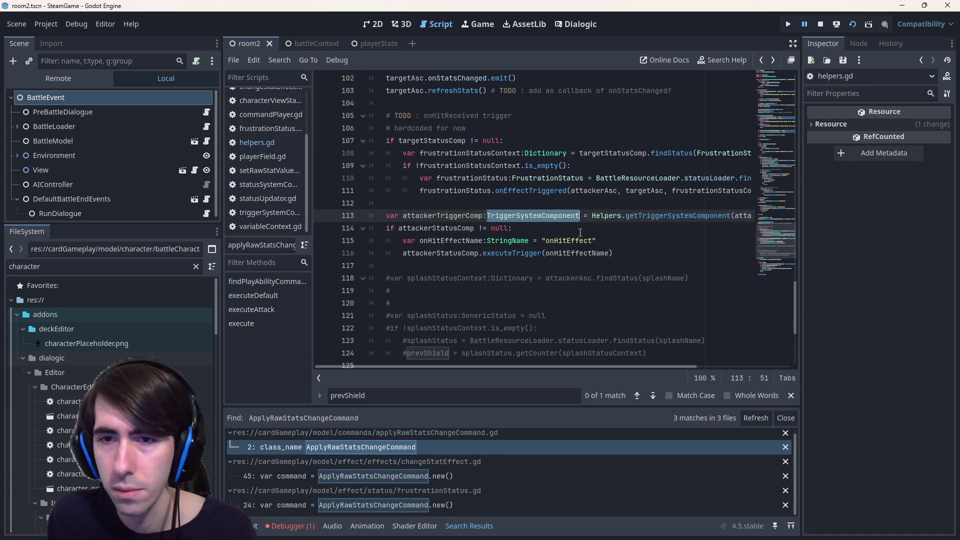
Step: Replace attackerStatusComp with attackerTriggerComp on lines 114 and 116, then jump to executeTrigger's definition
double_click(469, 228)
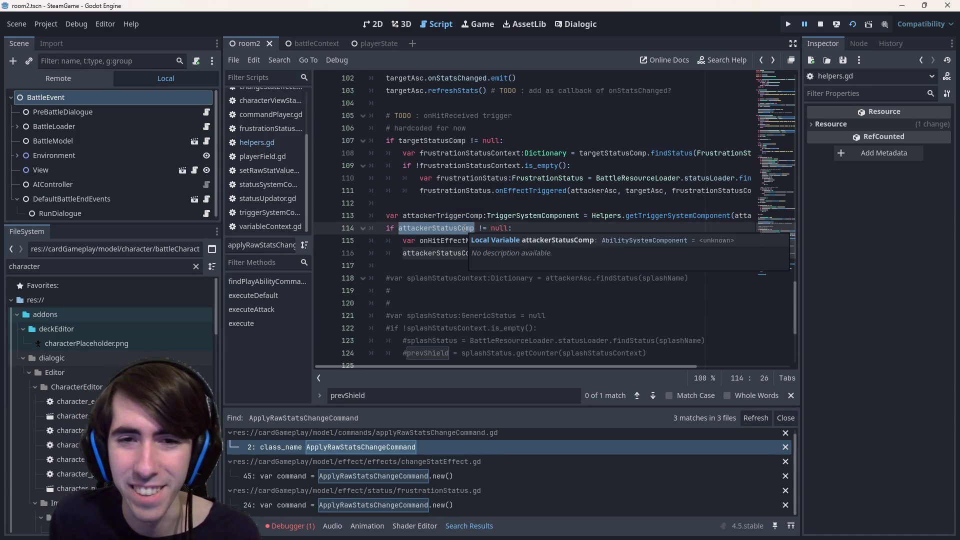
double_click(463, 216)
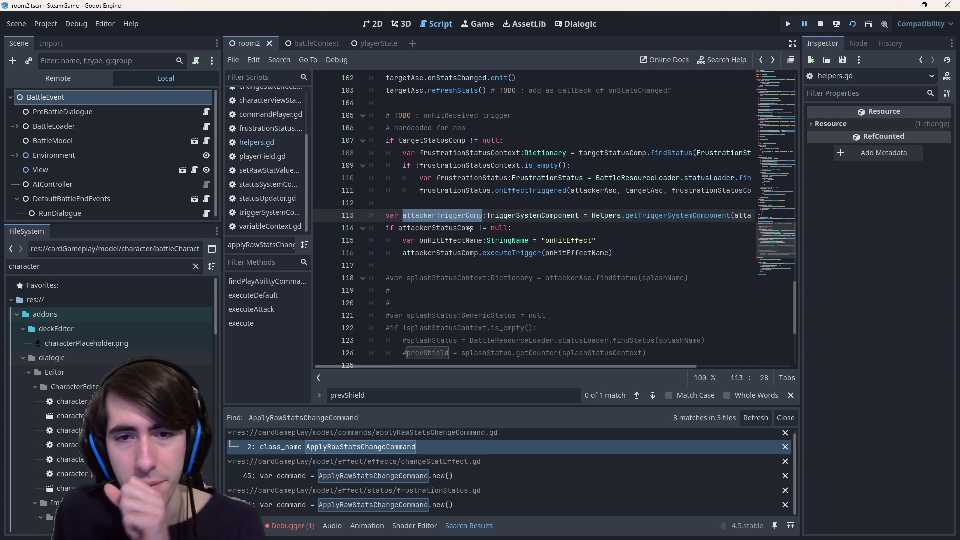
double_click(466, 228)
double_click(455, 216)
key("ctrl+c")
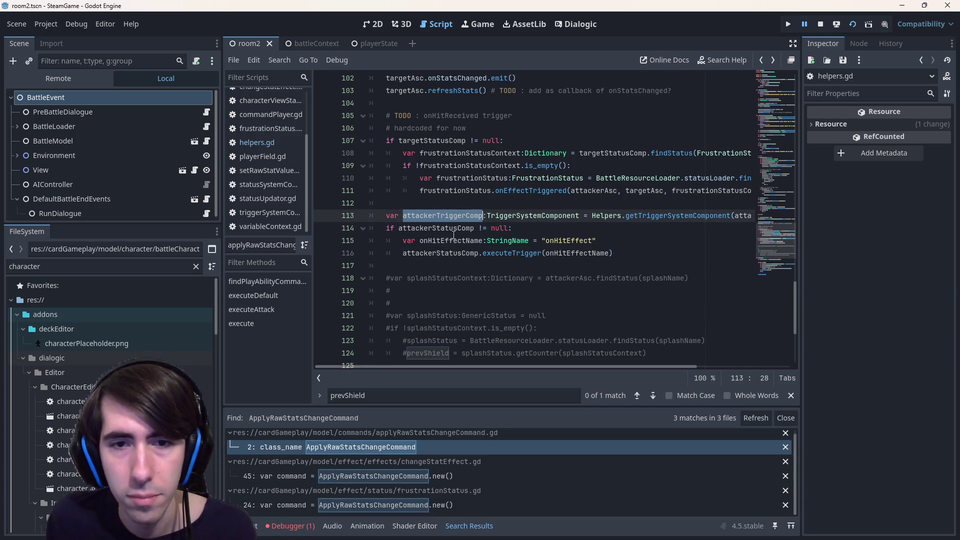
double_click(454, 255)
key("ctrl+v")
double_click(452, 228)
key("ctrl+v")
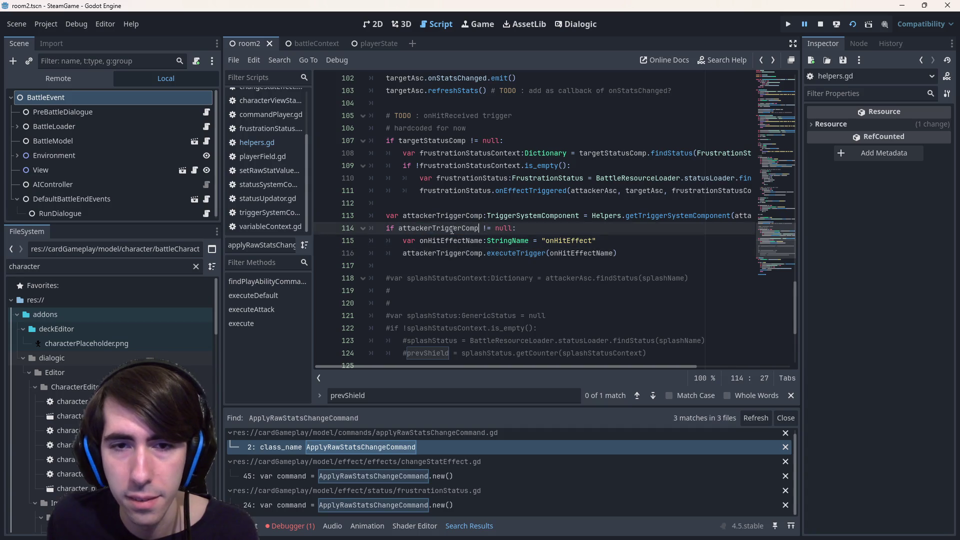
mouse_move(658, 255)
left_mouse_down()
mouse_move(342, 233)
mouse_move(317, 215)
left_mouse_up()
left_click(513, 253, "ctrl")
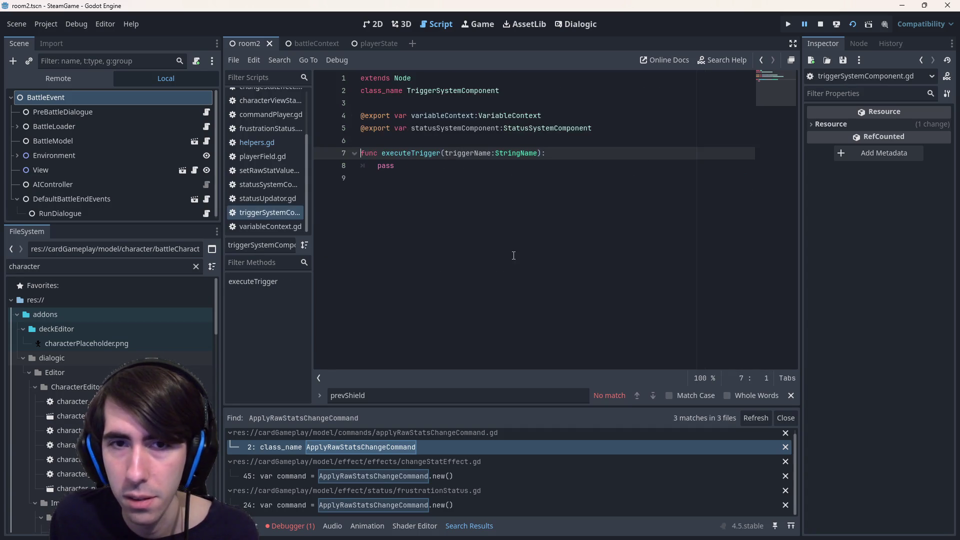
Step: Quick-open statusSystemComponent.gd with a 'status' search, then step back to applyRawStatsChangeCommand.gd
key("shift+Down")
key("shift+Down")
left_click(439, 201)
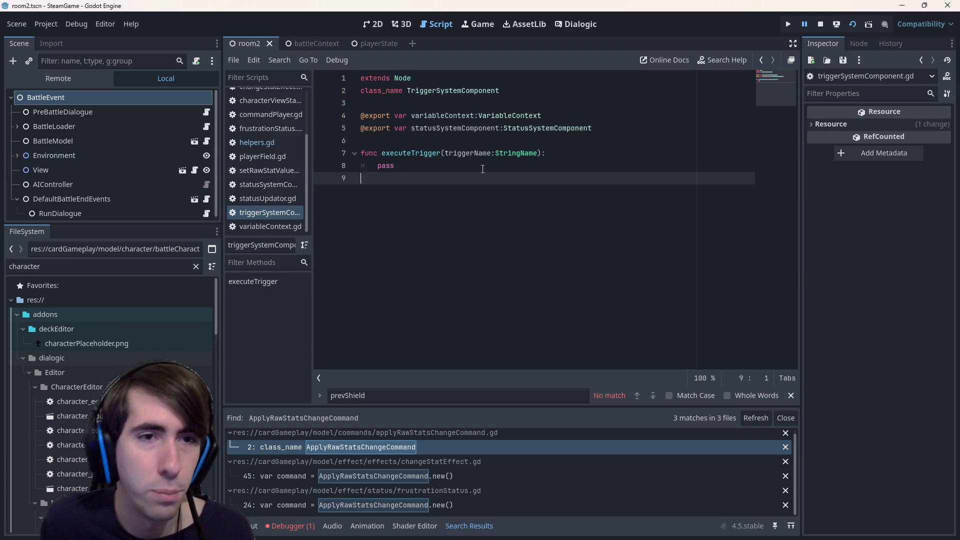
key("shift+alt+o")
type("statusss")
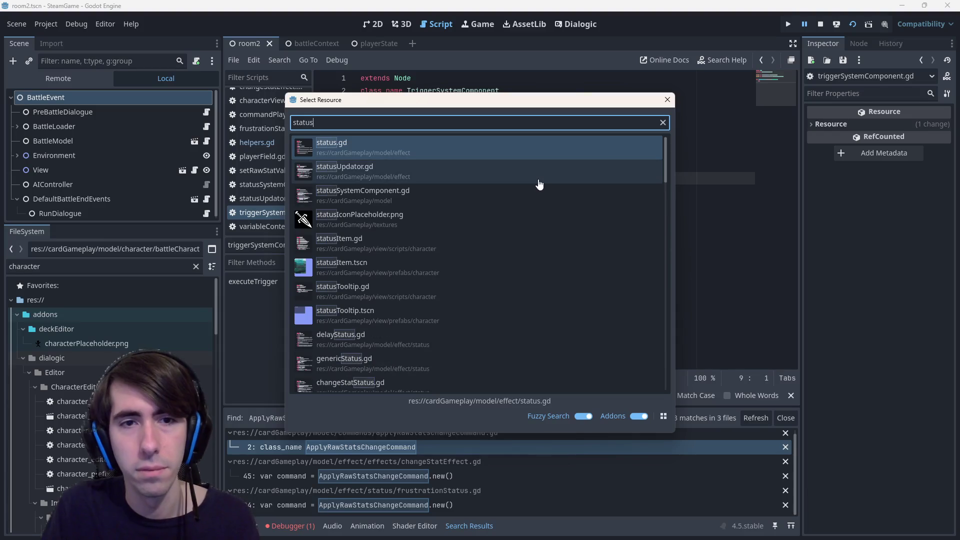
key("Return")
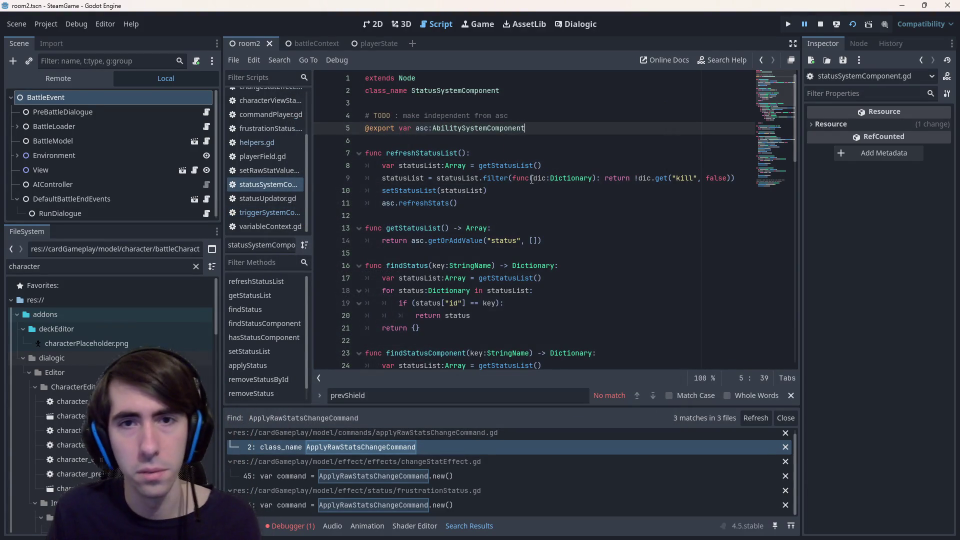
key("alt+Left")
key("alt+Left")
key("alt+Left")
key("alt+Left")
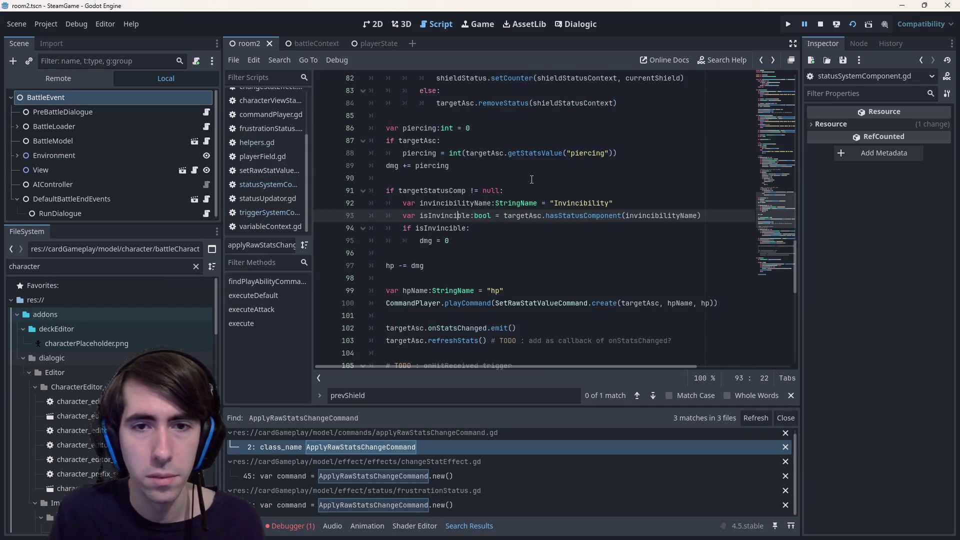
key("alt+Left")
key("alt+Left")
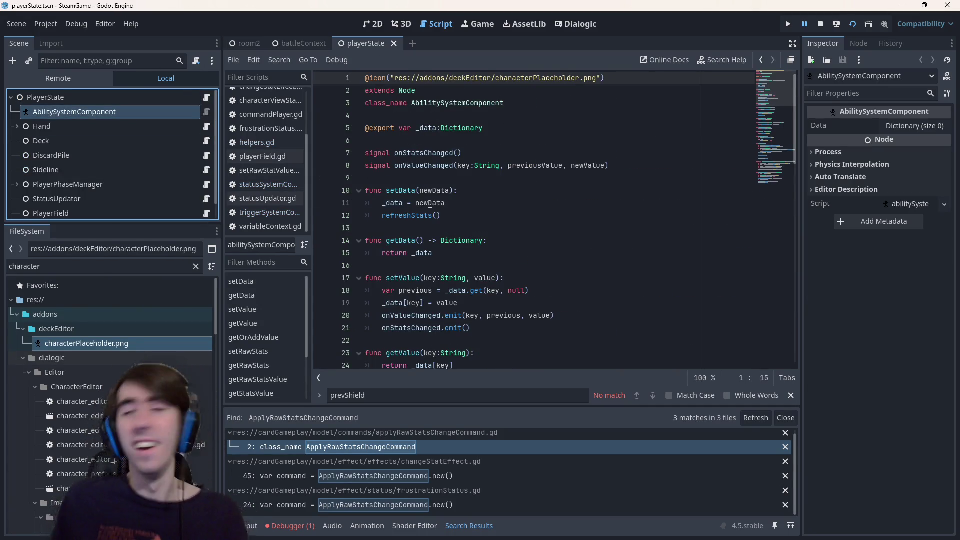
mouse_move(433, 203)
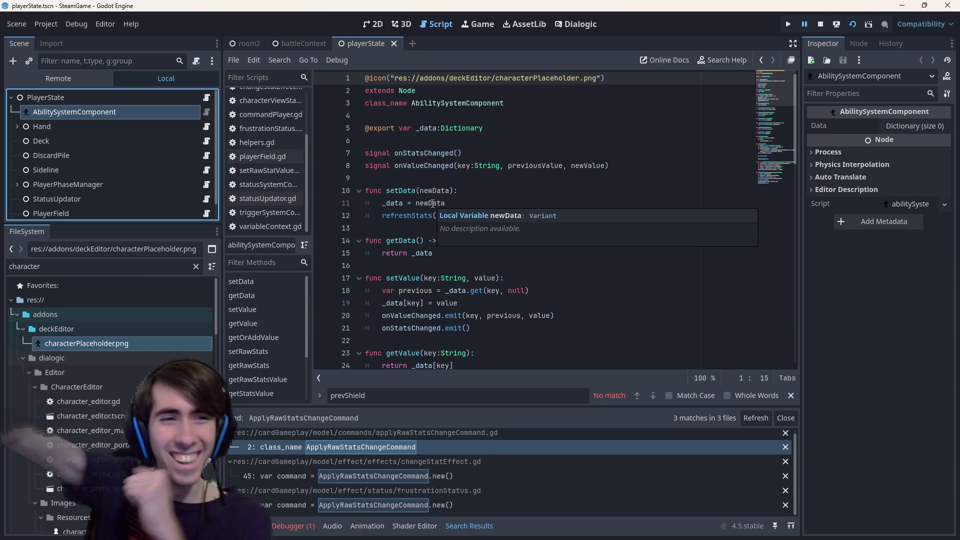
left_click(131, 344)
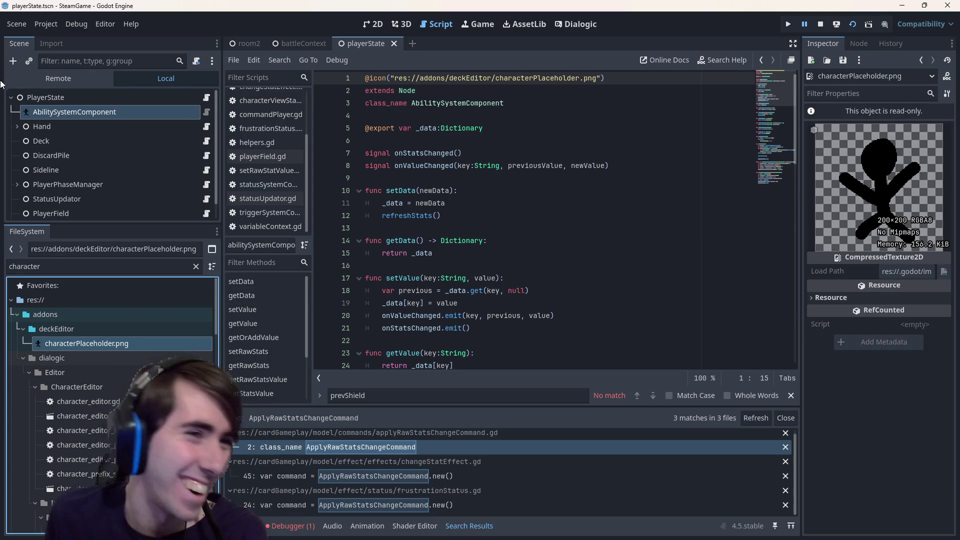
left_click_drag(605, 78, 364, 78)
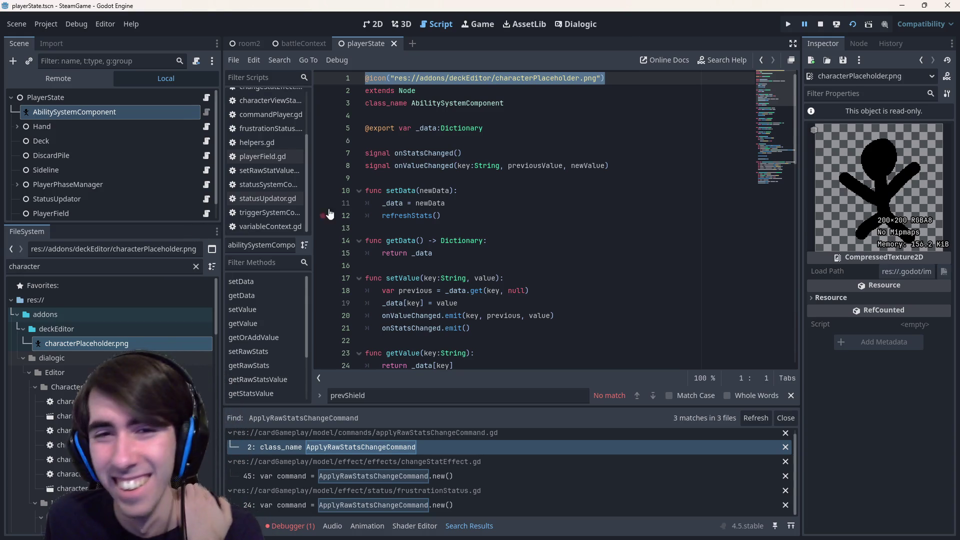
left_click(458, 165)
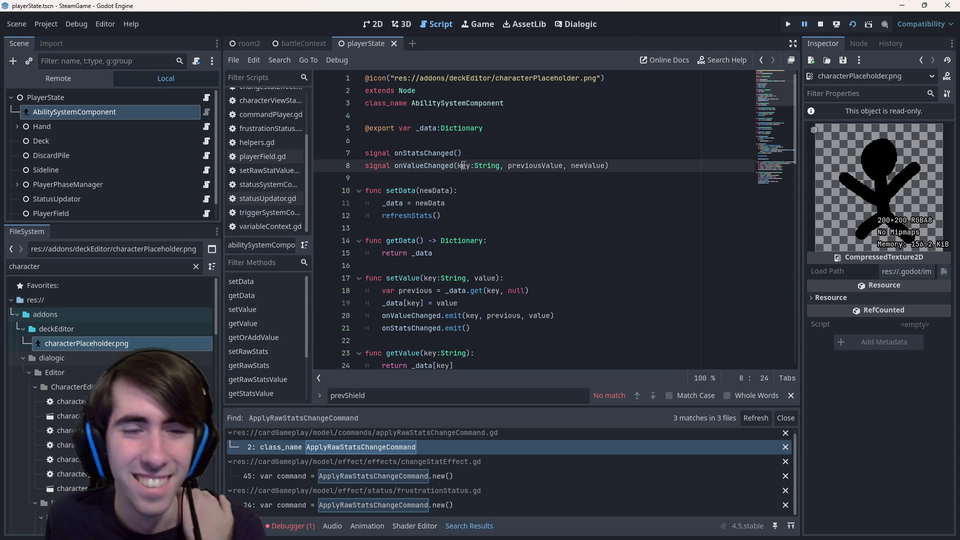
key("alt+Left")
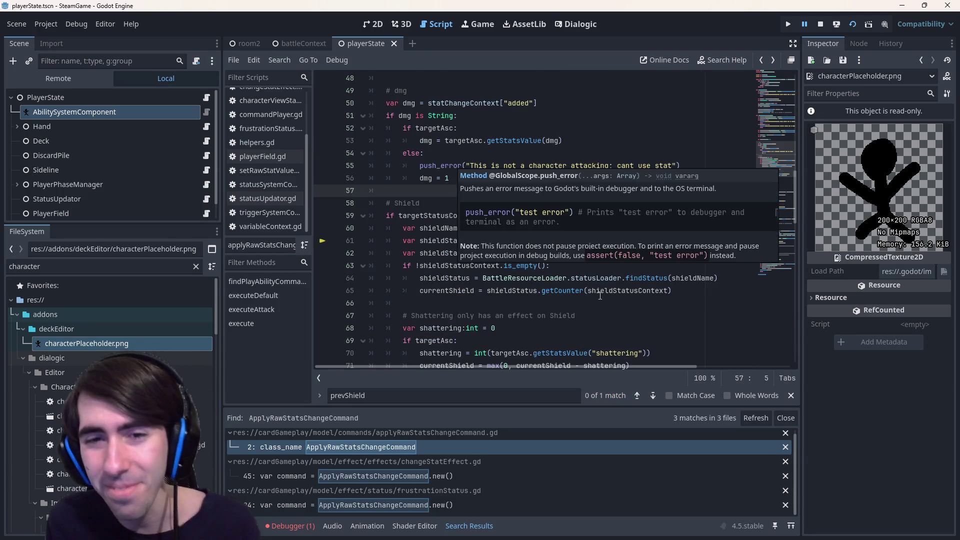
Step: Review the shieldName uses and currentShield line 71 in applyRawStatsChangeCommand.gd
scroll(452, 163, "down", 5)
scroll(452, 155, "up", 4)
scroll(452, 150, "down", 2)
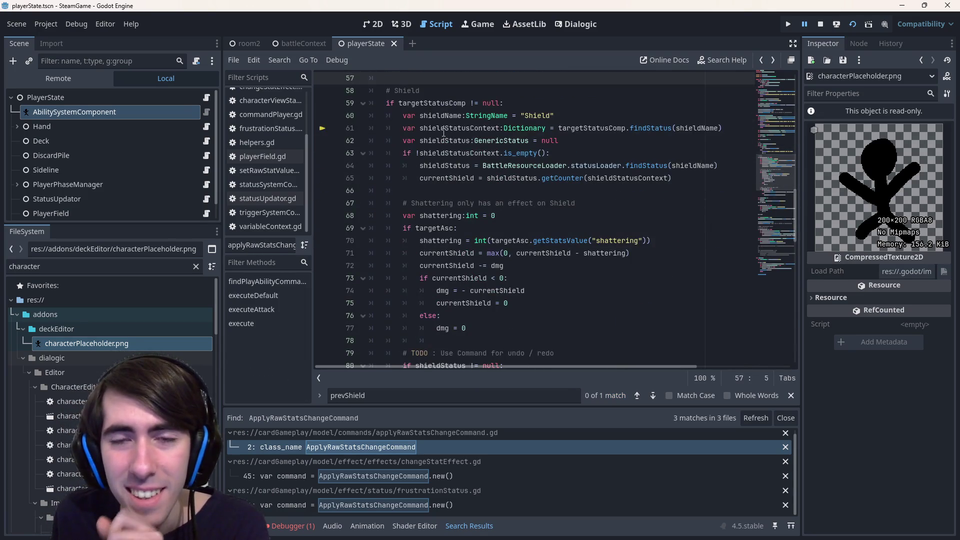
double_click(440, 115)
scroll(500, 165, "down", 5)
scroll(516, 177, "up", 2)
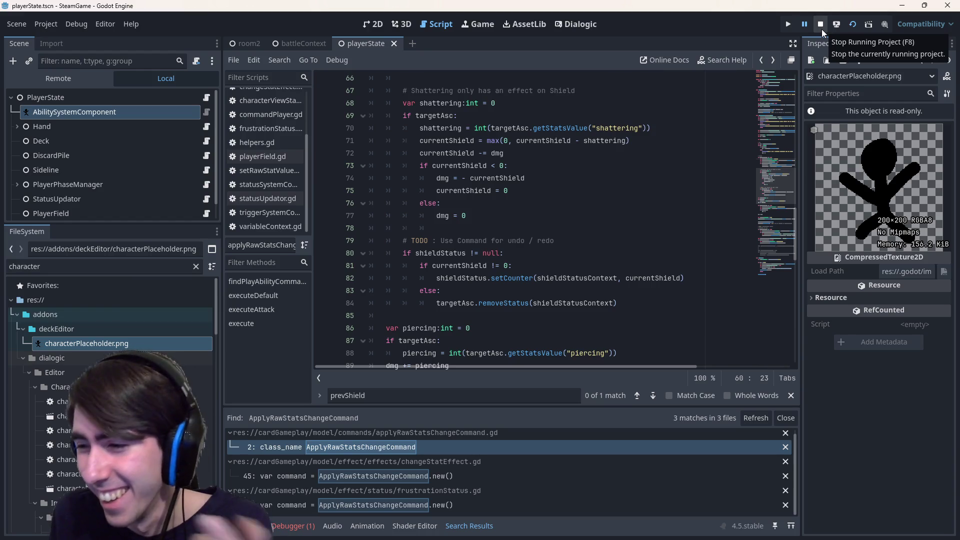
left_click(650, 140)
scroll(302, 186, "up", 3)
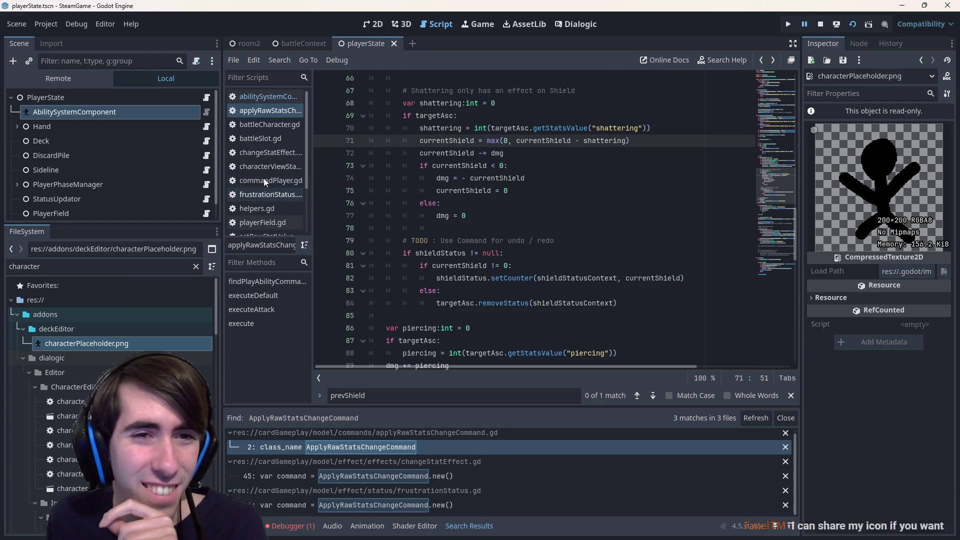
left_click(273, 95)
scroll(274, 94, "down", 1)
left_click(274, 94)
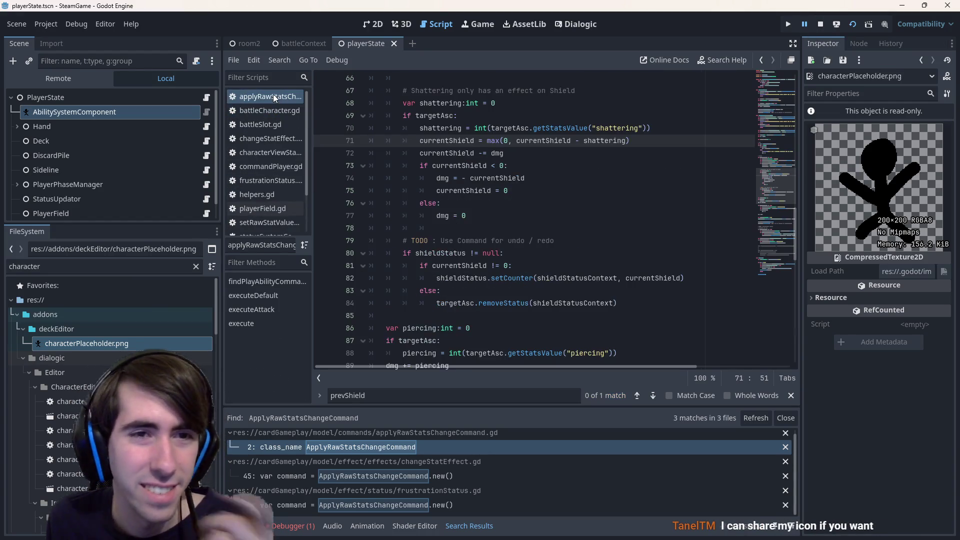
Step: Close battleCharacter, battleSlot, commandPlayer, helpers, playerField and other unneeded scripts
left_click(266, 112)
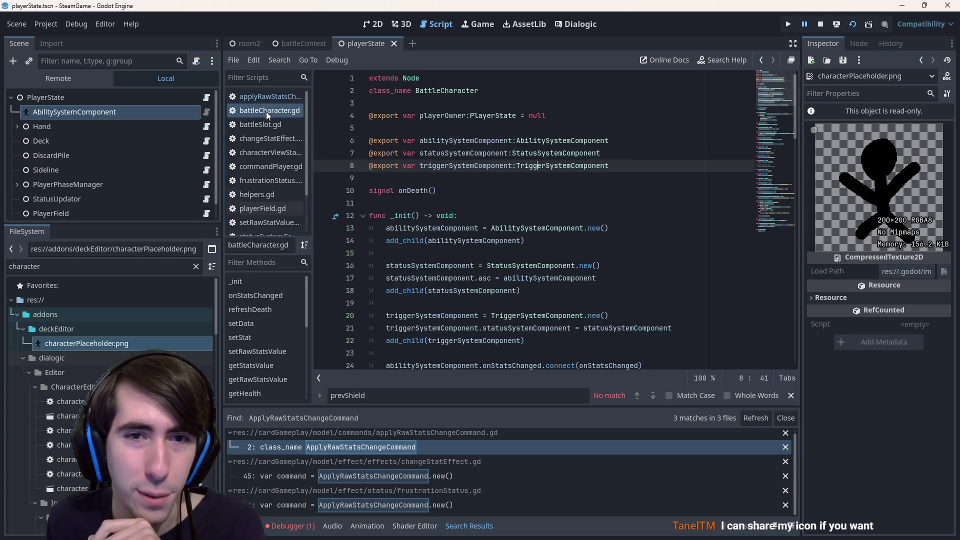
middle_click(266, 112)
middle_click(266, 111)
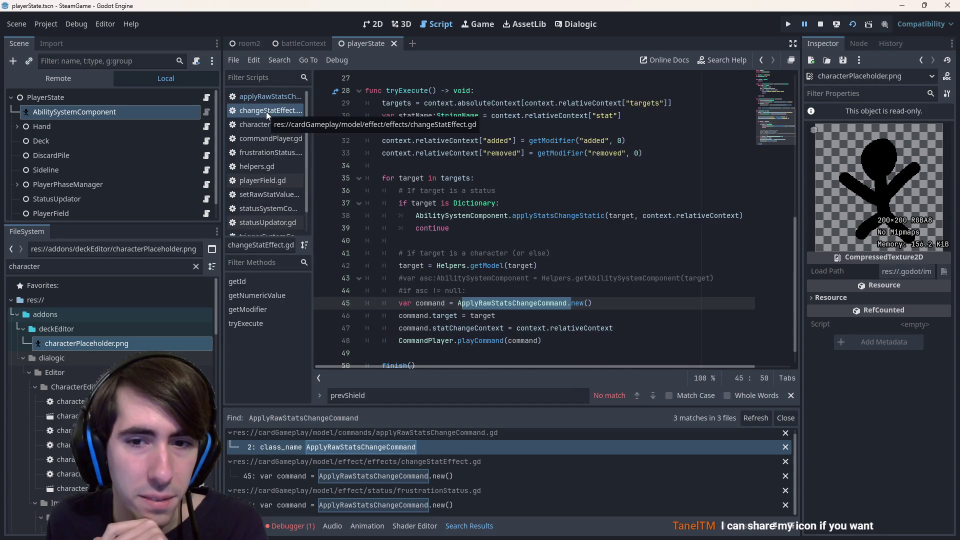
left_click(271, 124)
middle_click(271, 125)
middle_click(270, 124)
left_click(271, 125)
middle_click(271, 125)
left_click(271, 125)
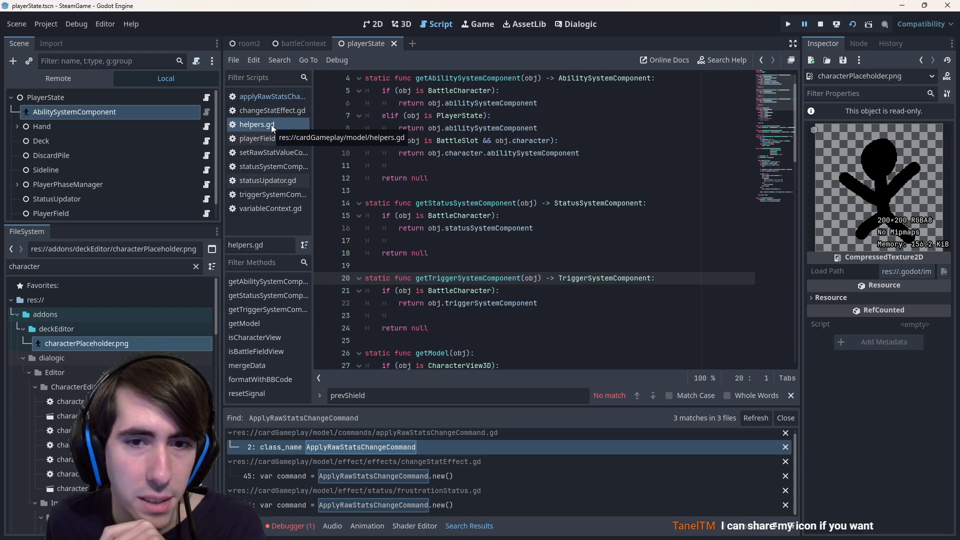
middle_click(271, 125)
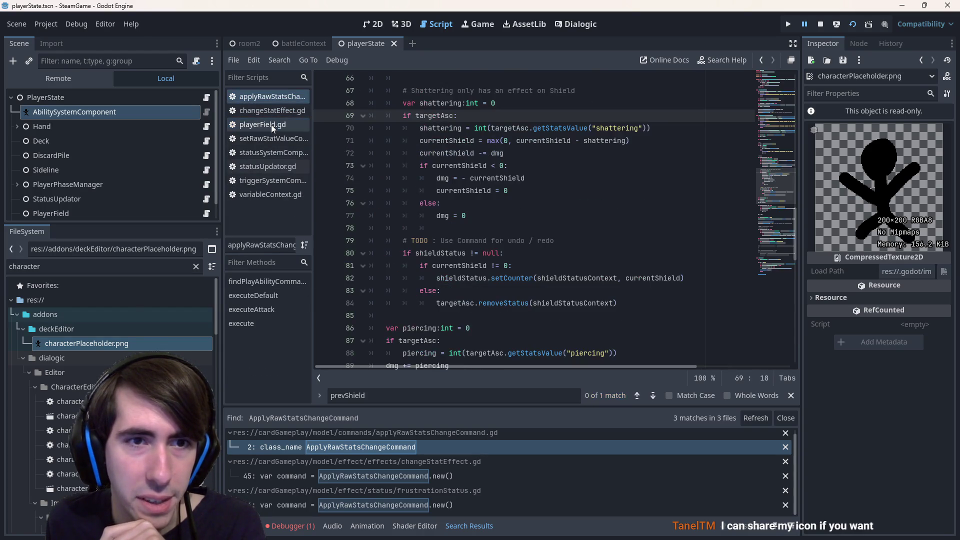
left_click(271, 125)
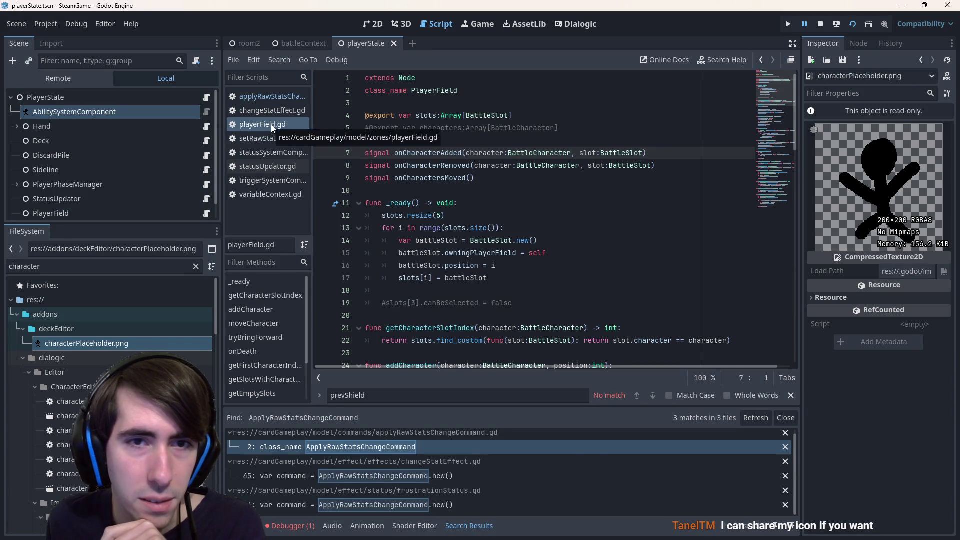
middle_click(271, 125)
Step: Look over statusSystemComponent, statusUpdator and triggerSystemComponent, then open variableContext.gd at its class name
left_click(274, 137)
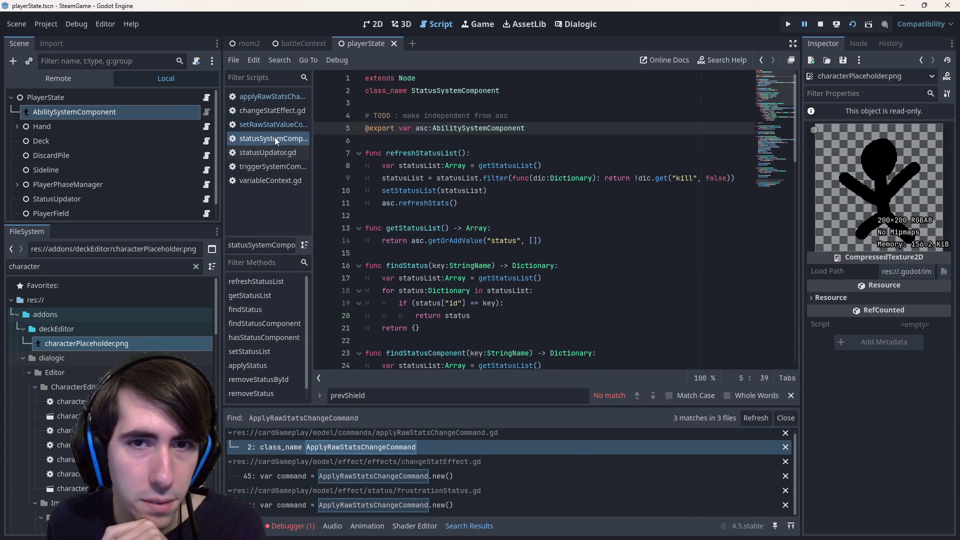
left_click(280, 153)
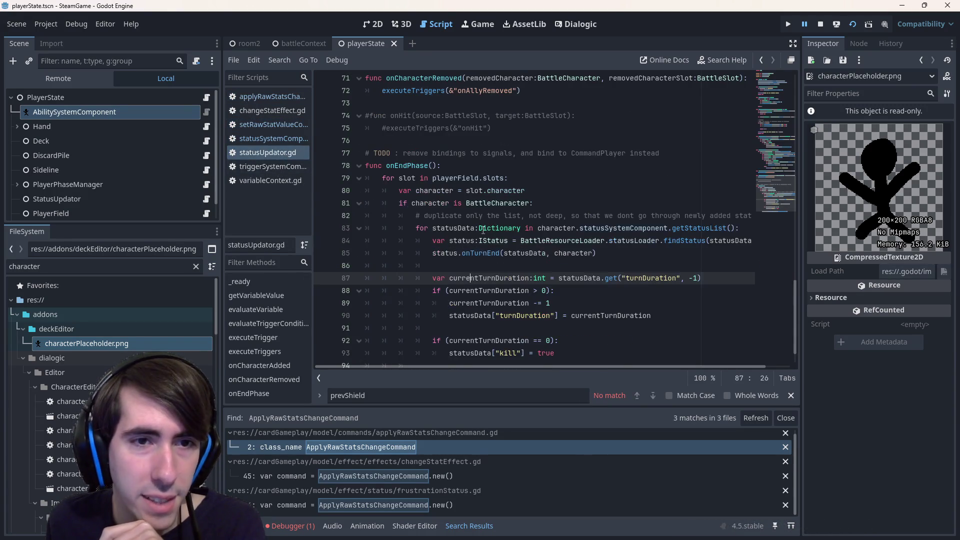
left_click(270, 170)
left_click(270, 180)
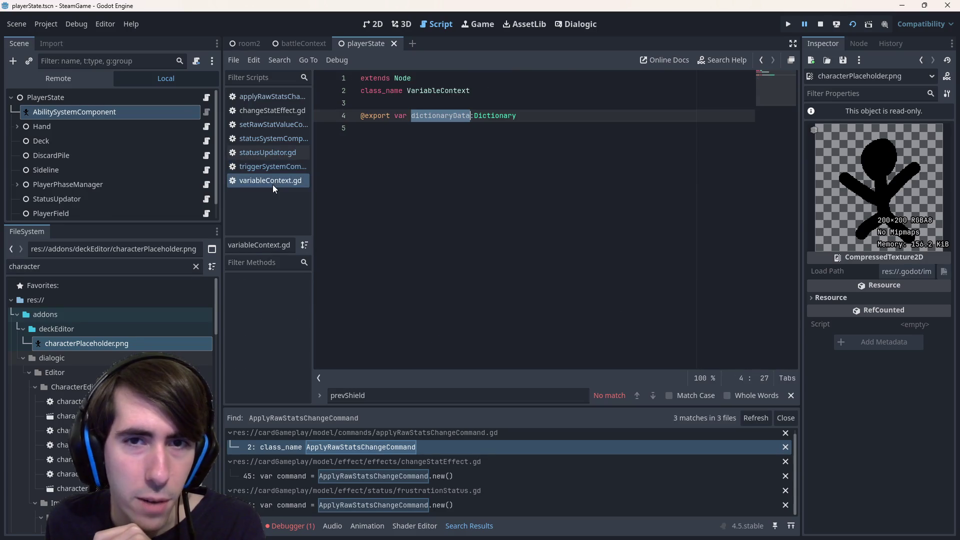
left_click(266, 156)
left_click(277, 180)
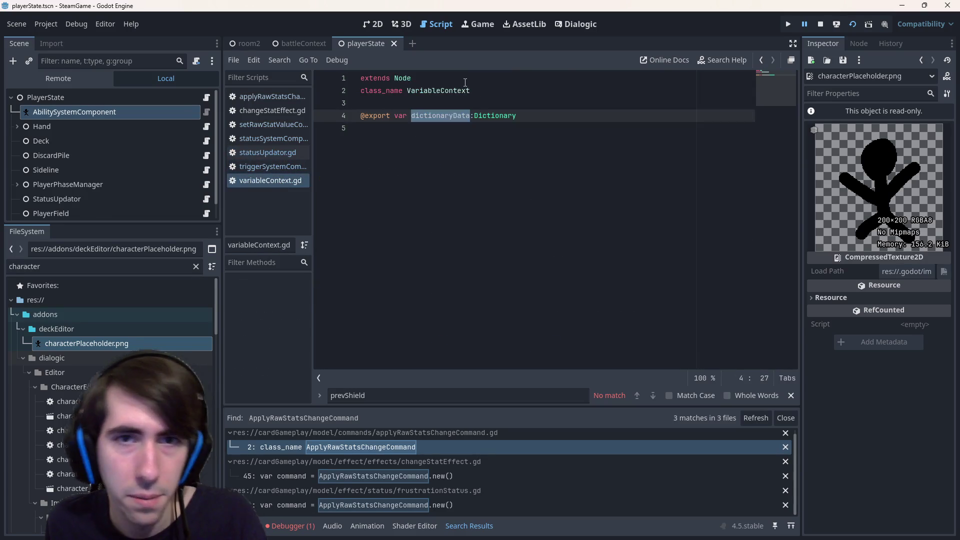
double_click(451, 90)
Step: Search the project for VariableContext and open its usage in triggerSystemComponent.gd
key("ctrl+shift+f")
key("Return")
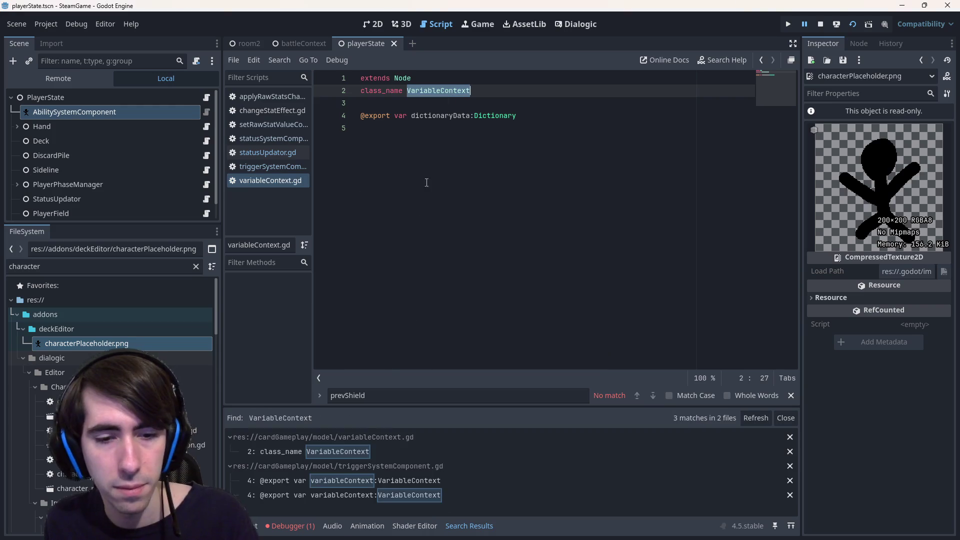
left_click(402, 478)
left_click(403, 494)
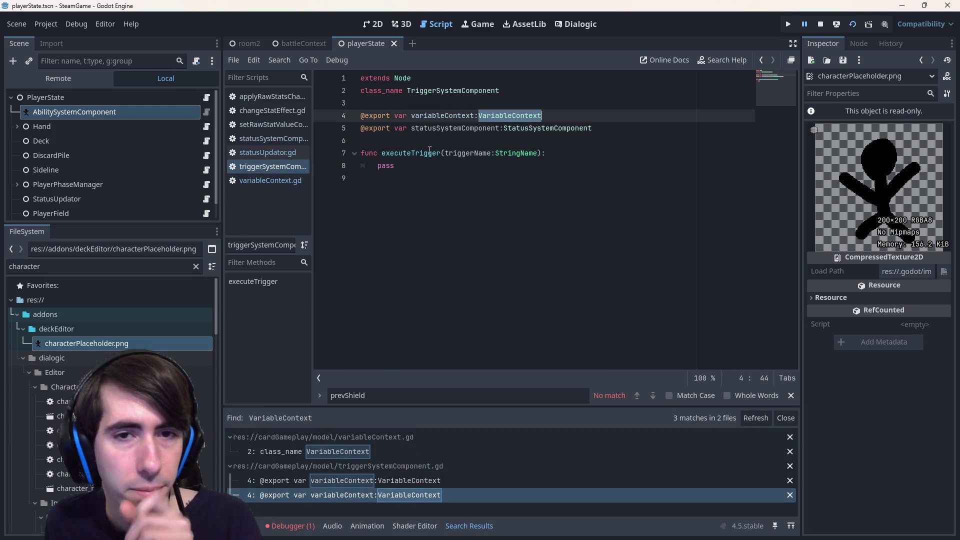
double_click(395, 170)
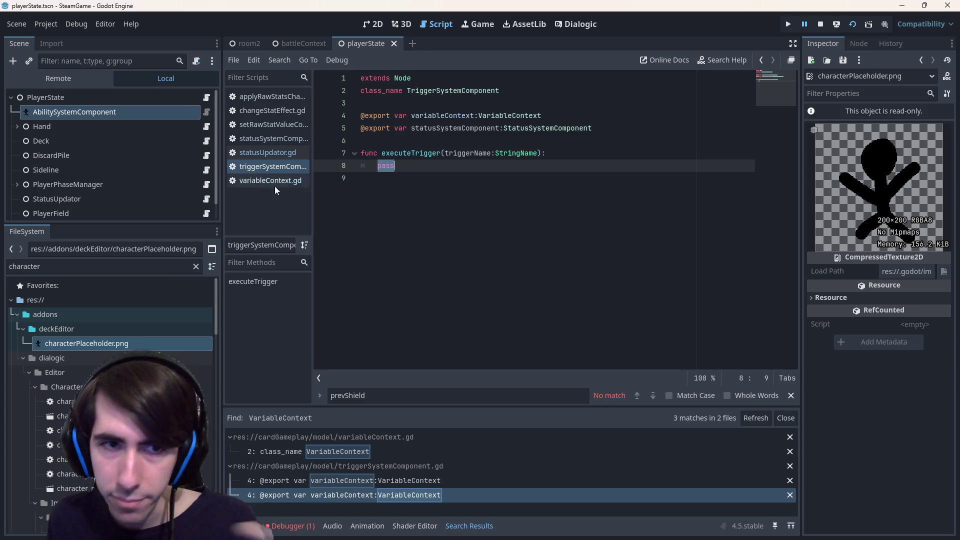
Step: Study how executeTriggers and inTriggerId are used in statusUpdator.gd
left_click(262, 152)
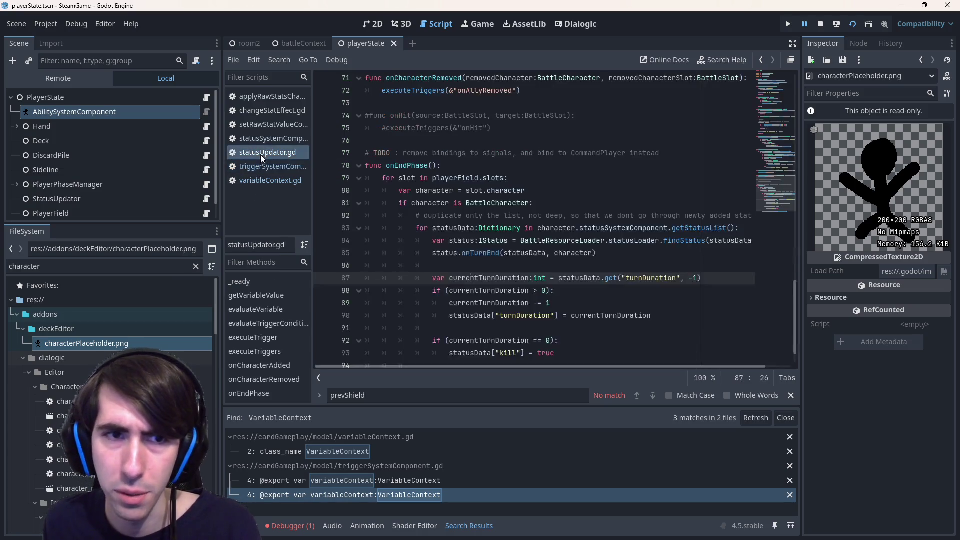
scroll(621, 248, "up", 3)
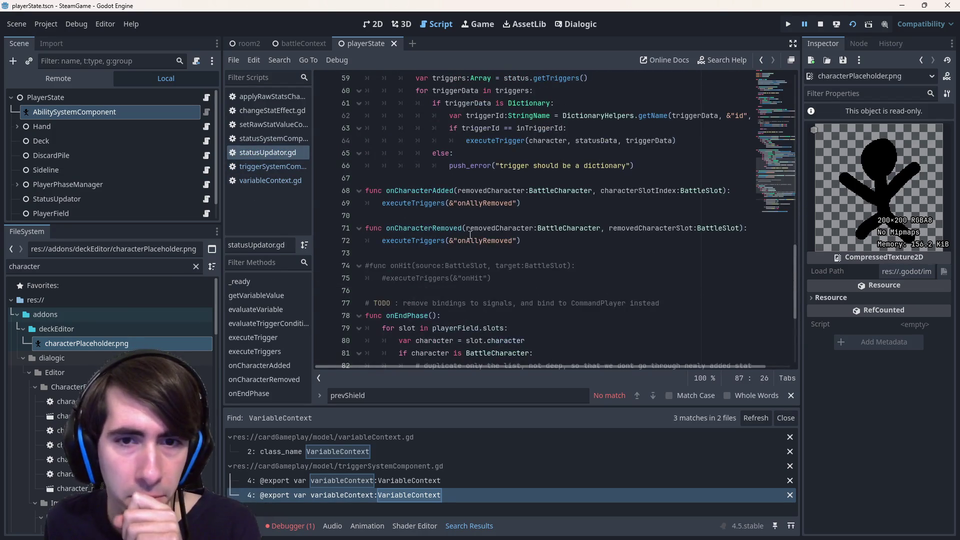
scroll(479, 240, "up", 2)
double_click(424, 279)
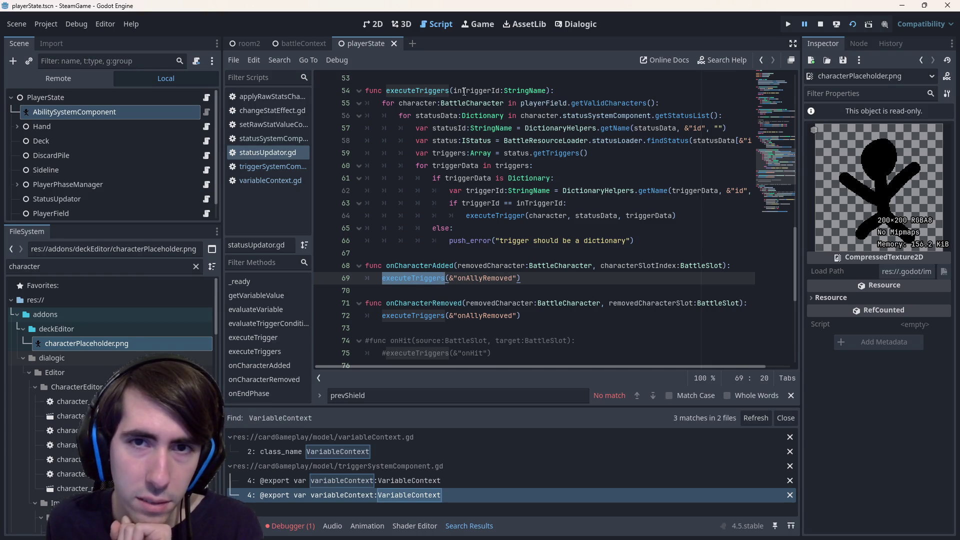
double_click(464, 92)
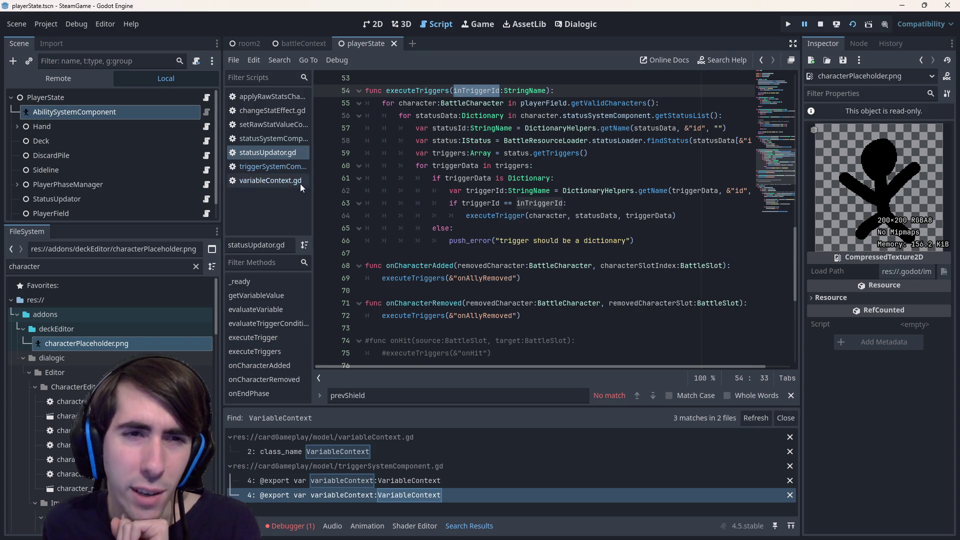
left_click(248, 154)
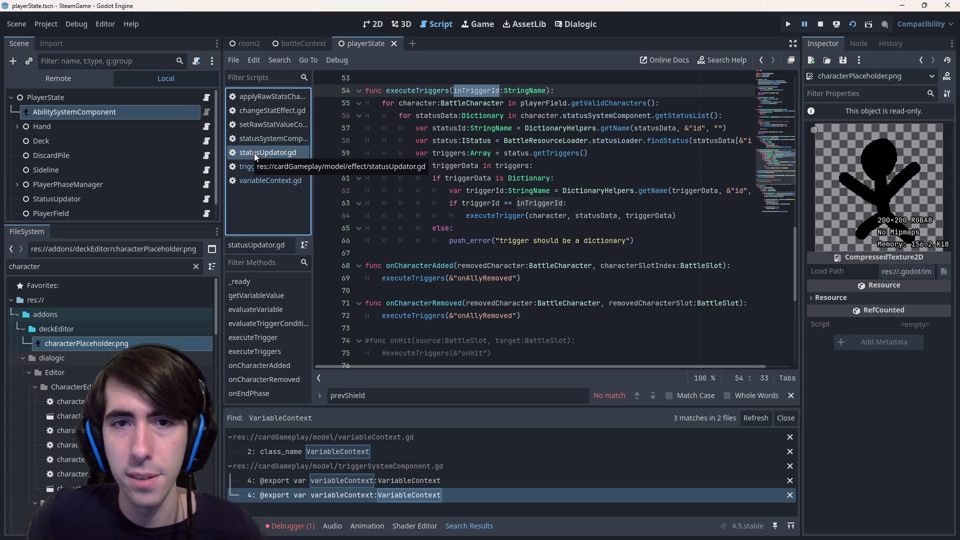
scroll(435, 146, "up", 2)
scroll(435, 146, "down", 1)
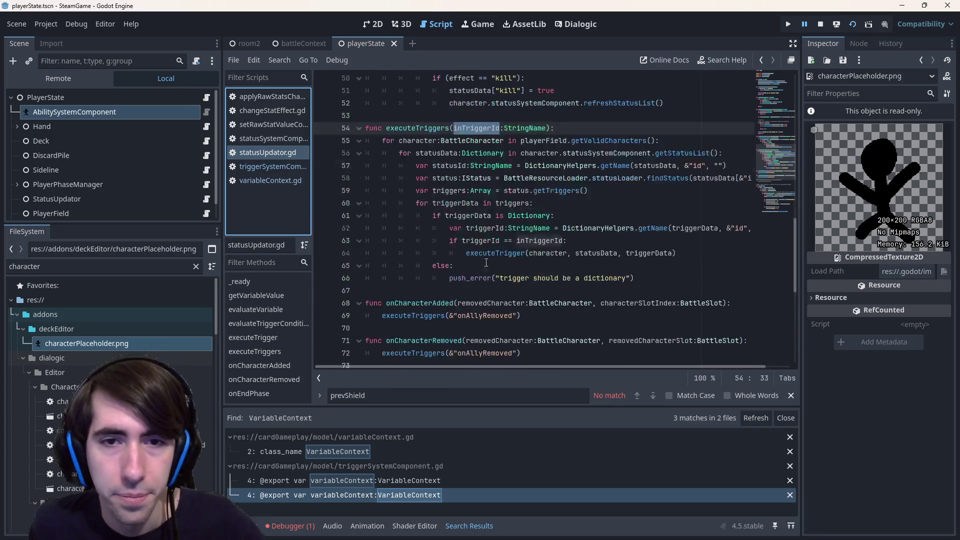
double_click(417, 128)
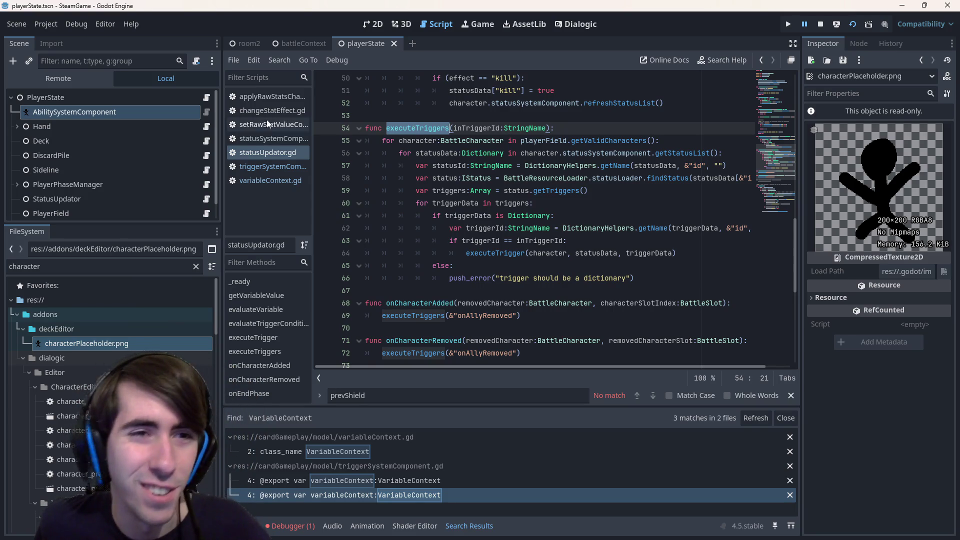
Step: Return to triggerSystemComponent.gd with the caret at the end of the executeTrigger name
left_click(206, 112)
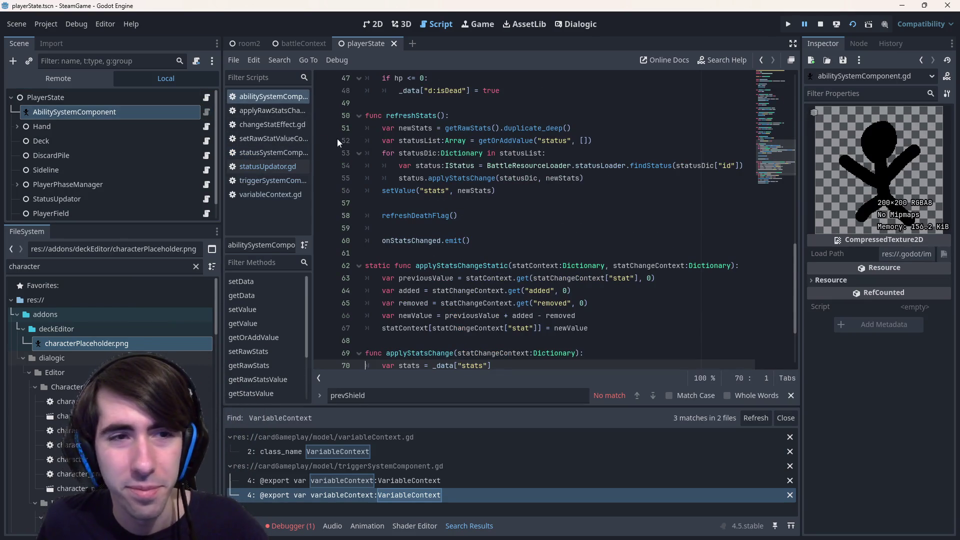
left_click(271, 181)
left_click(263, 170)
left_click(269, 185)
left_click(266, 172)
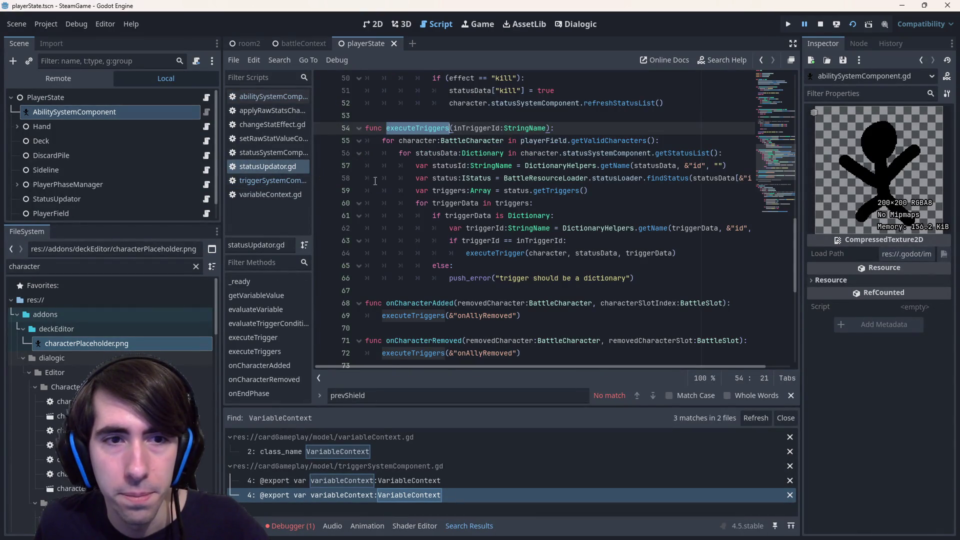
left_click(258, 180)
left_click(438, 153)
left_click(442, 153)
Step: Rename the placeholder function to executeTriggers and save
type("s")
double_click(421, 153)
key("ctrl+z")
type("s")
key("ctrl+s")
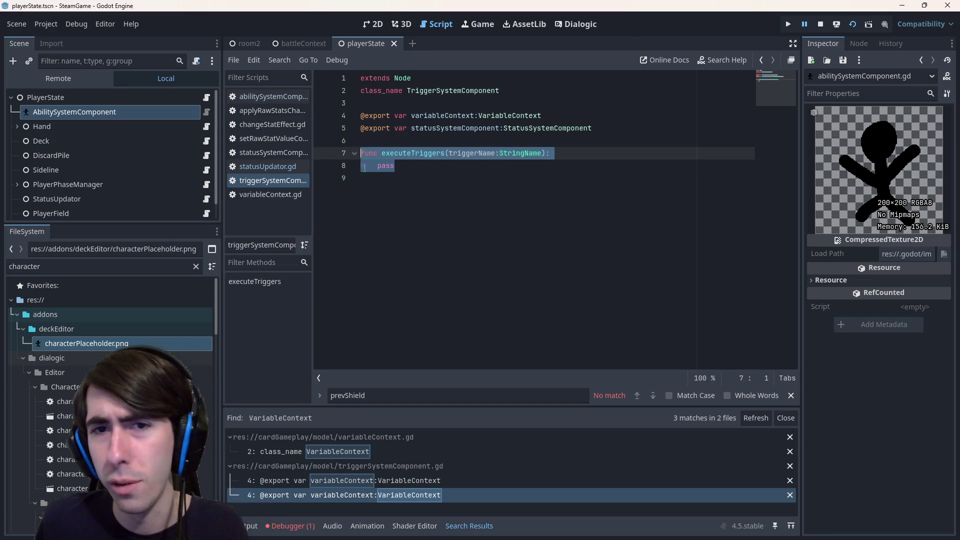
Step: Duplicate the function below as a singular executeTrigger stub and save
left_click(401, 202)
key("Return")
type("func executeTriggers(triggerName:StringName): \tpass")
left_click(448, 190)
key("BackSpace")
left_click(443, 224)
key("ctrl+s")
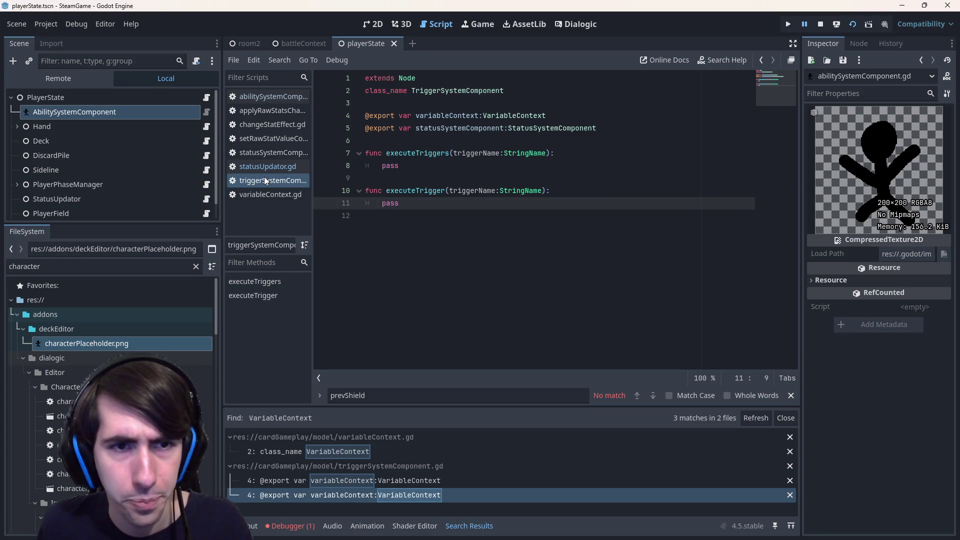
Step: Add comments '# Execute all triggers found' and '# Execute the first trigger found' above the functions, then save
left_click_drag(563, 208, 364, 153)
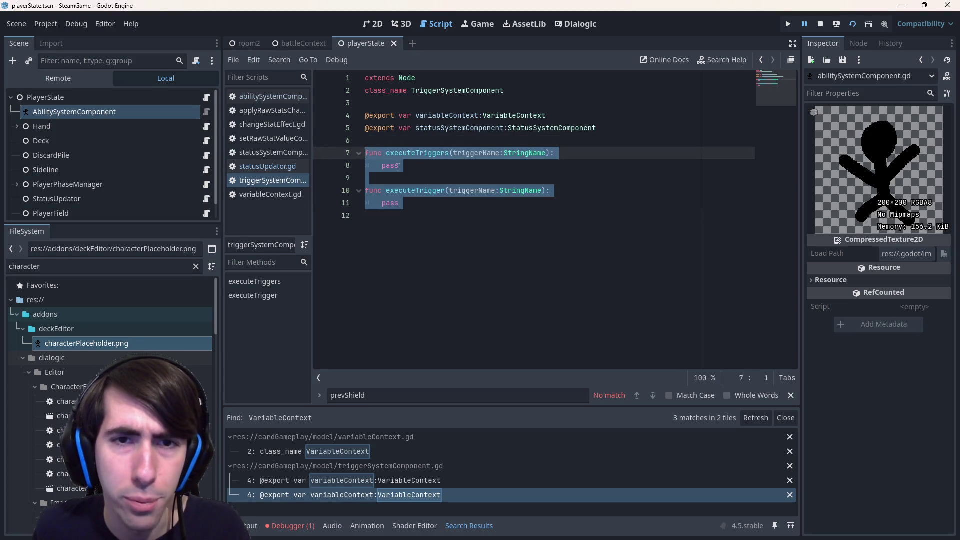
left_click(438, 179)
key("Return")
type("# Execute the first trigger found")
key("ctrl+s")
key("Up")
key("Up")
key("Up")
key("Return")
type("# Execute all triggers found")
key("ctrl+s")
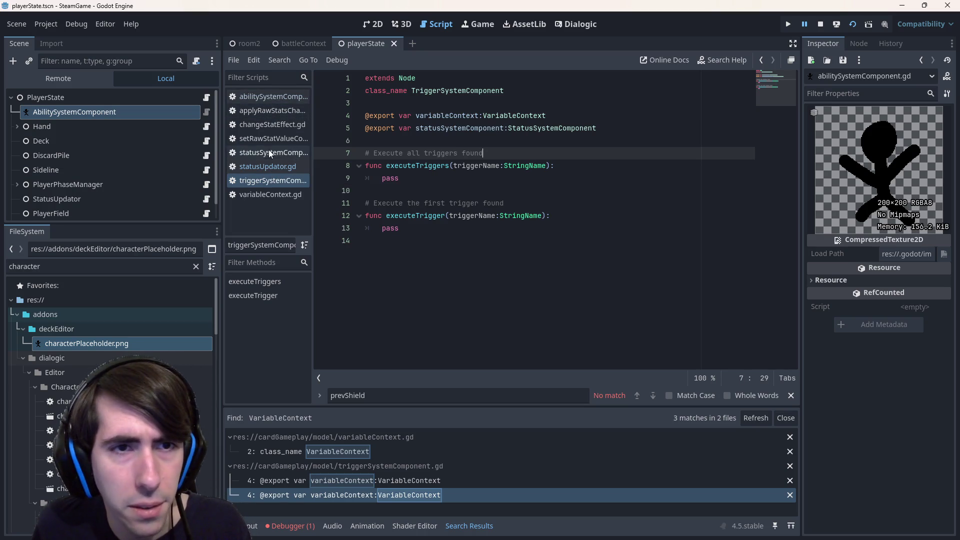
left_click(268, 110)
Step: Select lines 56–66, the status loop in statusUpdator.gd's executeTriggers, for copying
scroll(327, 202, "down", 5)
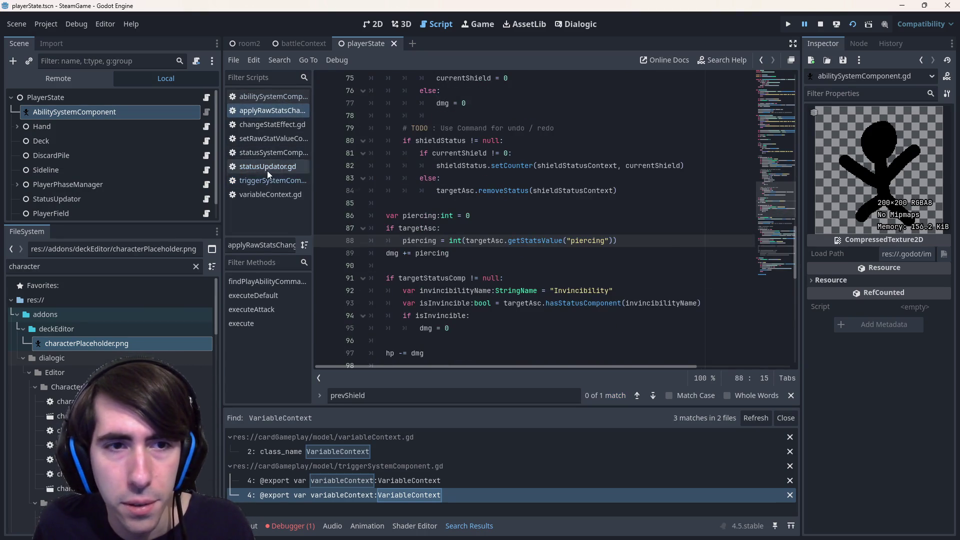
left_click(271, 179)
left_click(266, 170)
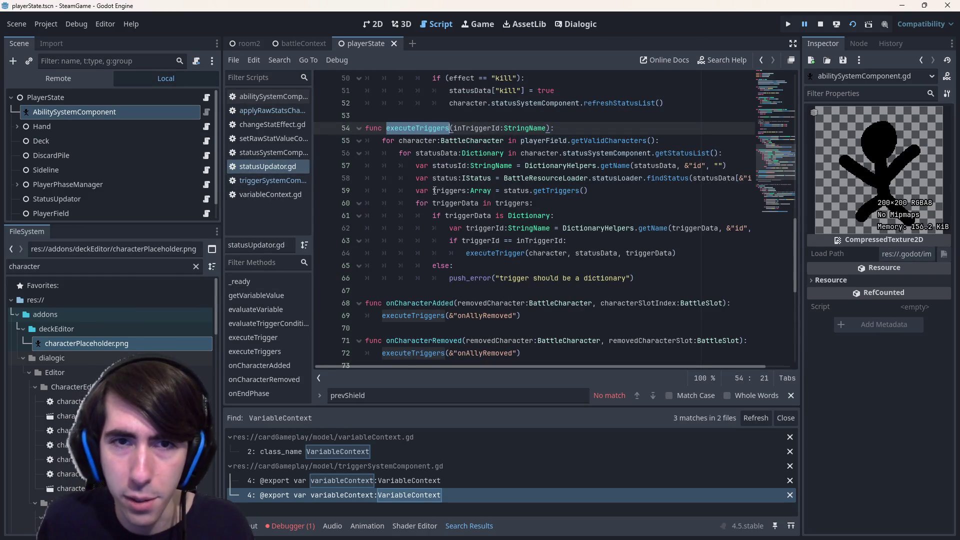
left_click(481, 203)
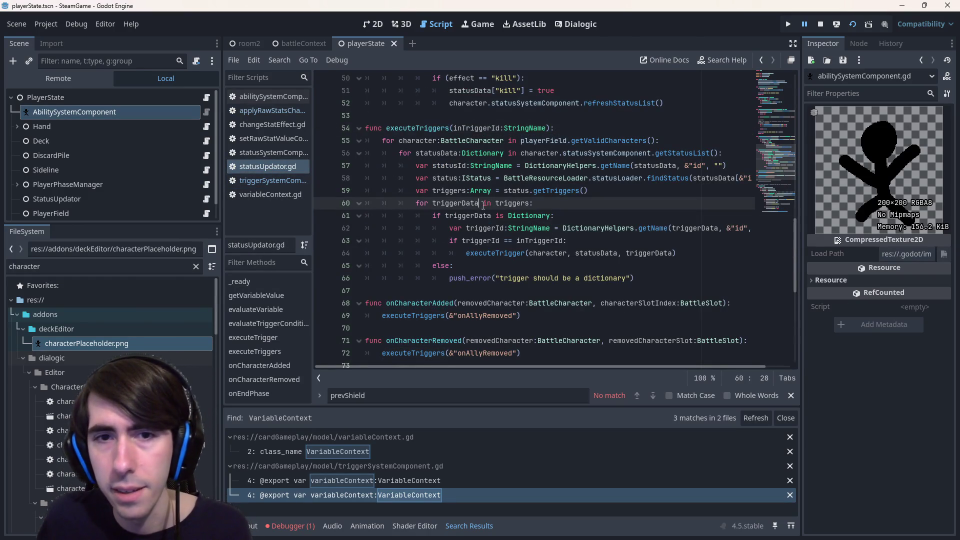
mouse_move(674, 285)
left_mouse_down()
mouse_move(450, 178)
mouse_move(338, 143)
left_mouse_up()
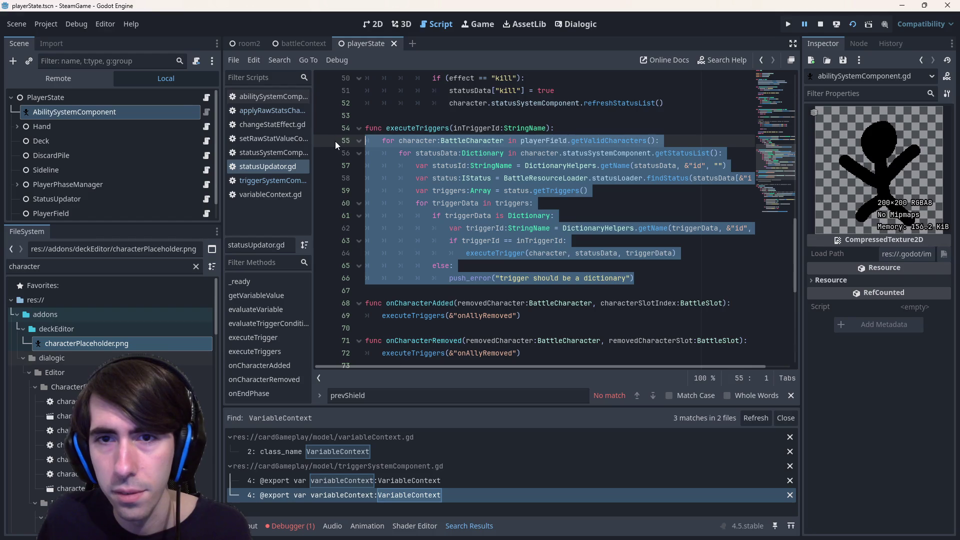
double_click(418, 141)
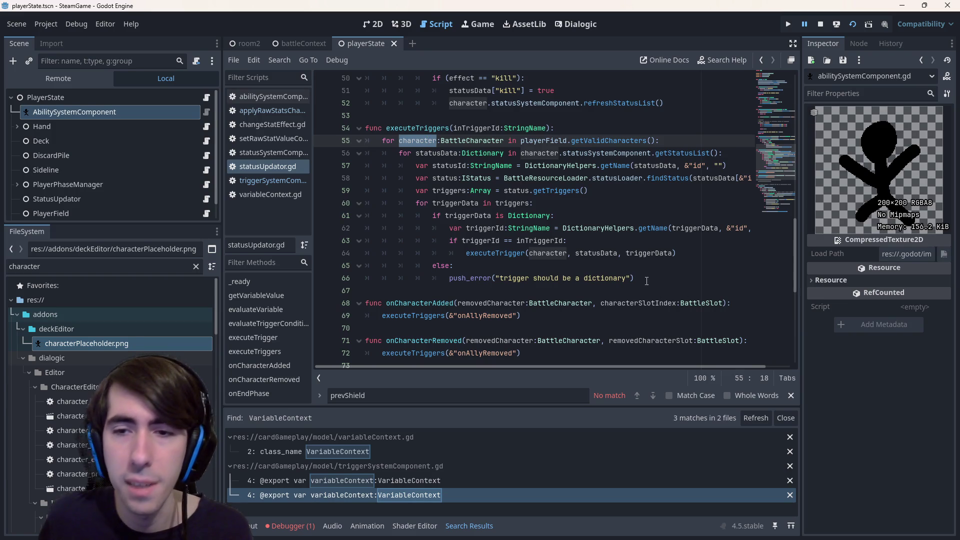
left_click_drag(646, 281, 317, 154)
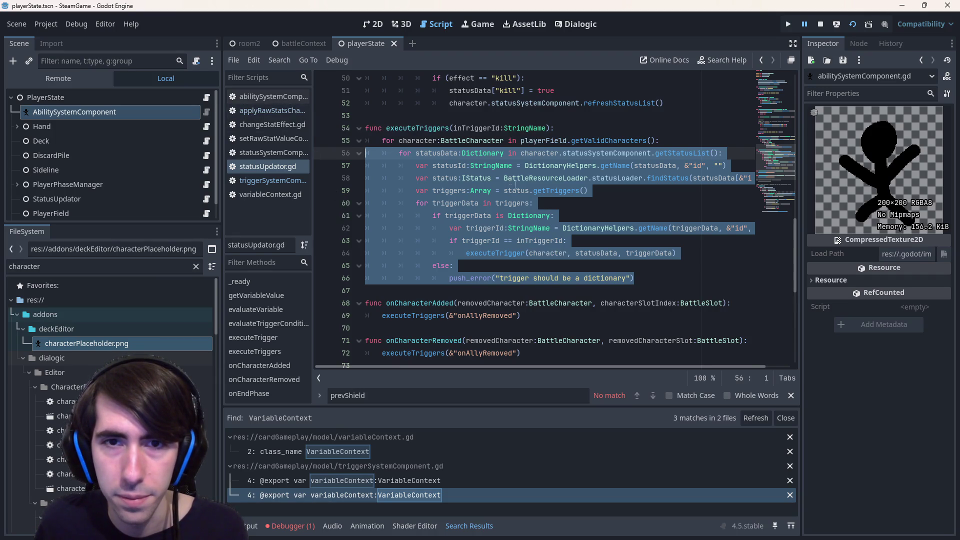
mouse_move(655, 286)
left_mouse_down()
mouse_move(319, 240)
mouse_move(314, 152)
left_mouse_up()
key("ctrl+c")
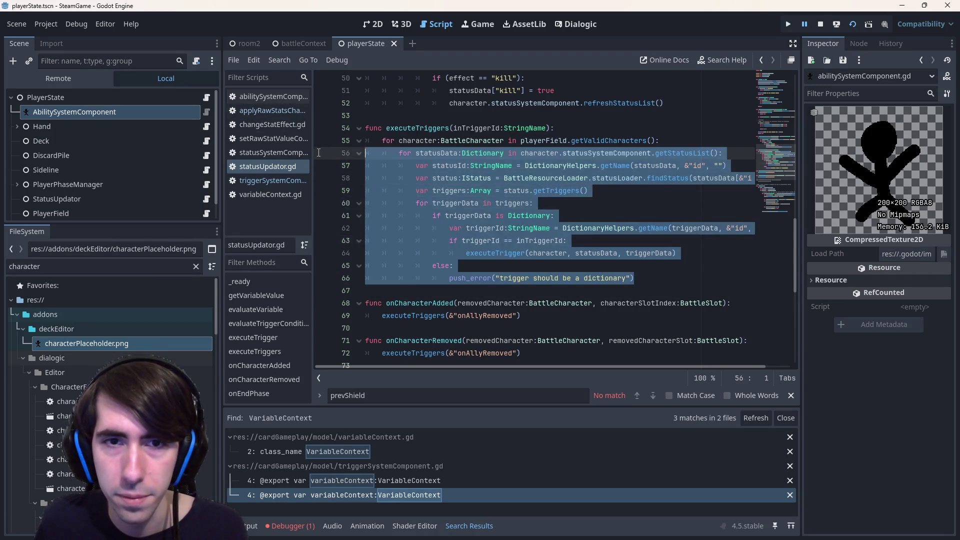
left_click(253, 109)
left_click(265, 180)
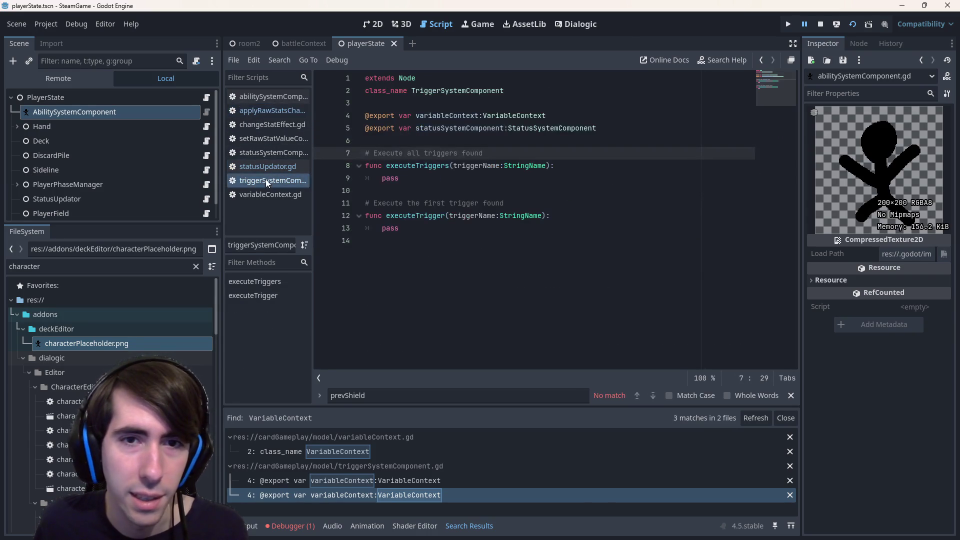
Step: Paste the copied status loop into executeTriggers and dedent it one level
left_click_drag(400, 228, 325, 228)
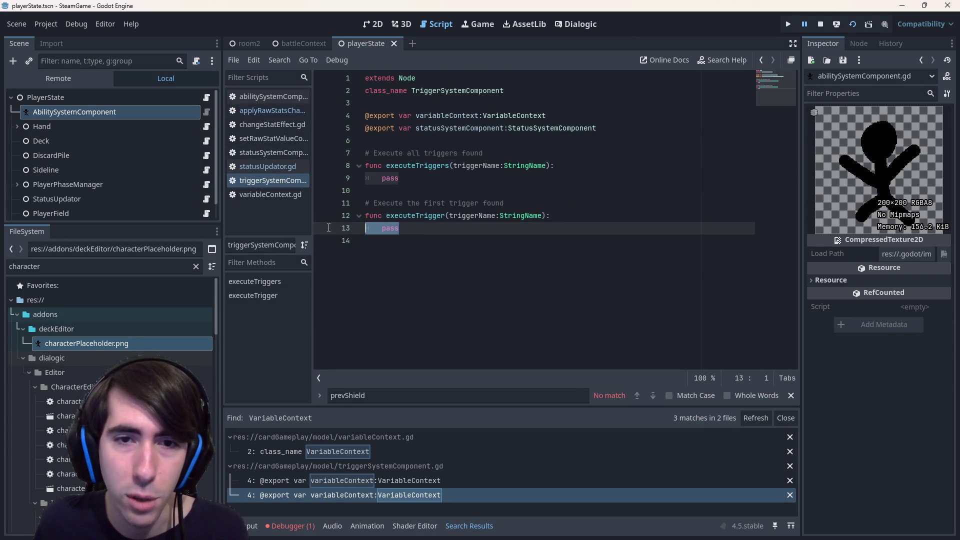
key("ctrl+v")
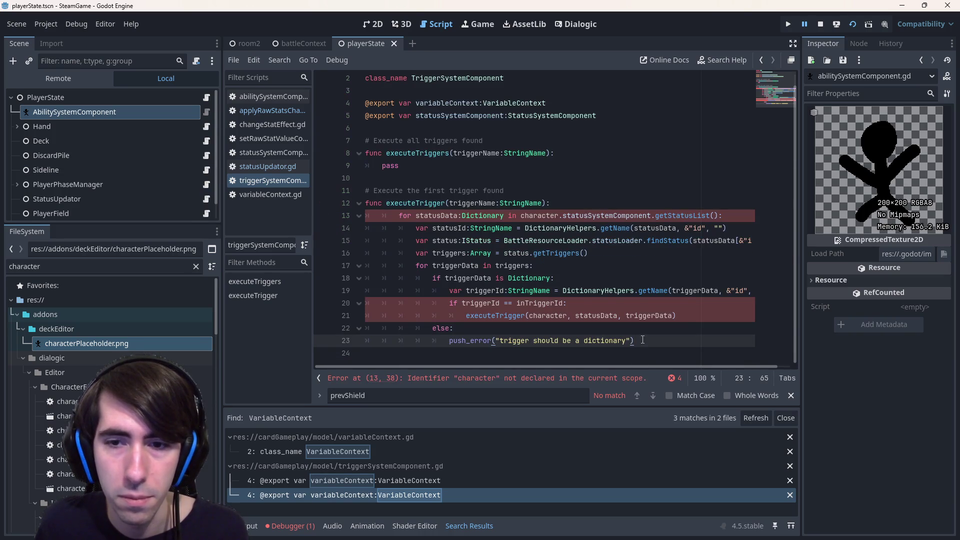
key("ctrl+z")
key("ctrl+z")
key("ctrl+z")
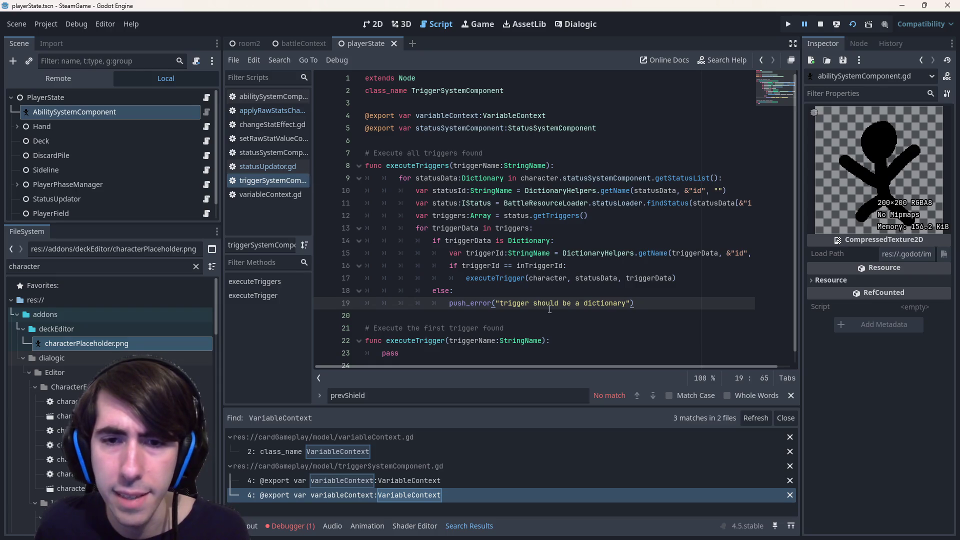
left_click_drag(654, 309, 505, 180)
key("shift+Tab")
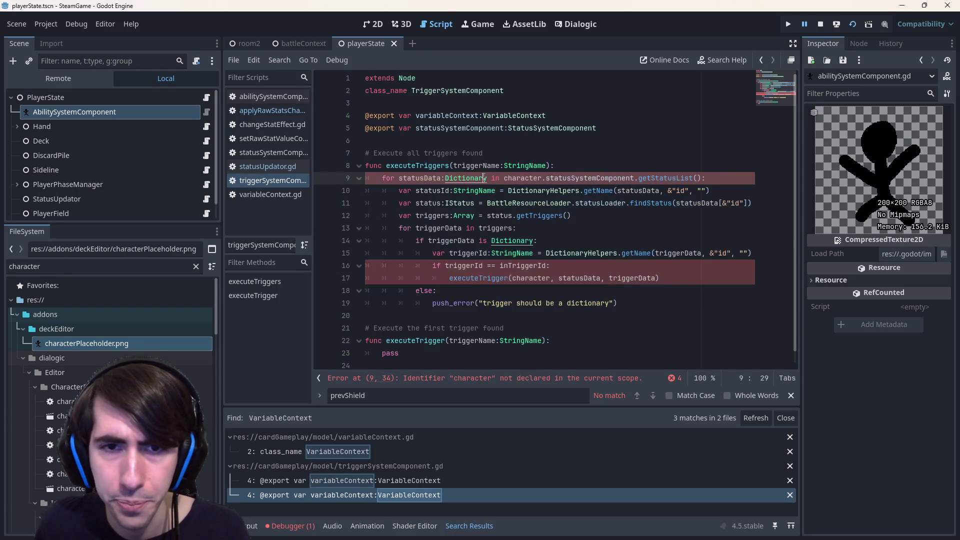
Step: Remove the 'character.' prefix on line 9 and review the remaining triggerId and inTriggerId references
double_click(506, 179)
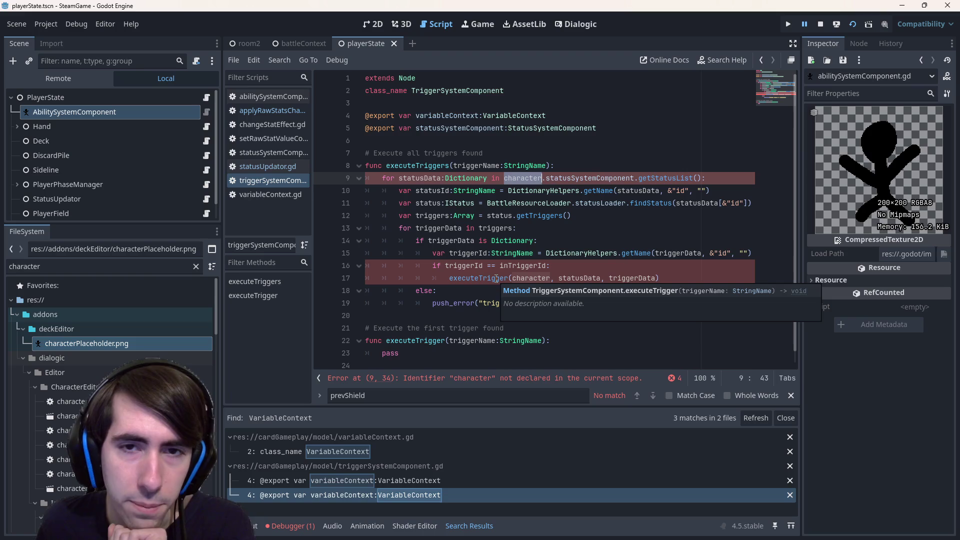
mouse_move(385, 128)
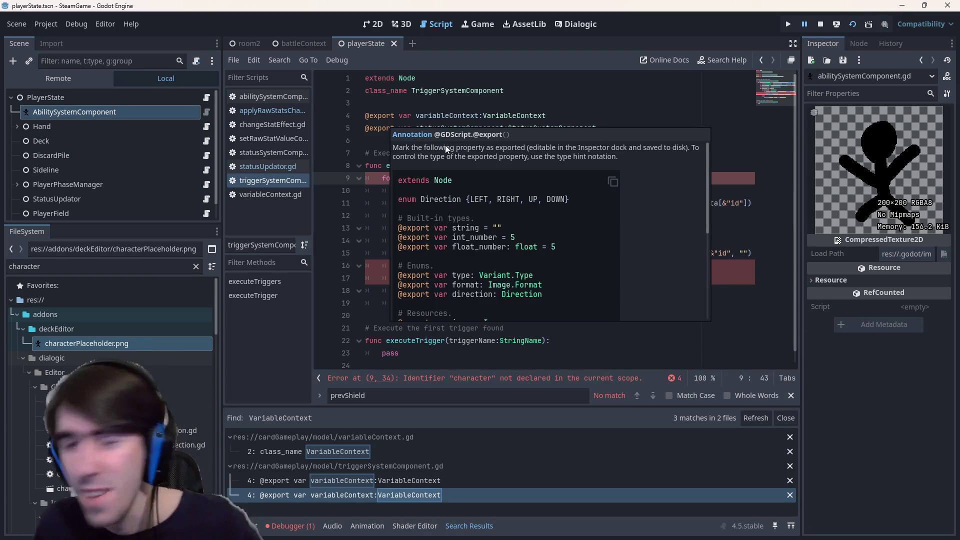
double_click(446, 115)
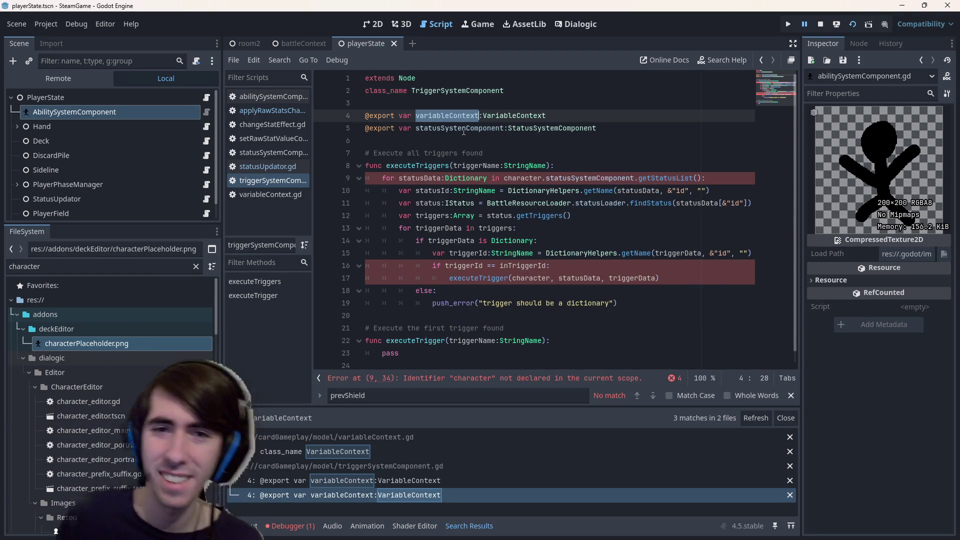
double_click(481, 128)
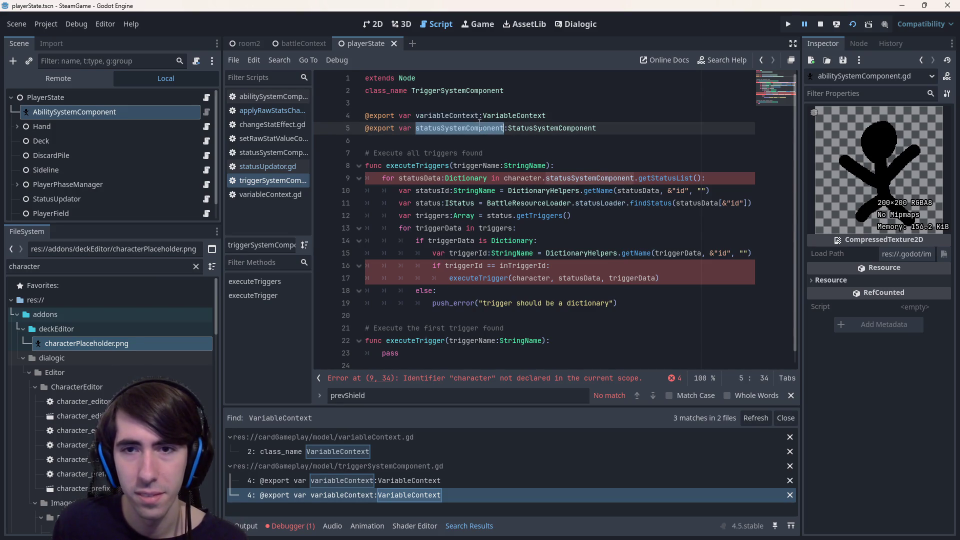
double_click(526, 177)
key("Delete")
key("Delete")
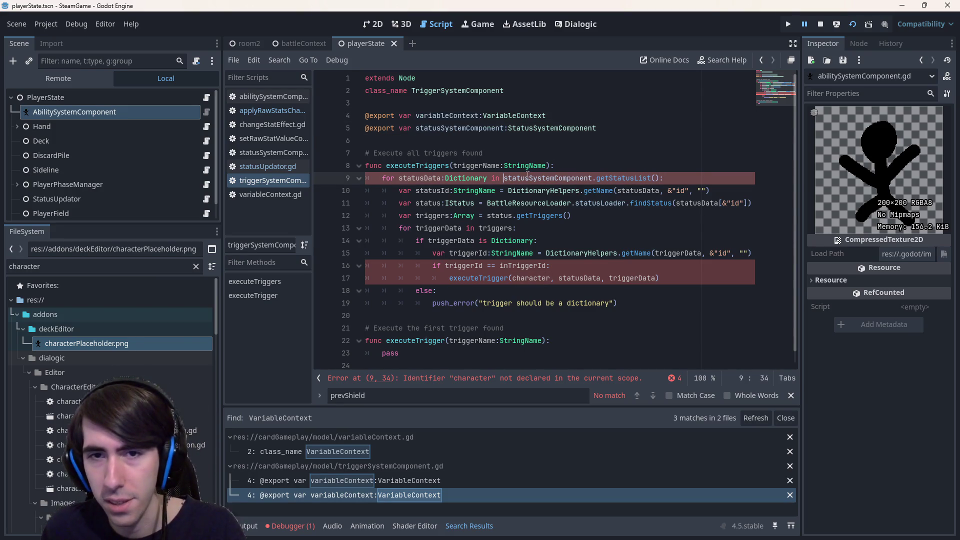
double_click(530, 178)
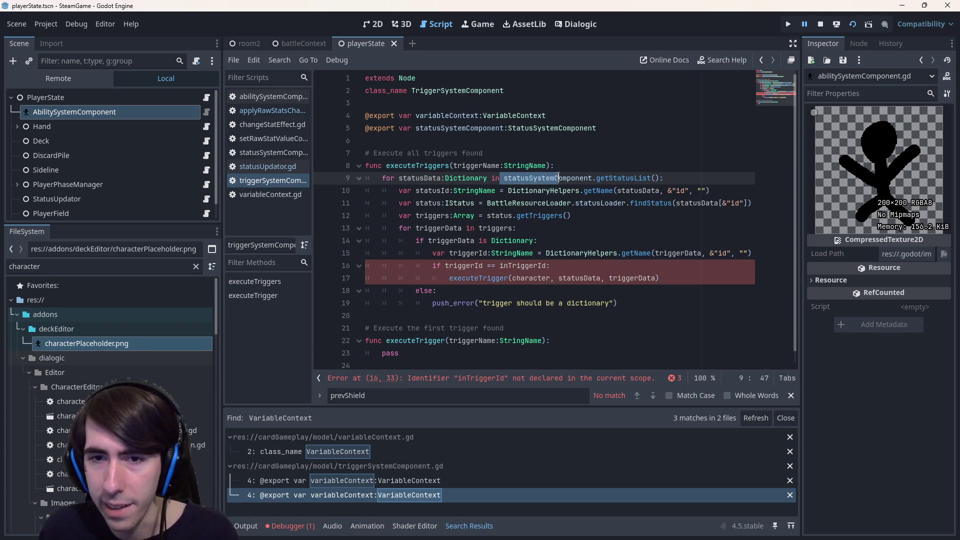
left_click(558, 178)
double_click(480, 266)
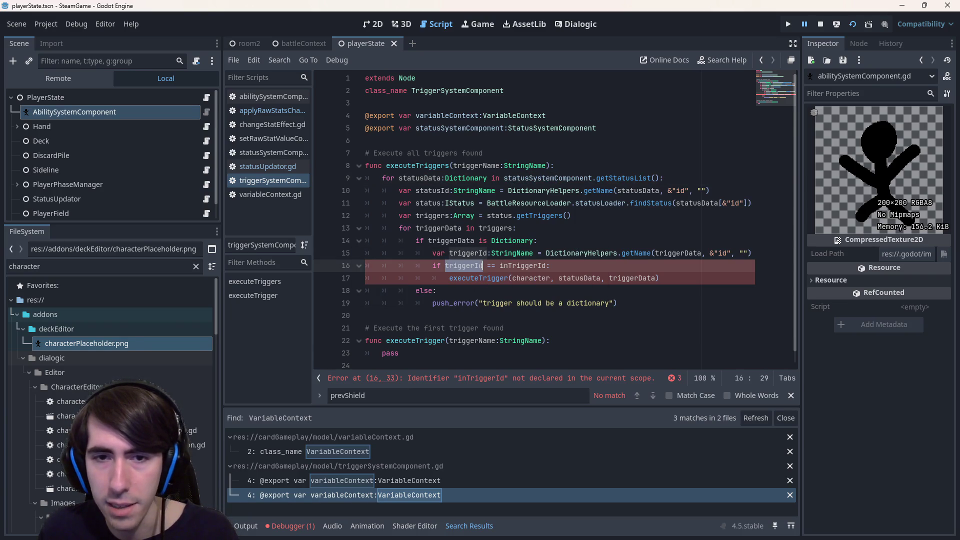
double_click(522, 265)
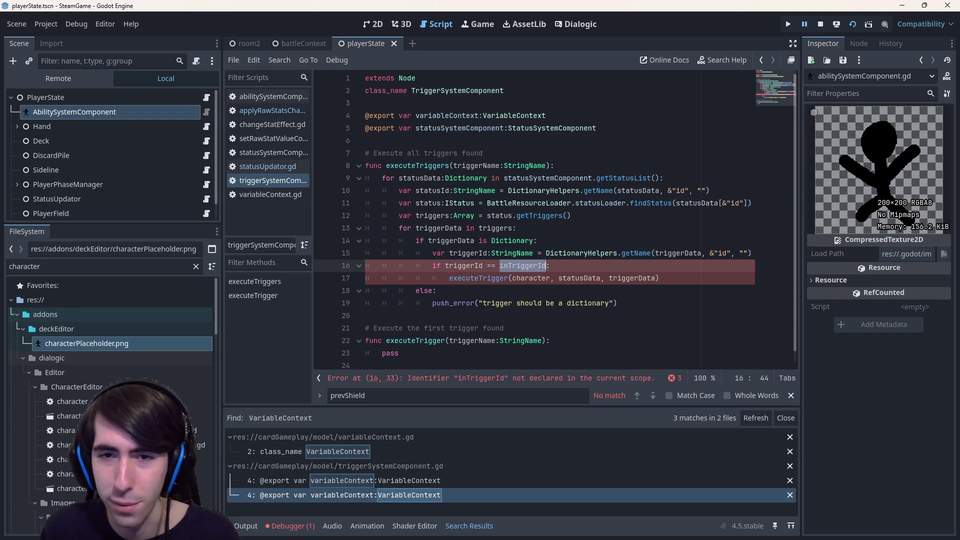
left_click(267, 166)
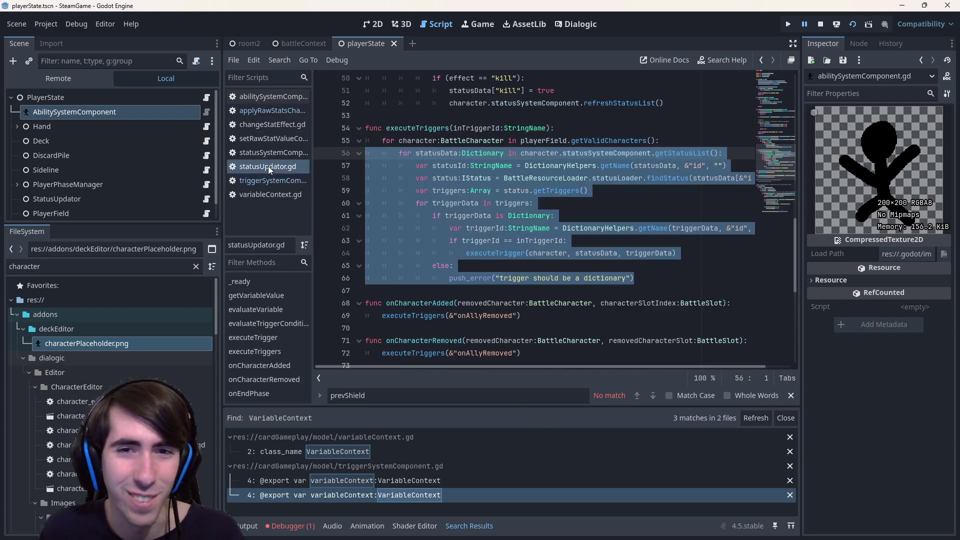
left_click(523, 203)
Step: Copy the triggerName parameter name over inTriggerId on line 16
scroll(539, 195, "up", 1)
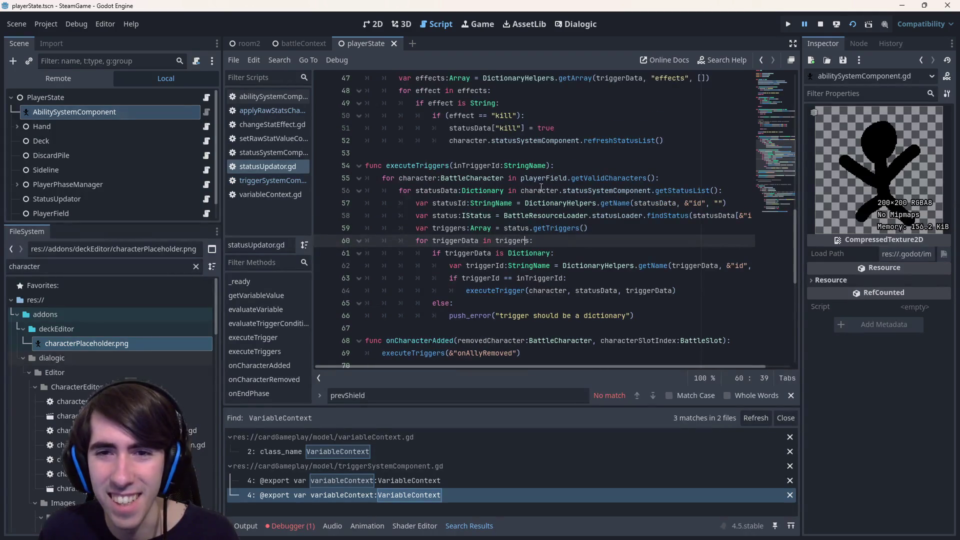
double_click(477, 165)
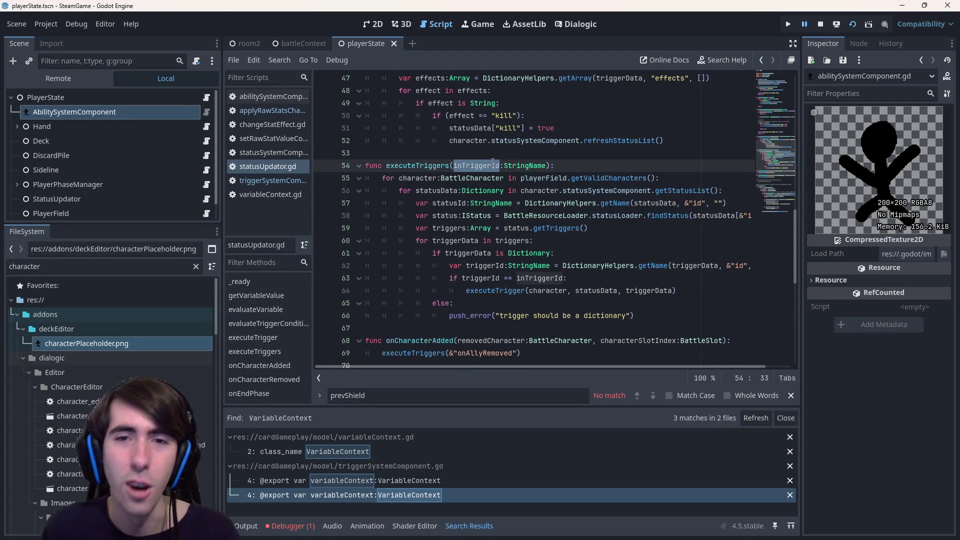
key("alt+Left")
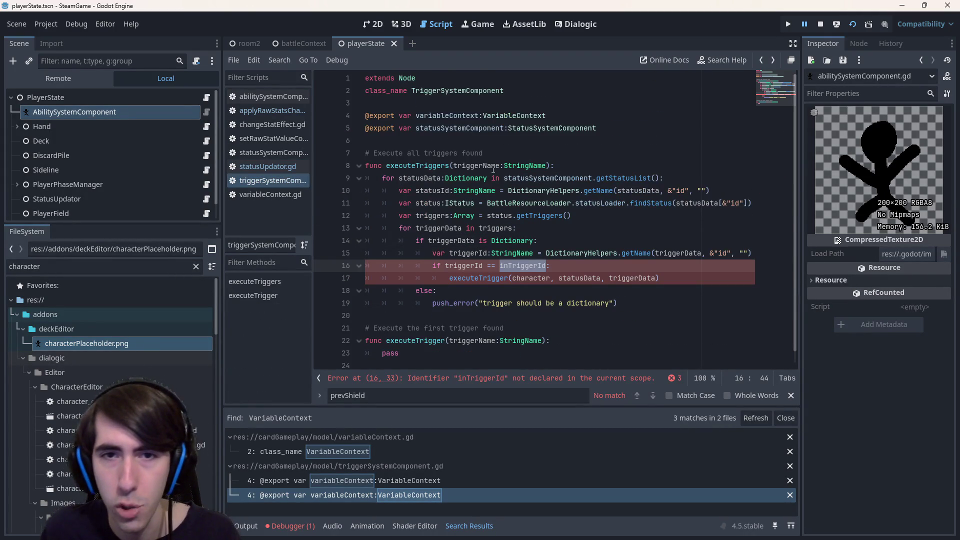
double_click(488, 166)
key("ctrl+c")
double_click(521, 265)
key("ctrl+v")
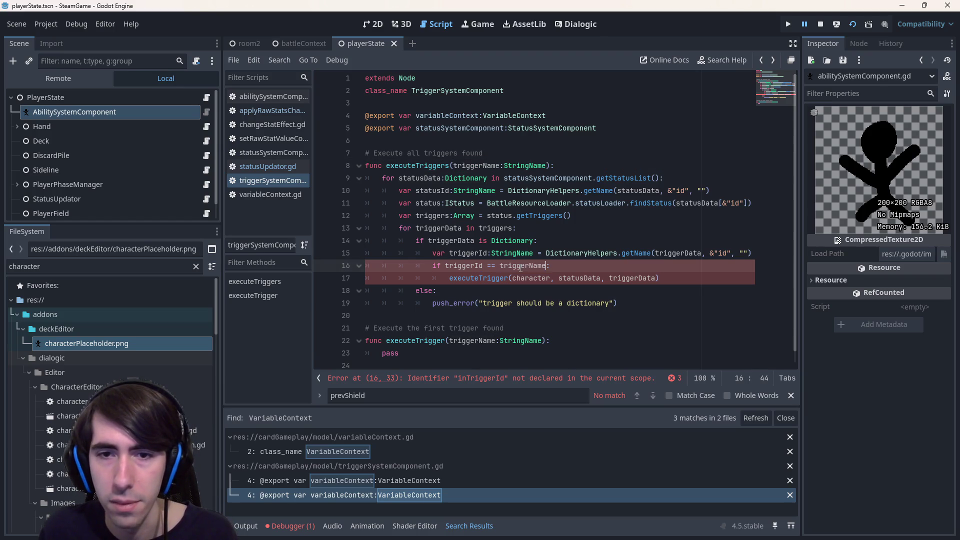
Step: Rename executeTriggers' triggerName parameter and its line-16 use to inTriggerId
double_click(479, 253)
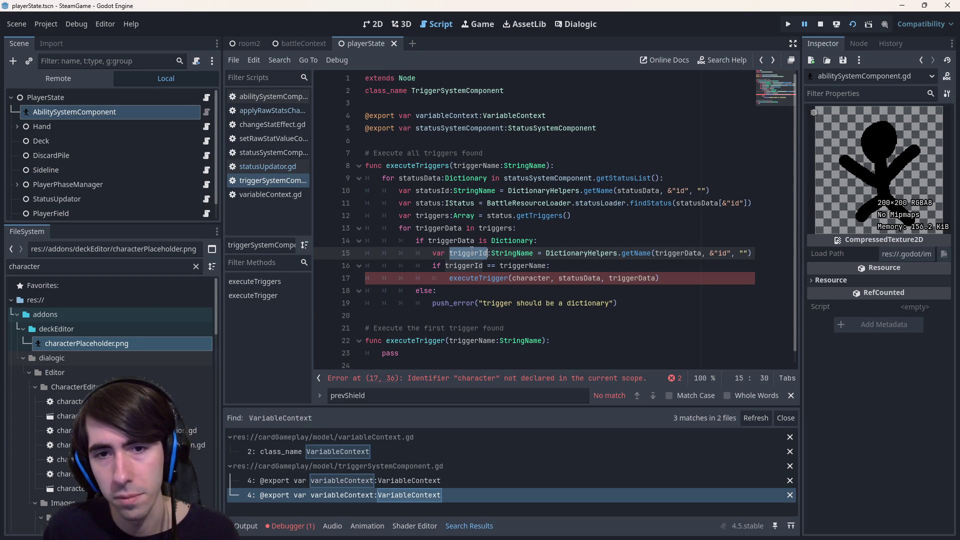
double_click(458, 166)
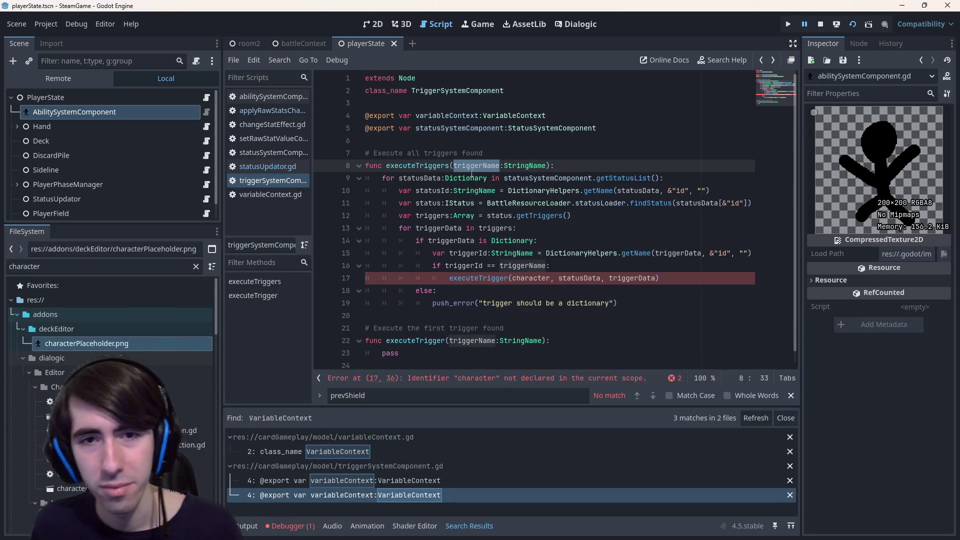
key("ctrl+d")
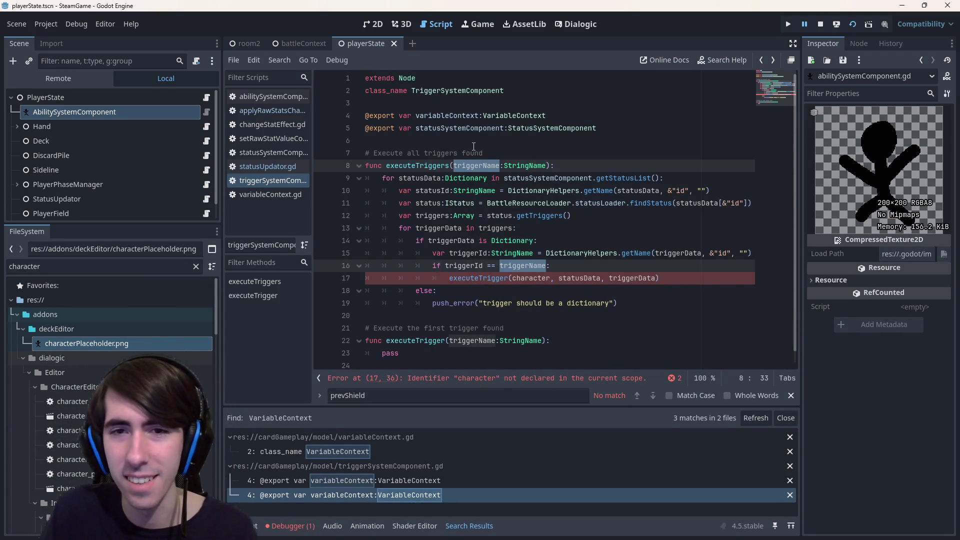
type("inTriggerId")
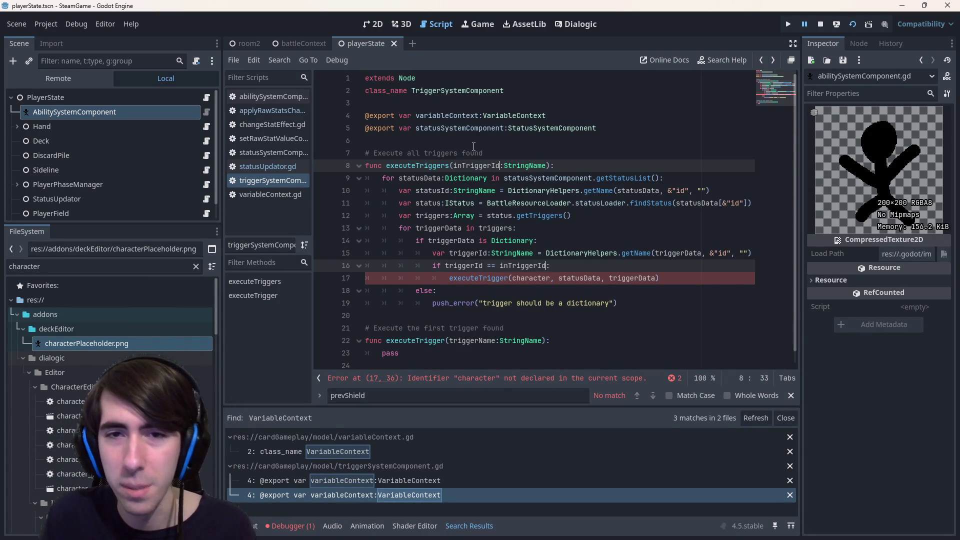
double_click(419, 167)
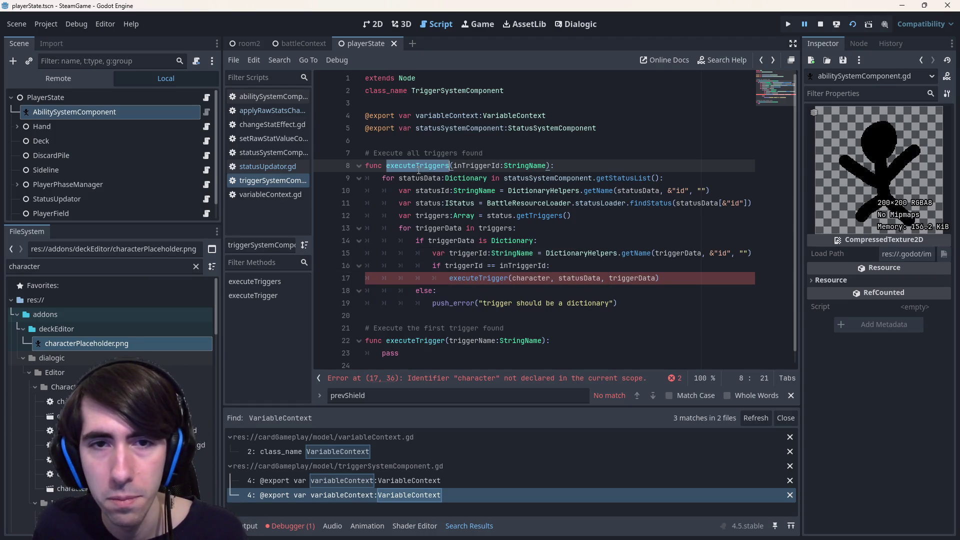
double_click(472, 281)
scroll(552, 255, "down", 1)
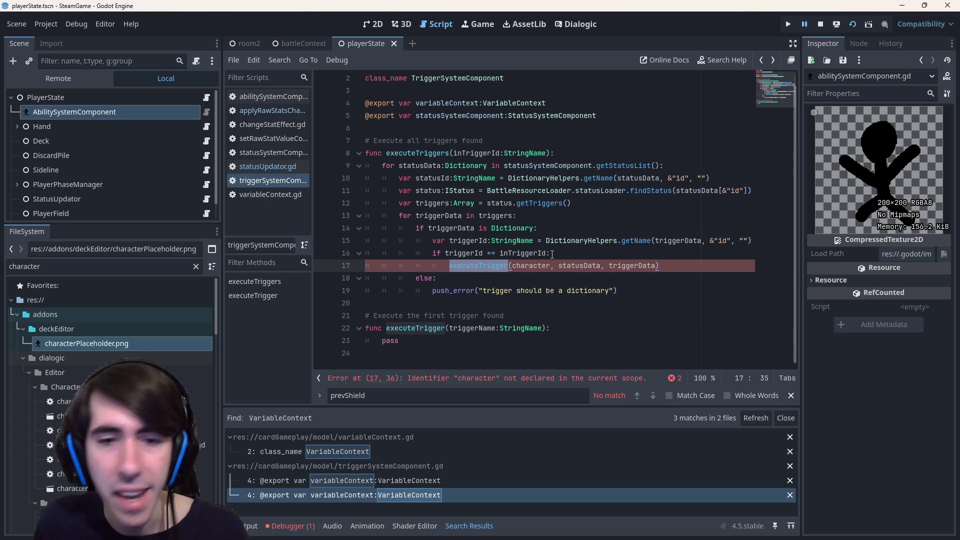
key("ctrl+z")
key("ctrl+z")
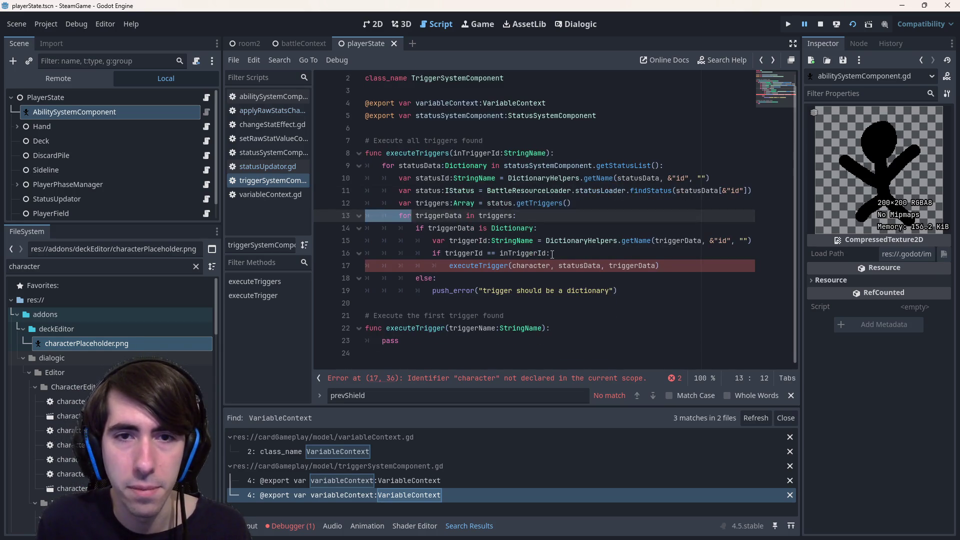
Step: Switch to statusUpdator.gd and show its executeTrigger function
left_click(270, 166)
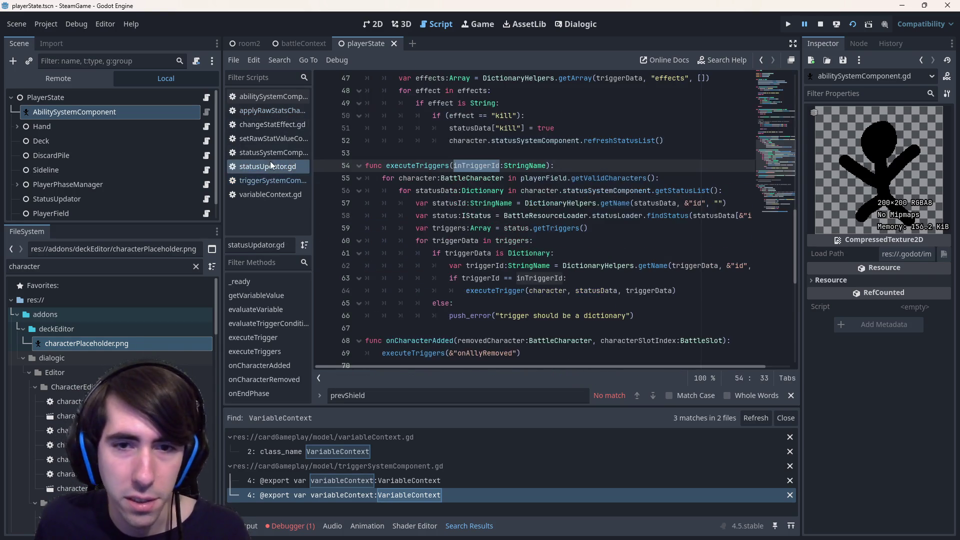
scroll(510, 279, "up", 1)
scroll(511, 327, "up", 2)
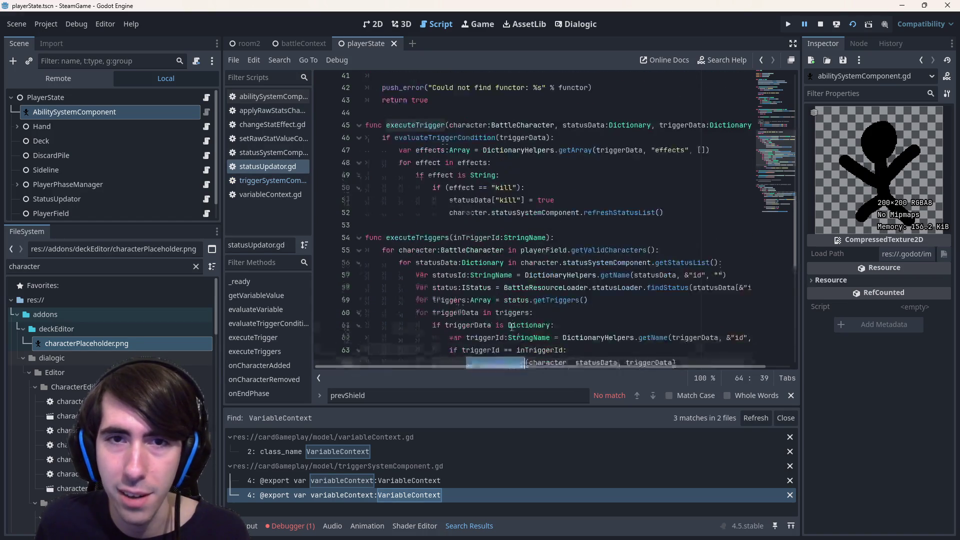
Step: Copy statusUpdator's executeTrigger (lines 45–52) and paste it below triggerSystemComponent's exports
left_click(686, 253)
left_click_drag(686, 252, 284, 163)
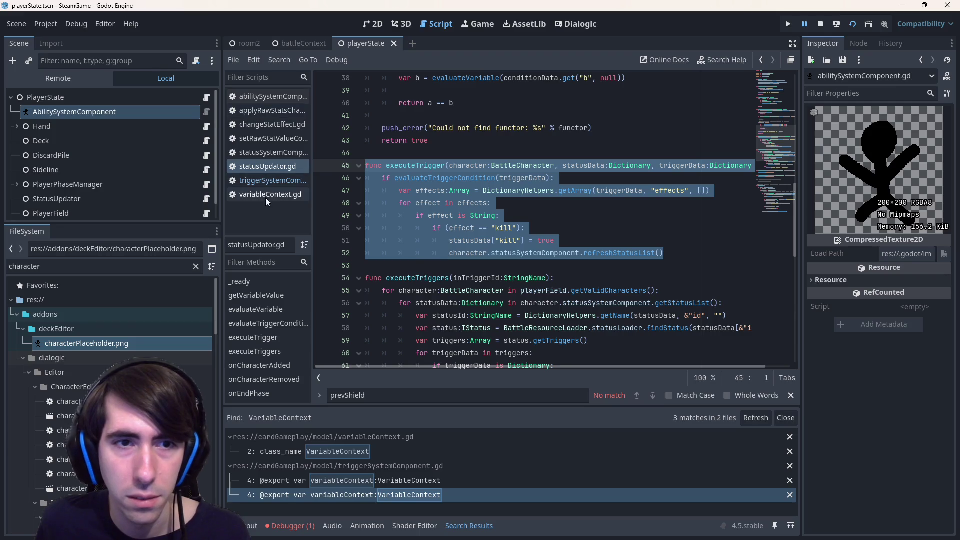
left_click(272, 180)
left_click(406, 127)
key("Return")
key("ctrl+v")
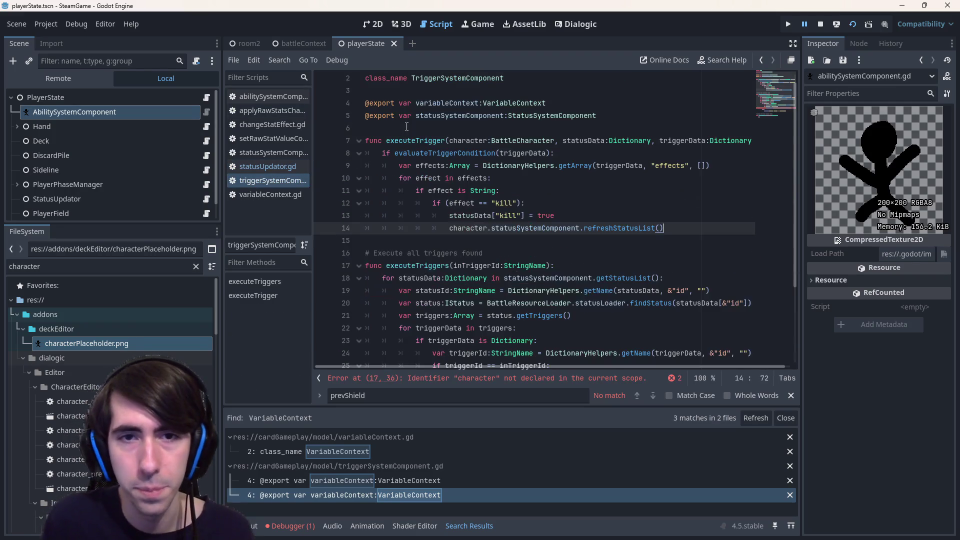
Step: Check the duplicate's undeclared character error, then cut the pasted executeTrigger back out
scroll(470, 134, "down", 3)
scroll(575, 287, "down", 1)
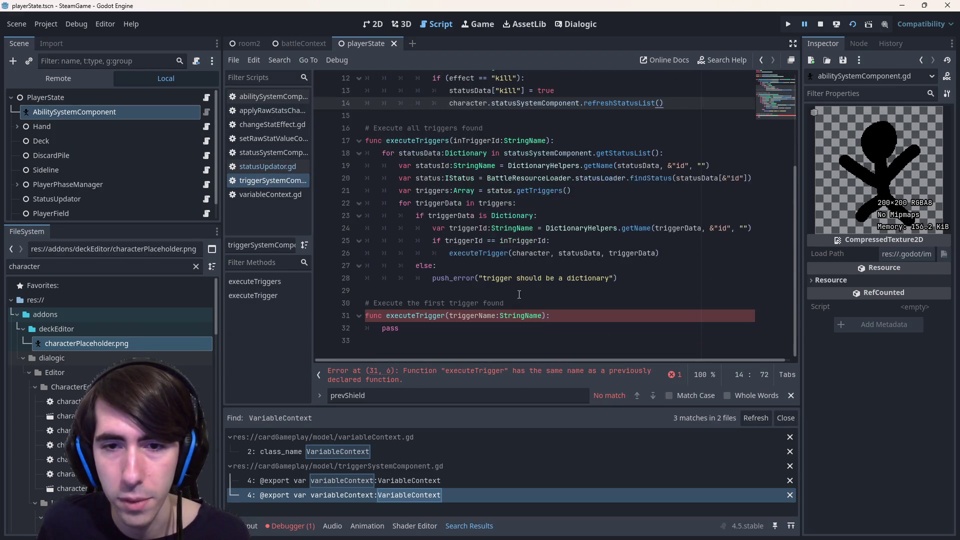
key("Down")
key("Down")
key("Down")
double_click(532, 252)
scroll(535, 254, "up", 4)
scroll(536, 254, "down", 4)
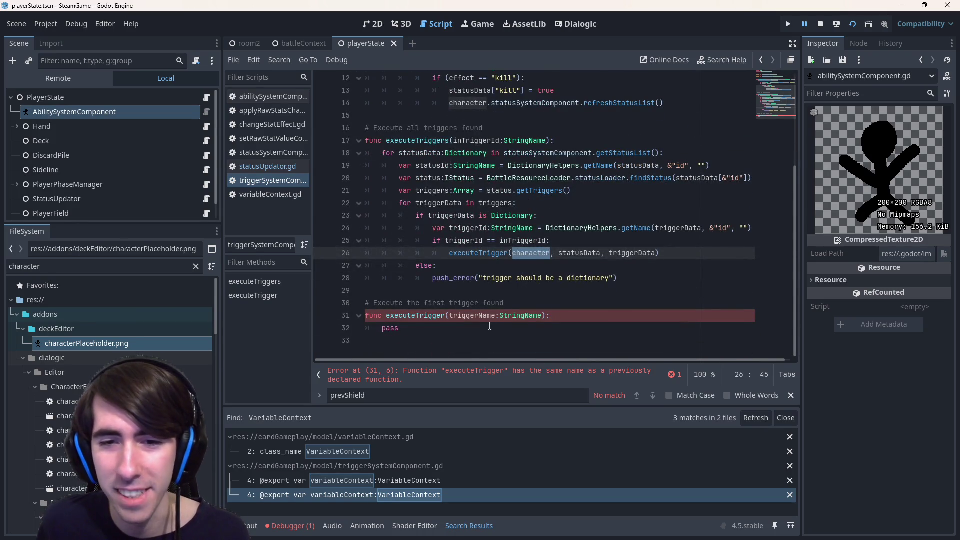
left_click(503, 379)
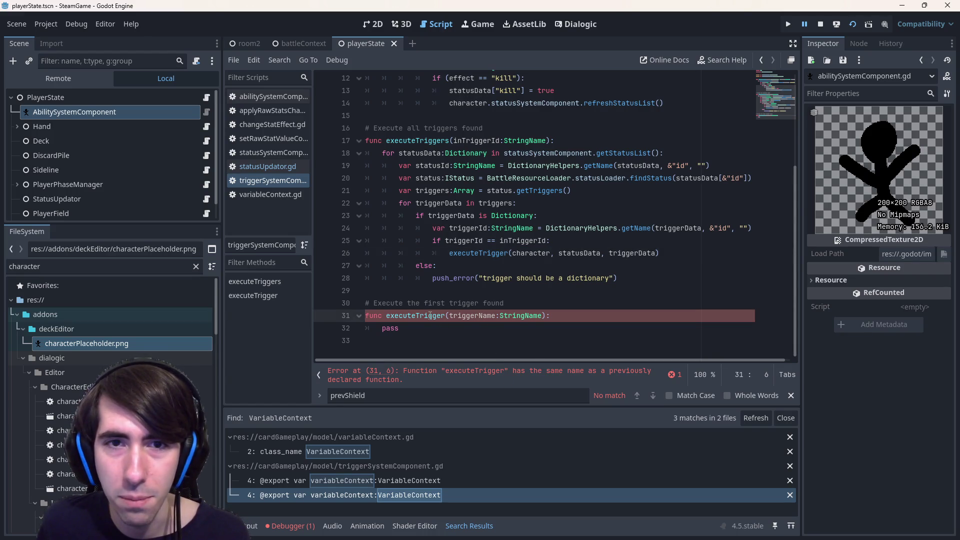
scroll(430, 315, "up", 4)
left_click(488, 220)
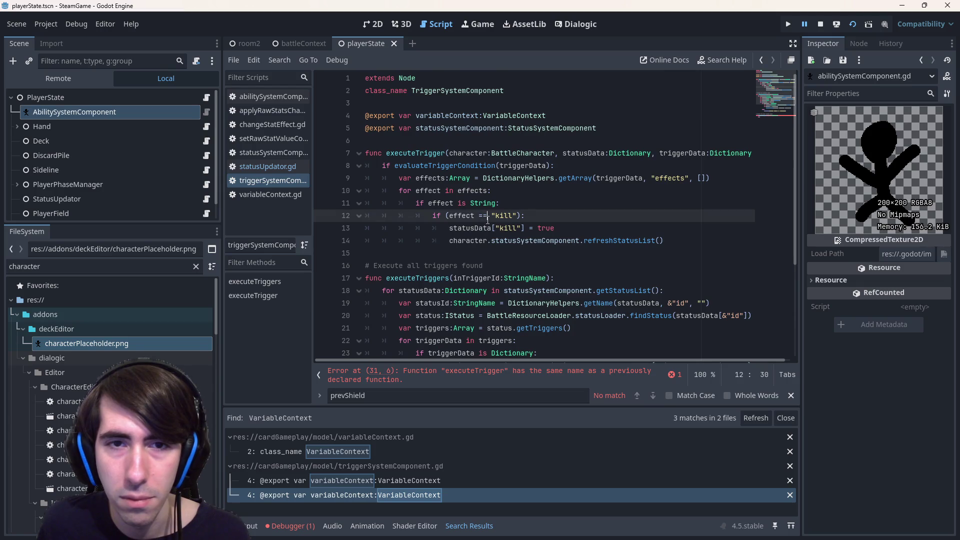
key("ctrl+x")
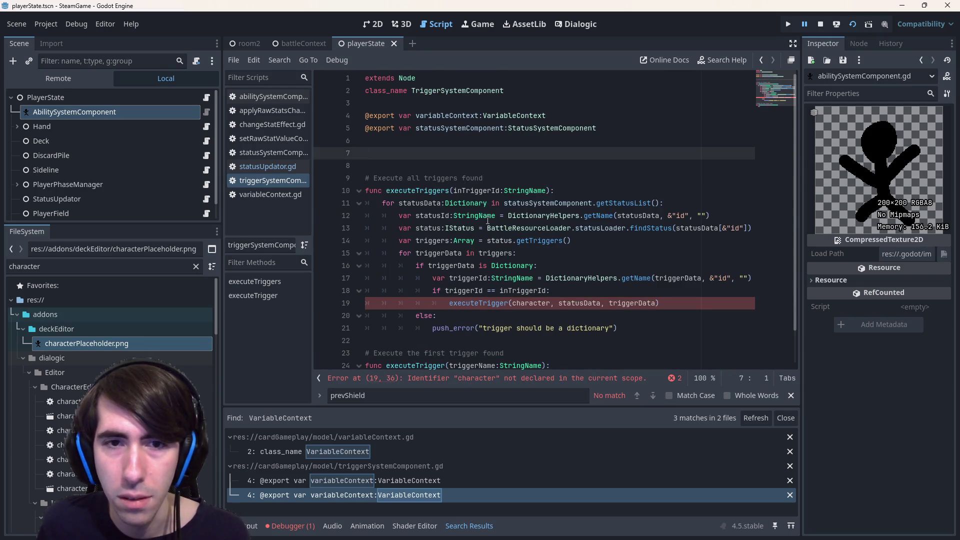
Step: Select the pass line of the executeTrigger stub
left_click(423, 190)
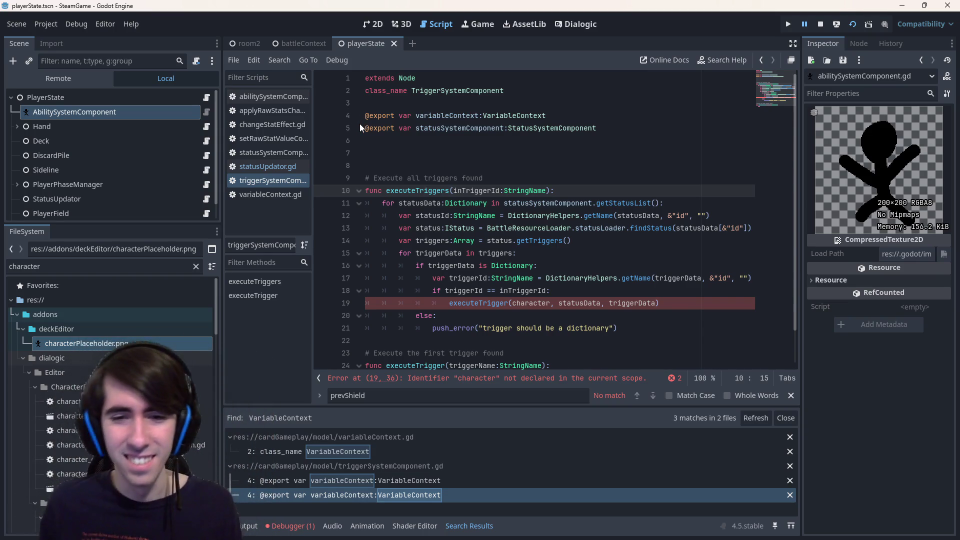
scroll(360, 127, "down", 1)
left_click_drag(478, 356, 325, 343)
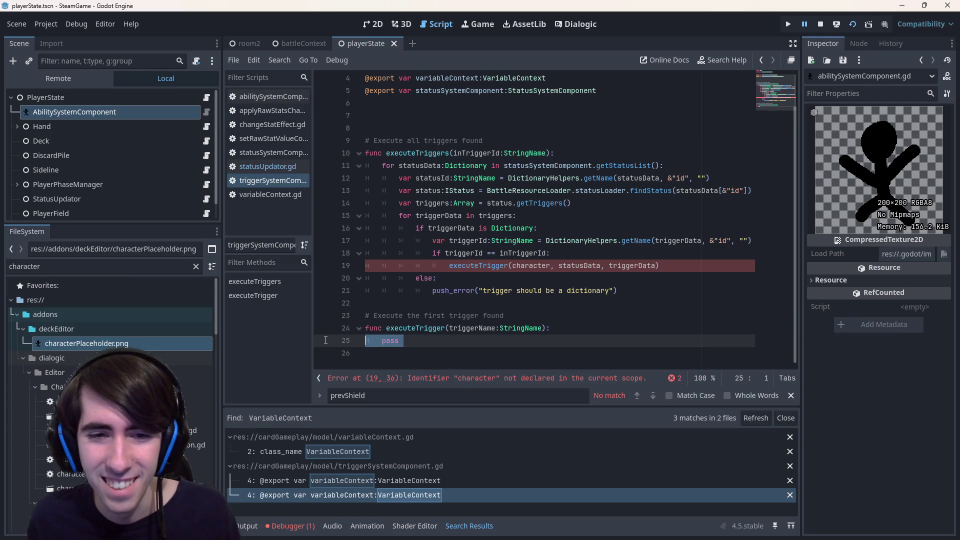
Step: Paste the full executeTrigger over the stub's pass line and review its statusData and triggerData parameters
key("ctrl+v")
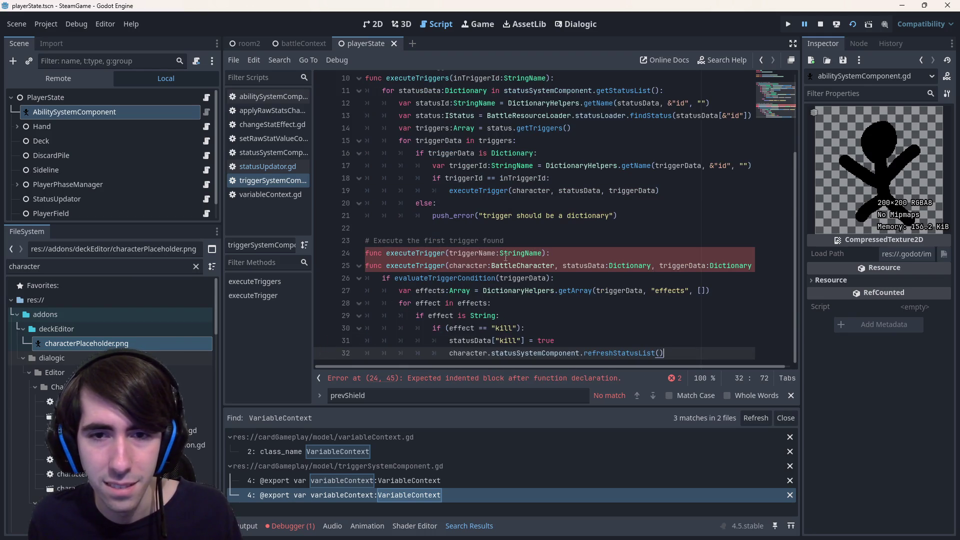
double_click(583, 266)
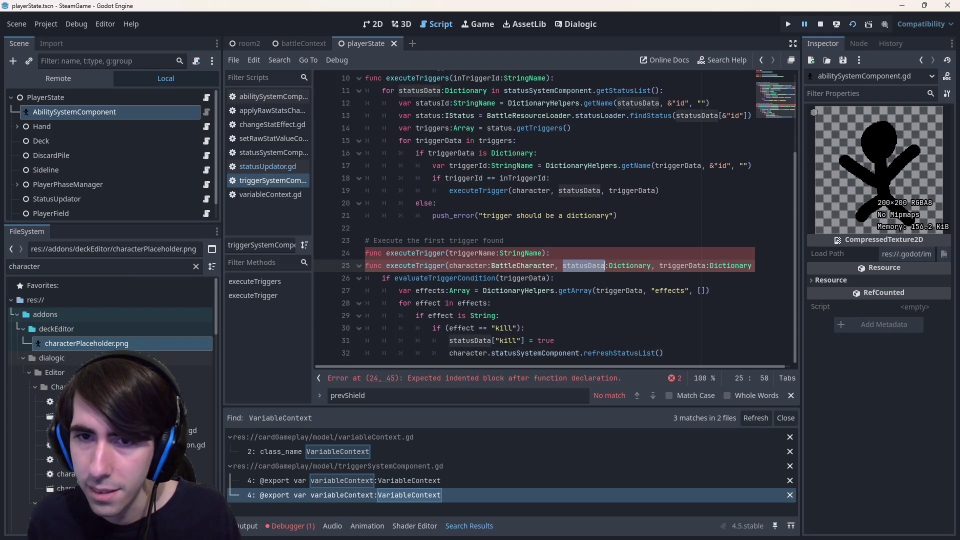
scroll(639, 199, "up", 2)
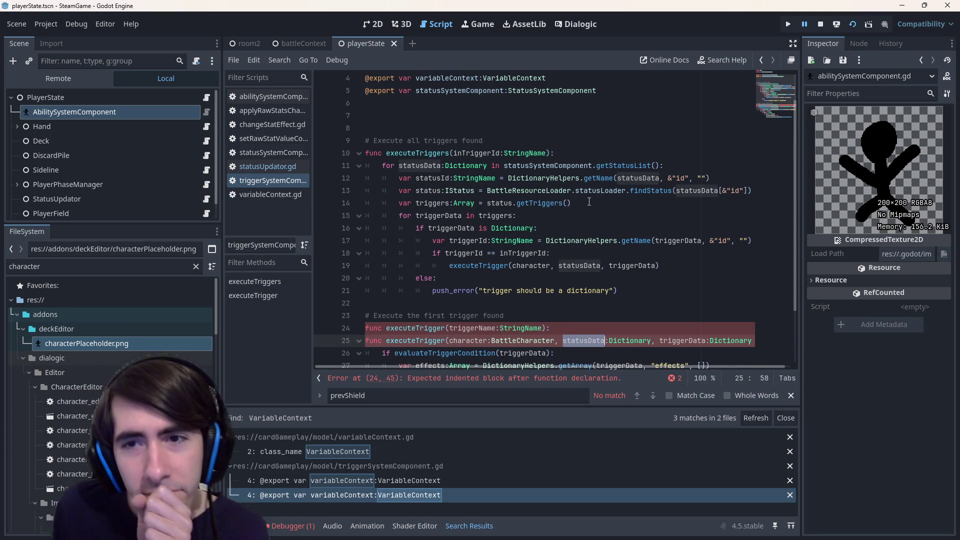
scroll(730, 290, "down", 2)
double_click(693, 265)
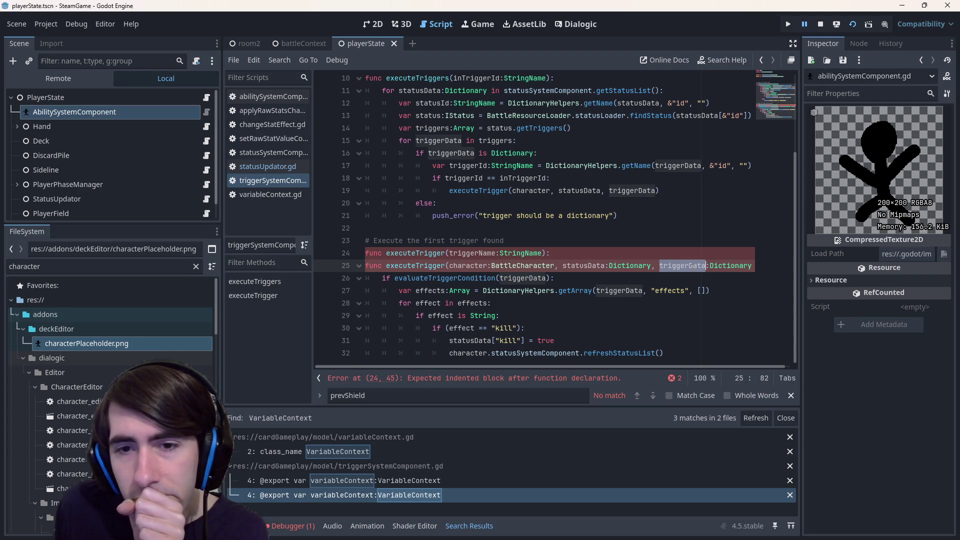
scroll(685, 264, "up", 1)
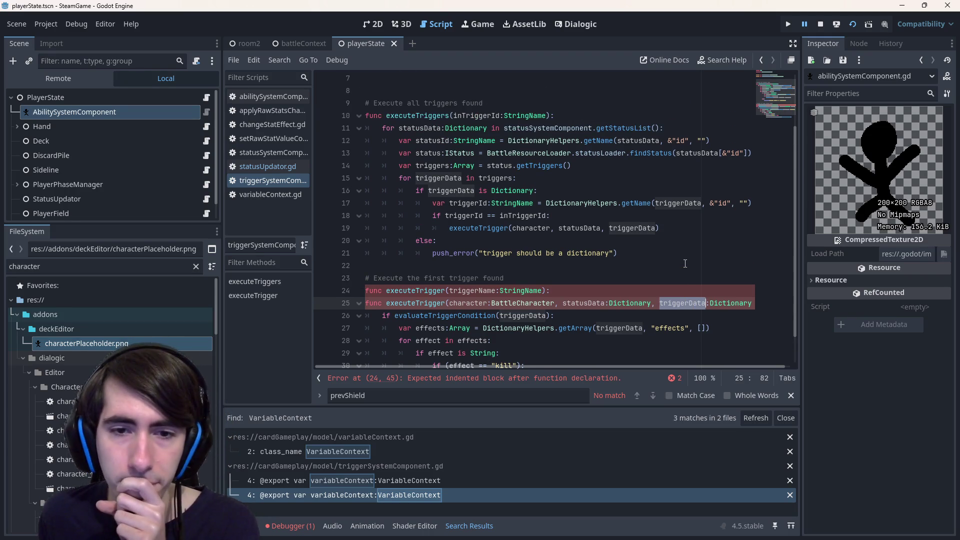
scroll(684, 264, "down", 1)
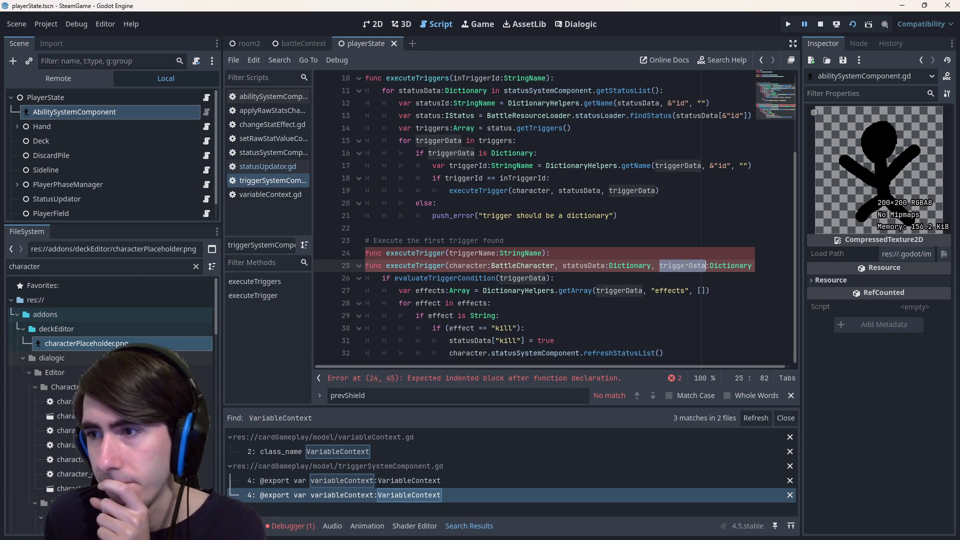
scroll(685, 263, "up", 1)
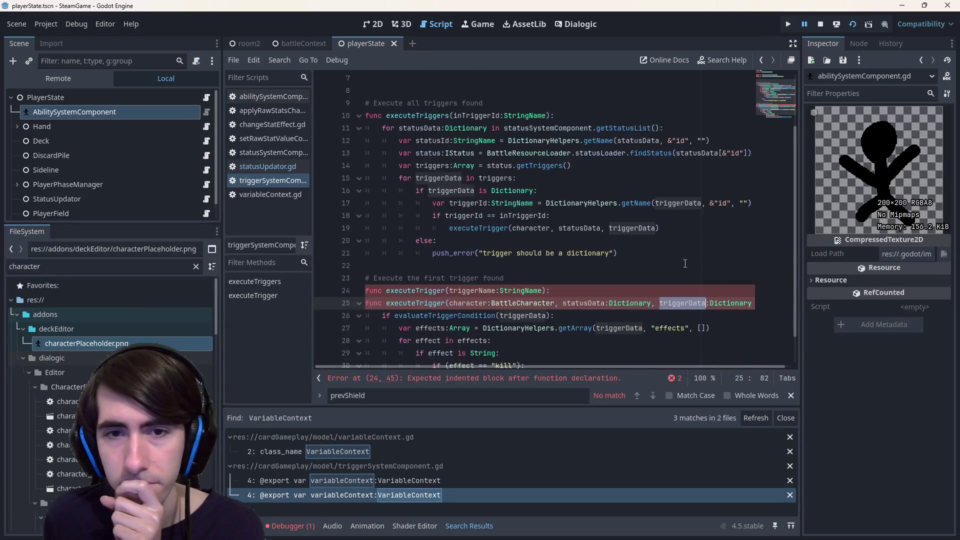
scroll(685, 263, "down", 1)
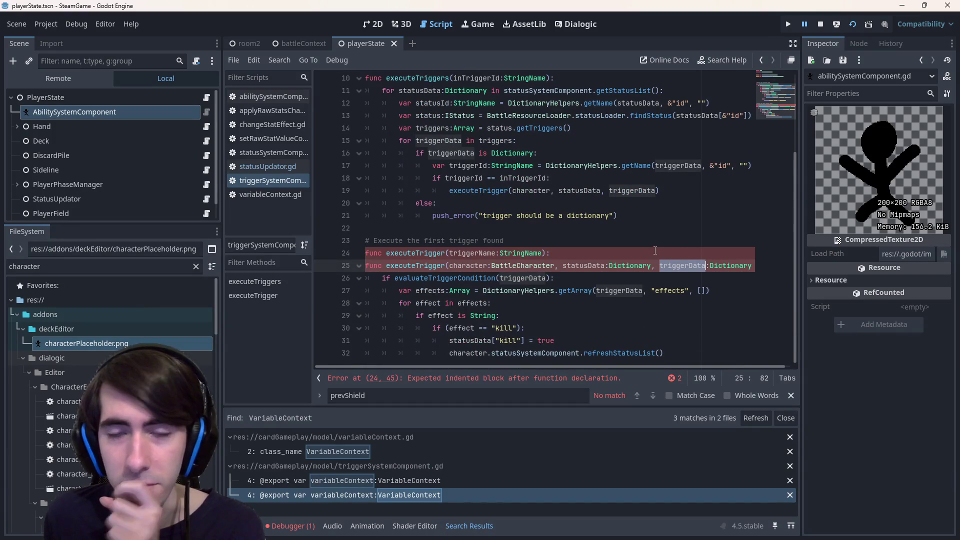
Step: Undo that paste, paste executeTrigger near the top instead, and select the old stub
key("ctrl+z")
key("ctrl+z")
key("ctrl+z")
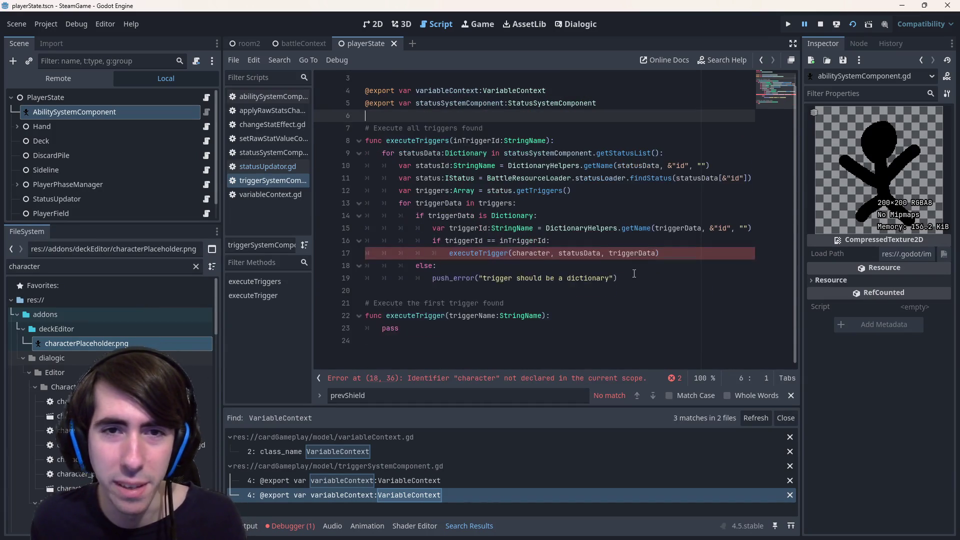
key("ctrl+v")
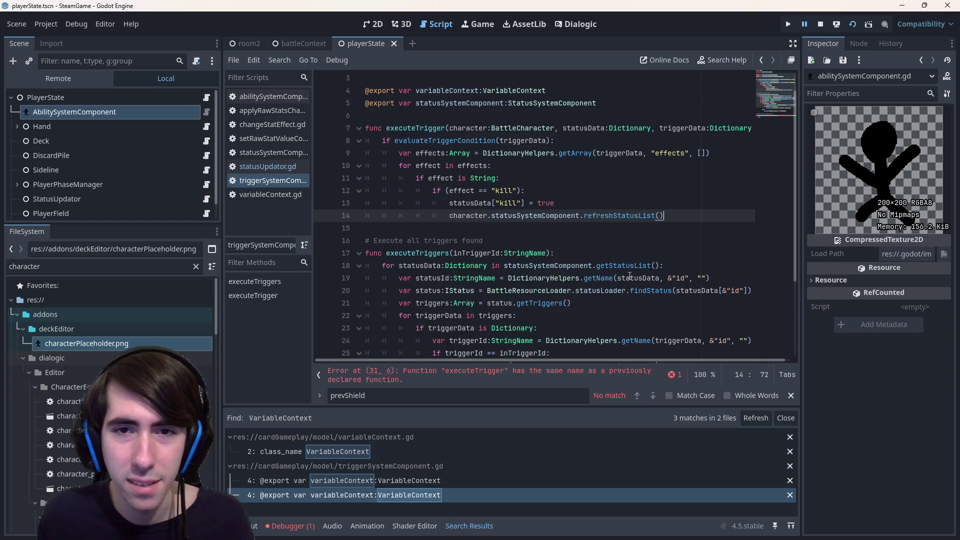
scroll(629, 276, "down", 3)
left_click_drag(407, 328, 322, 304)
Step: Comment out the old executeTrigger stub and review the pasted function's triggerId lines
key("ctrl+k")
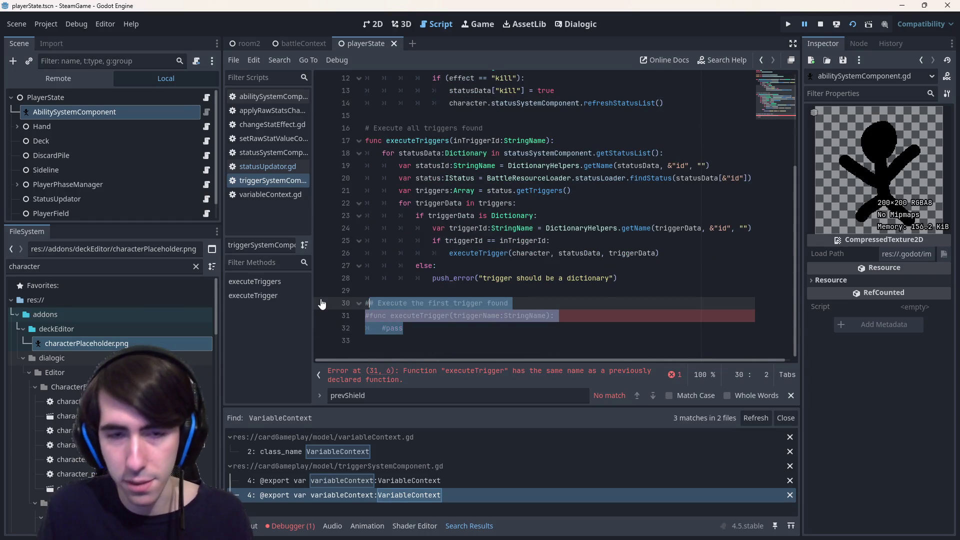
scroll(347, 279, "up", 3)
double_click(435, 142)
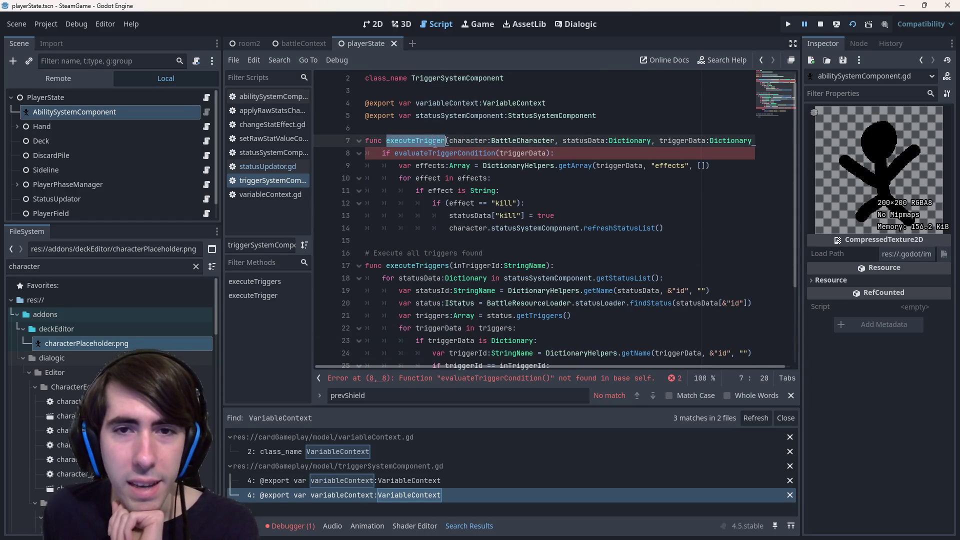
scroll(448, 155, "down", 2)
scroll(447, 155, "up", 1)
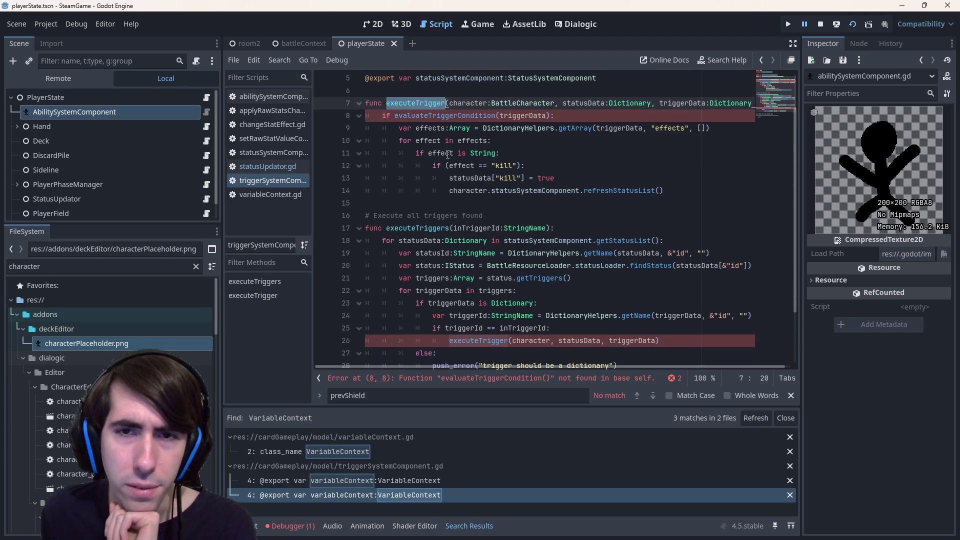
scroll(447, 155, "down", 1)
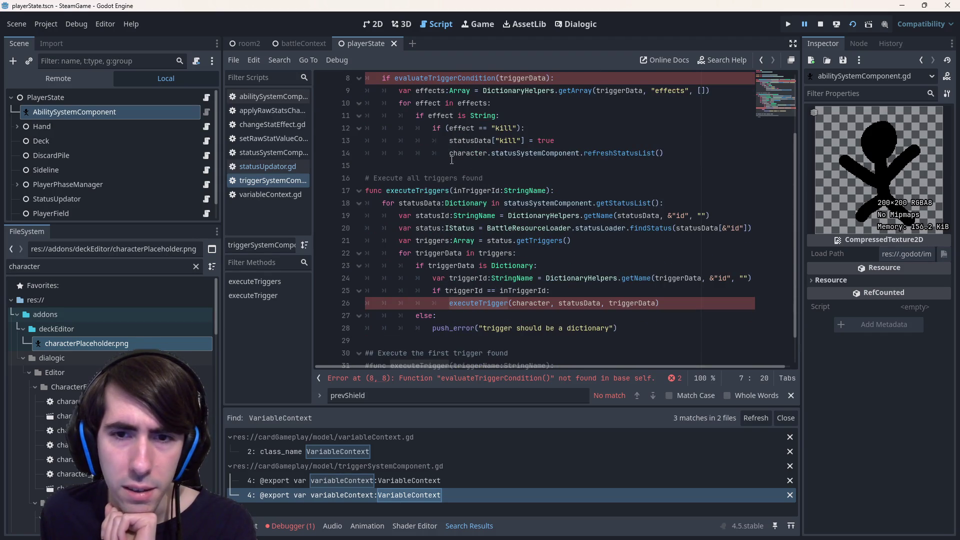
left_click(458, 279)
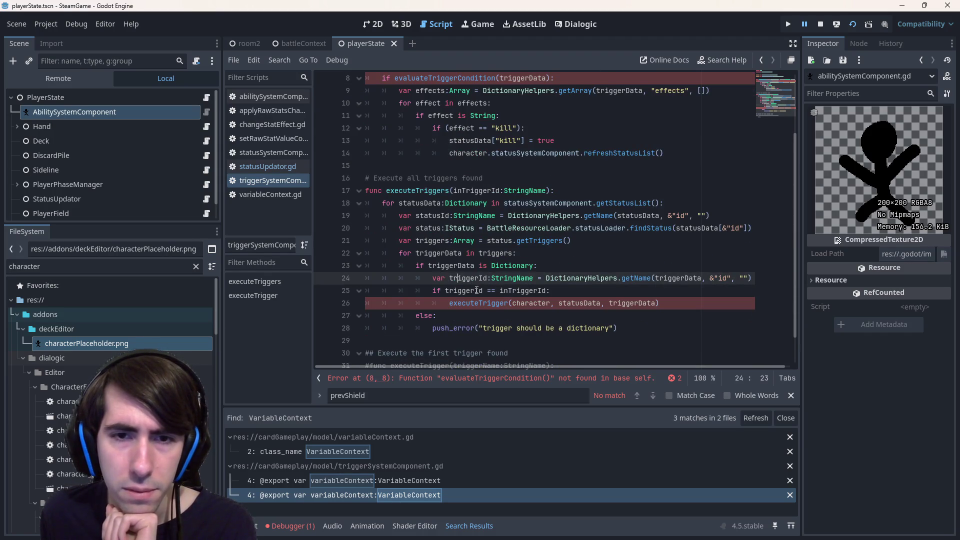
left_click(477, 290)
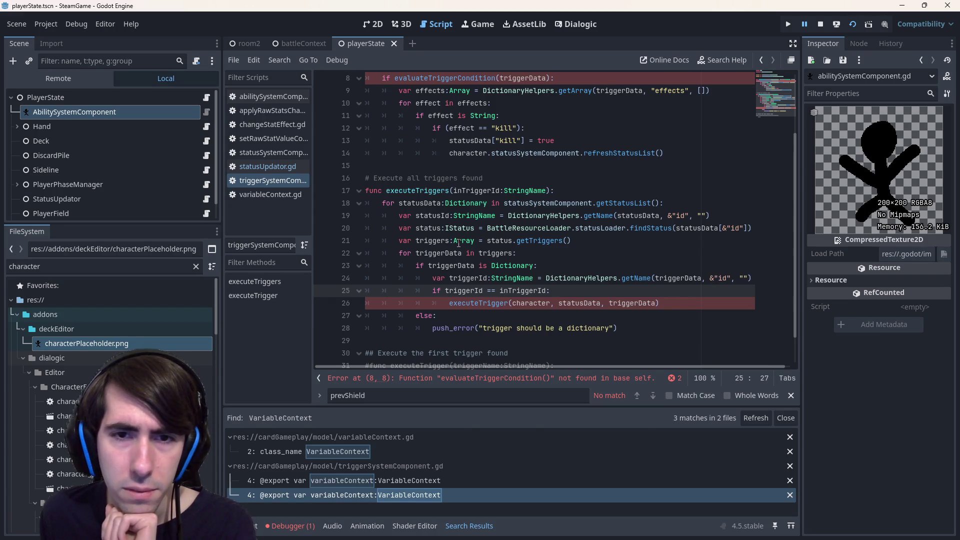
Step: Review the executeTriggers name and the character parameter of executeTrigger on line 7
double_click(426, 192)
scroll(428, 191, "up", 2)
scroll(427, 193, "down", 2)
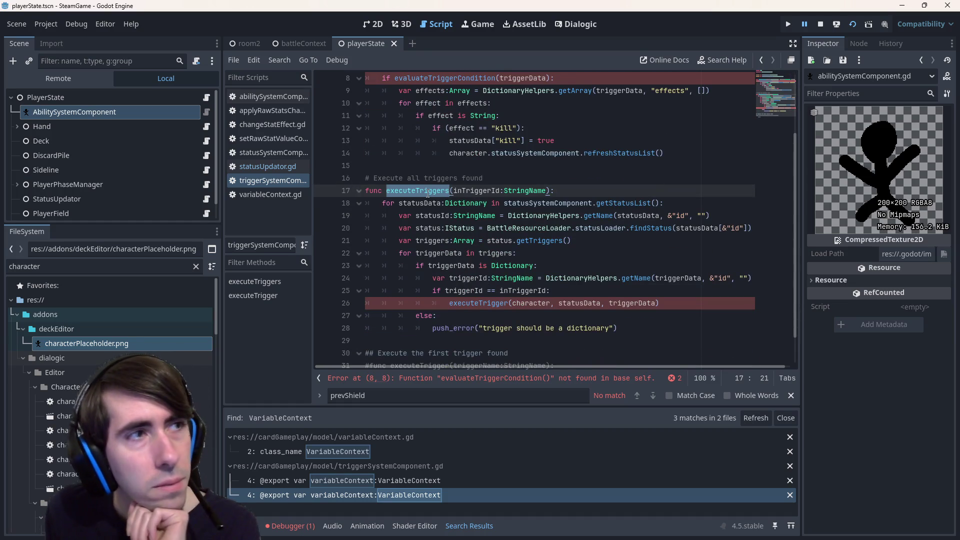
scroll(427, 193, "up", 2)
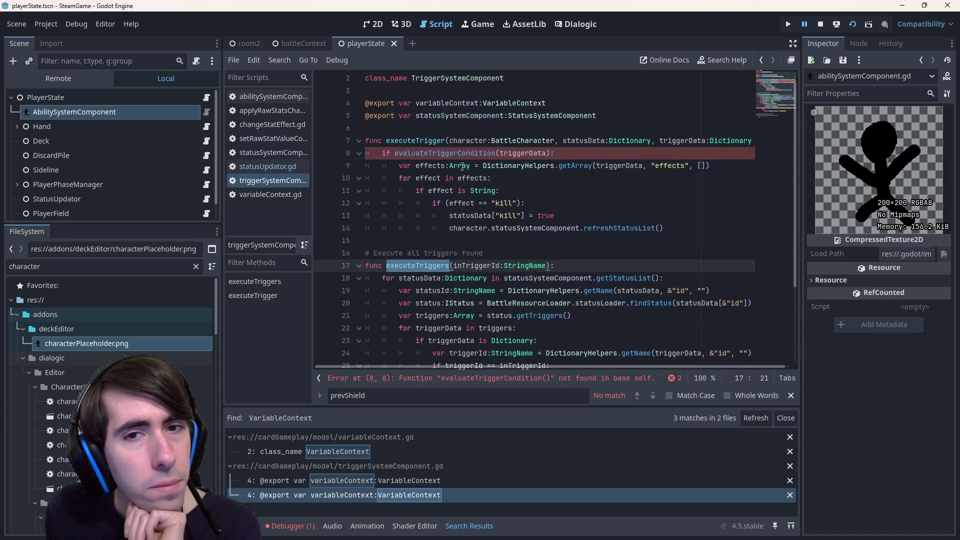
left_click(452, 142)
double_click(453, 143)
scroll(483, 325, "down", 3)
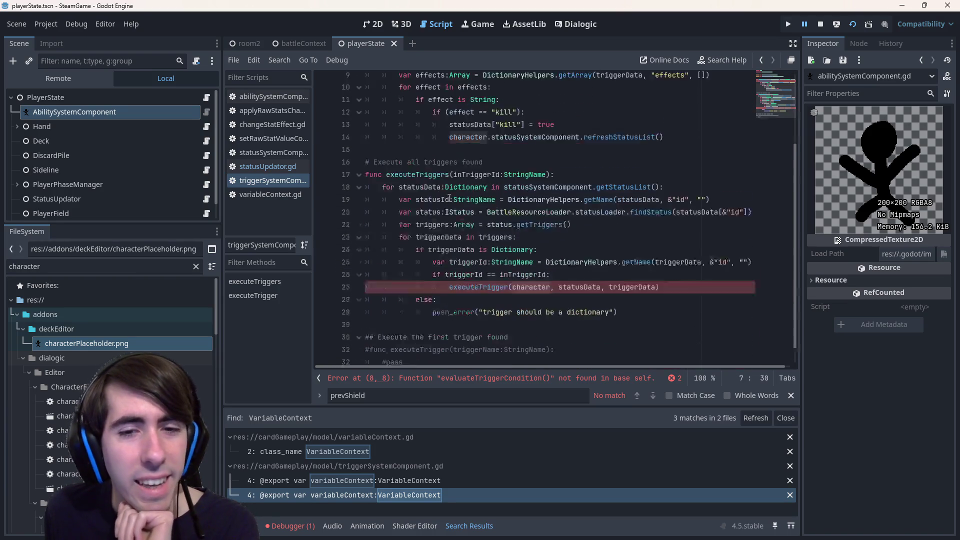
Step: Uncomment the executeTrigger stub on lines 30–32 and save the script
mouse_move(415, 349)
left_mouse_down()
mouse_move(380, 345)
mouse_move(308, 311)
left_mouse_up()
key("ctrl+k")
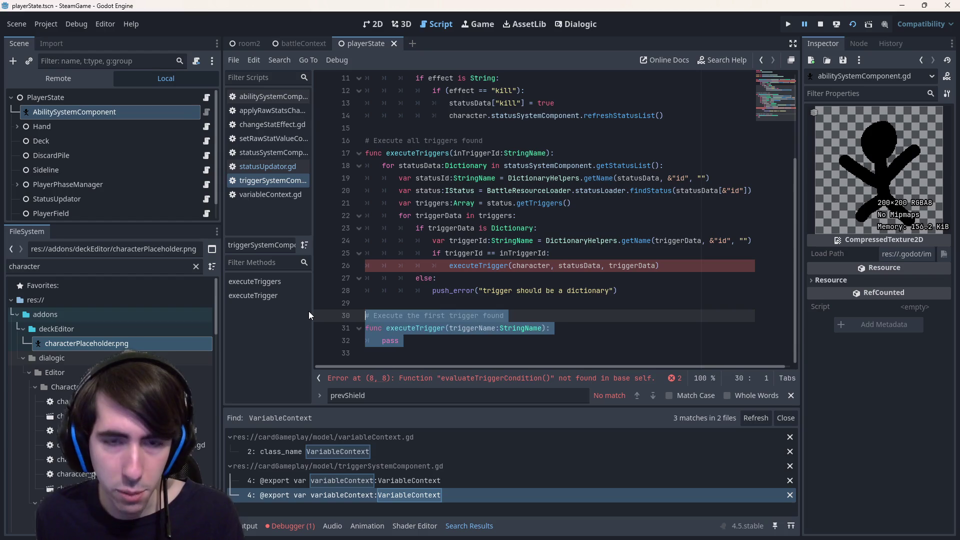
key("ctrl+s")
double_click(463, 265)
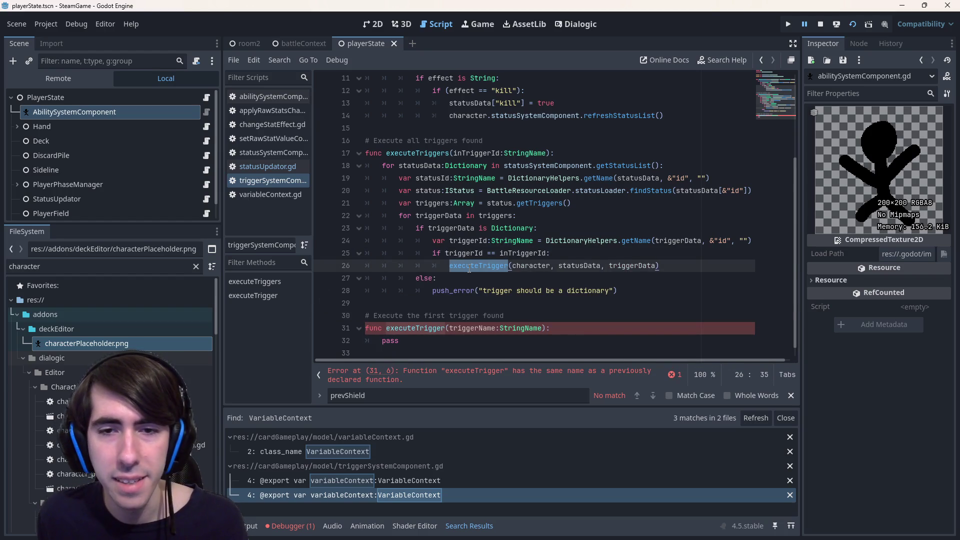
scroll(459, 250, "up", 4)
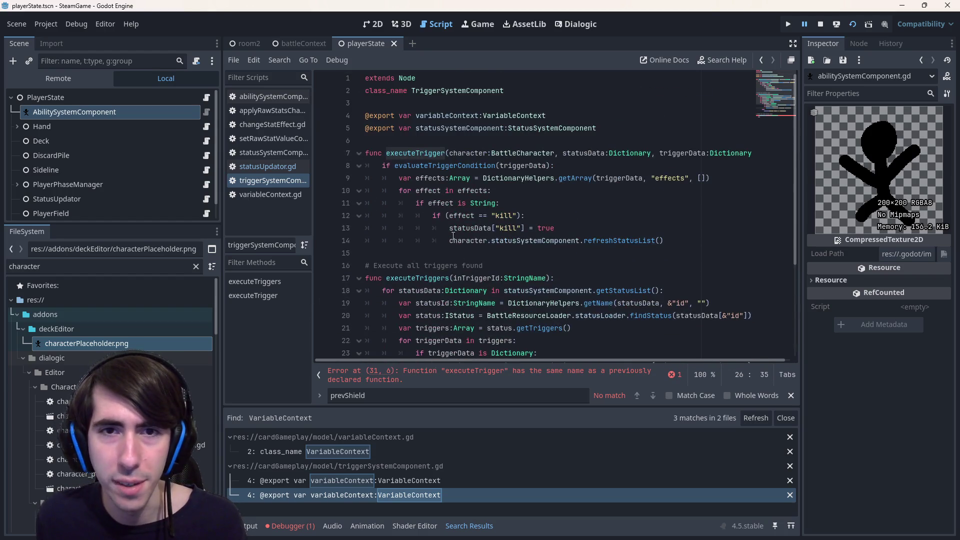
left_click(447, 153)
Step: Rename line 7's function to executeTriggerFromData, update the line-26 call to match, and save
type("FromData")
key("ctrl+s")
left_click(458, 153)
double_click(459, 153)
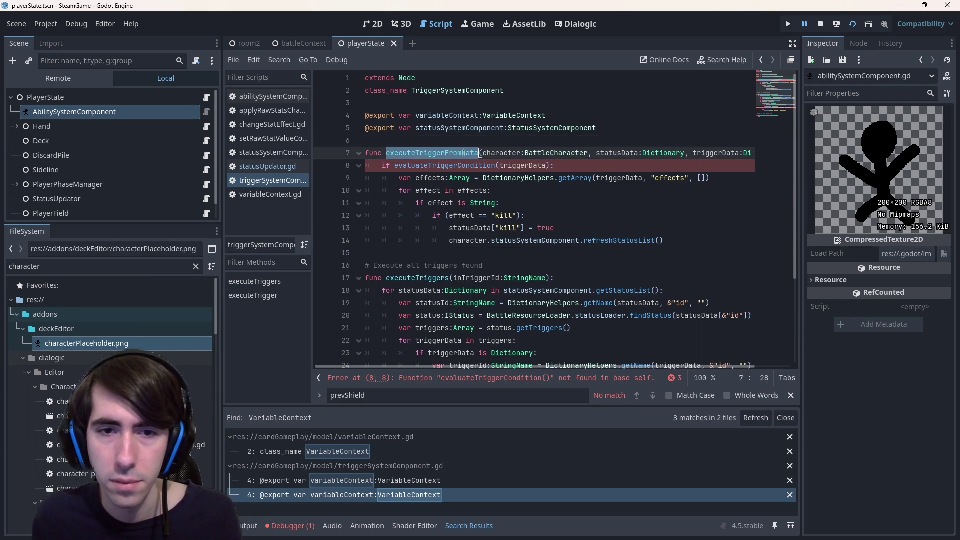
scroll(463, 153, "down", 3)
double_click(474, 265)
key("ctrl+v")
key("ctrl+s")
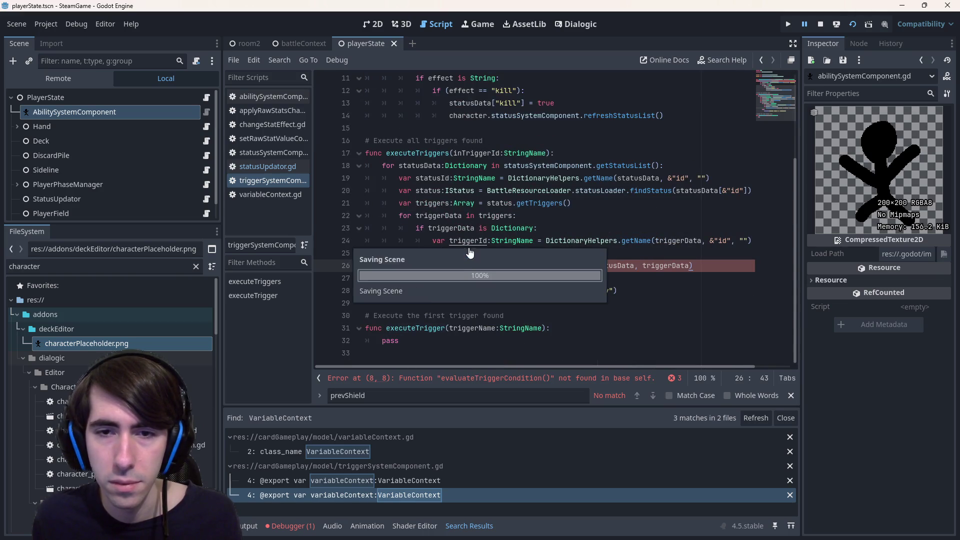
Step: Inspect the missing evaluateTriggerCondition error and its triggerData argument on line 8
left_click(521, 379)
double_click(456, 165)
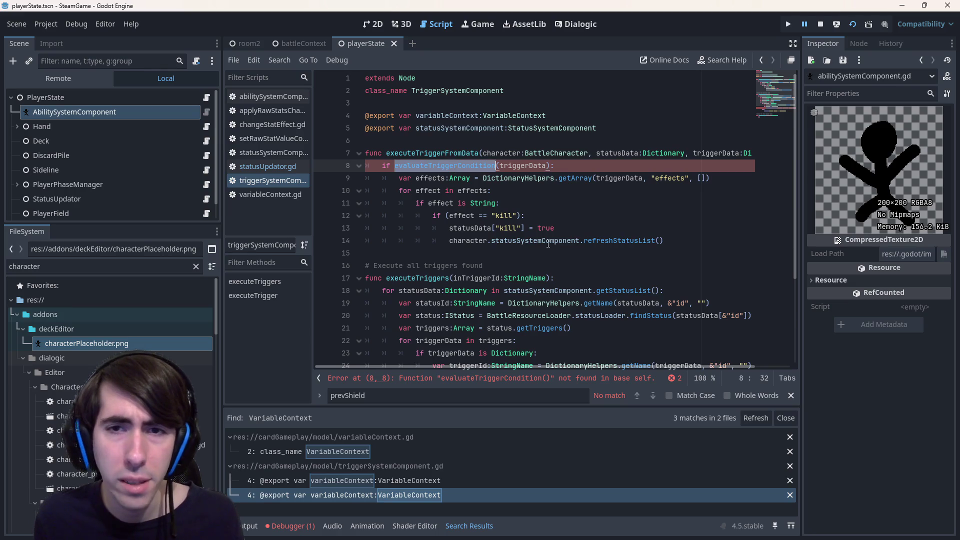
scroll(548, 244, "down", 1)
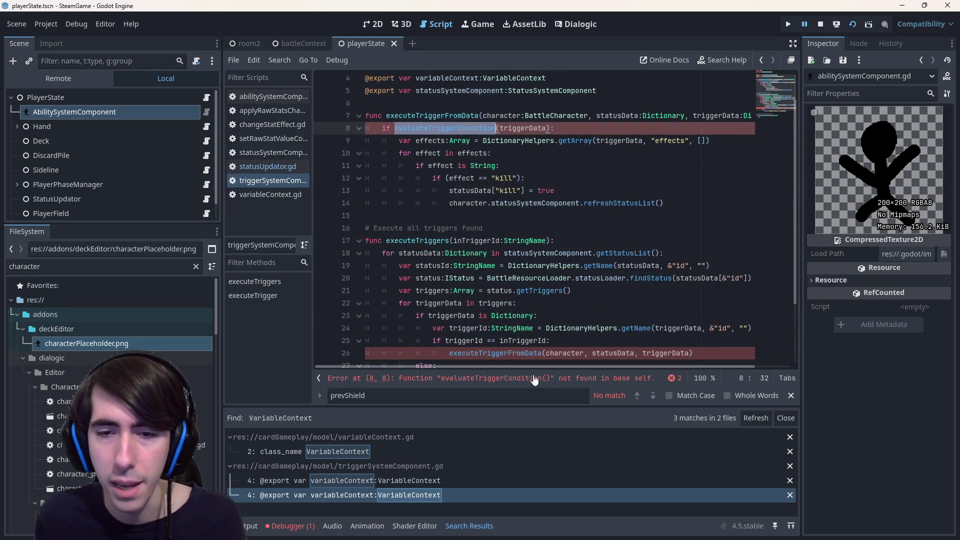
double_click(520, 129)
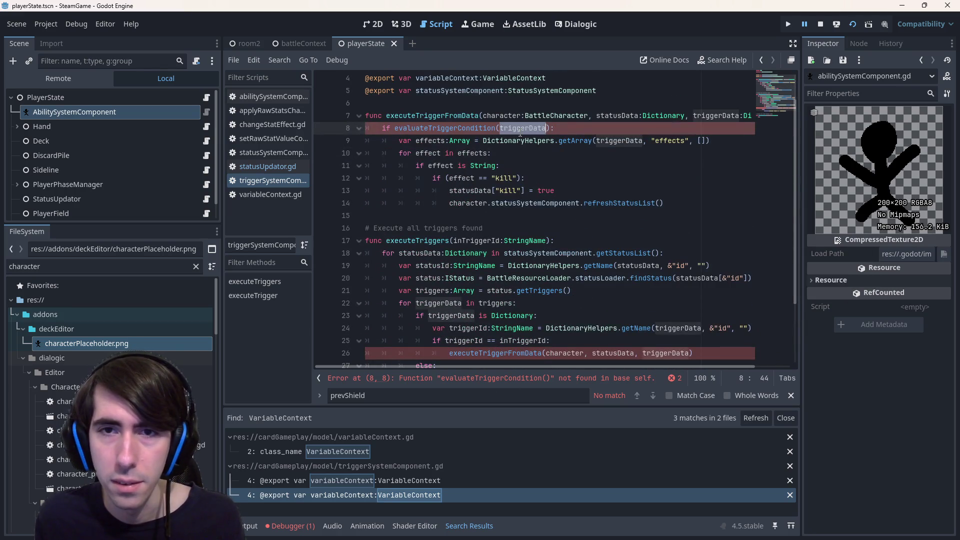
scroll(525, 175, "up", 1)
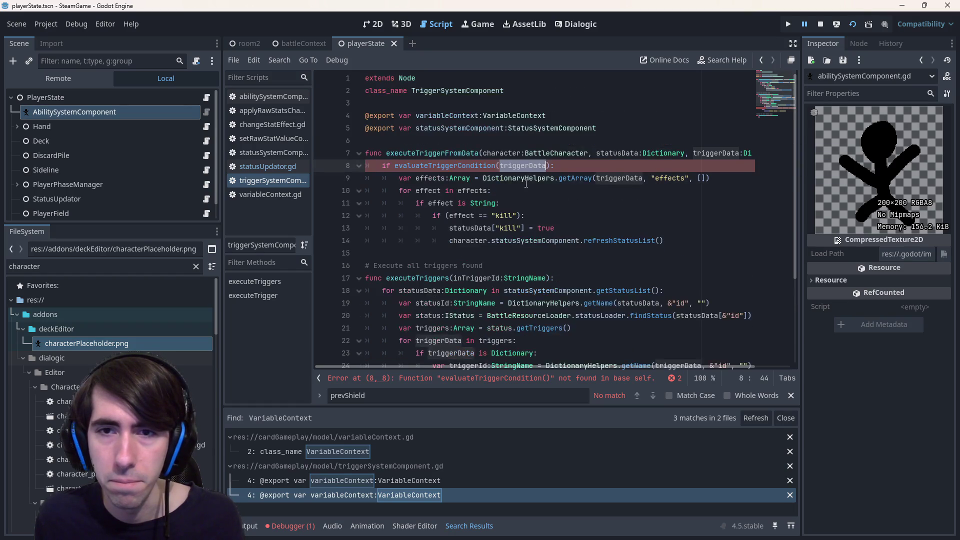
scroll(526, 184, "down", 1)
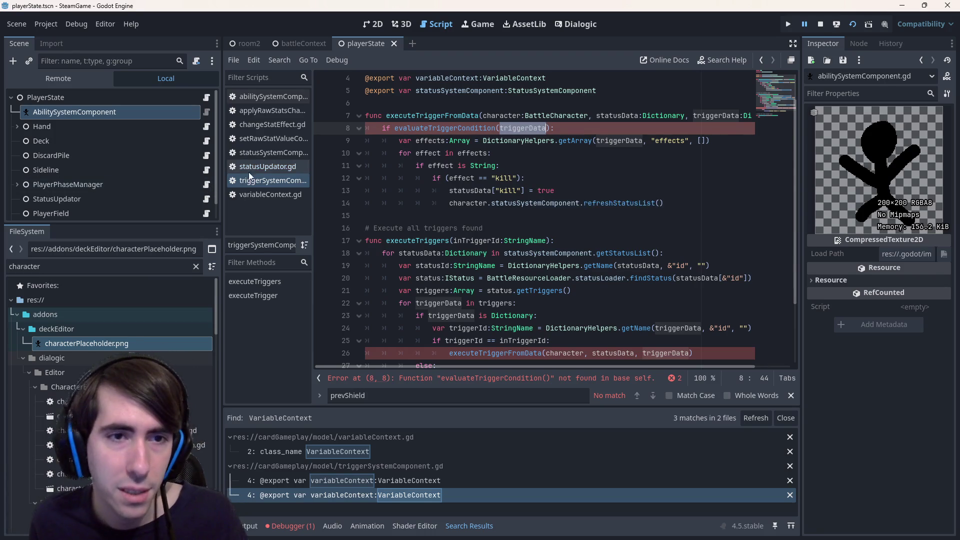
left_click(267, 169)
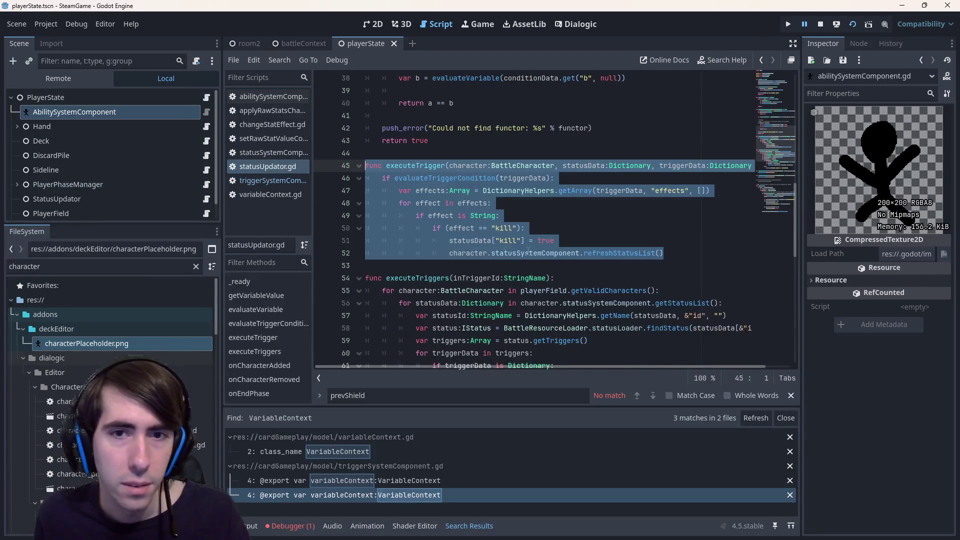
scroll(480, 215, "up", 1)
left_click(480, 215)
scroll(461, 264, "up", 5)
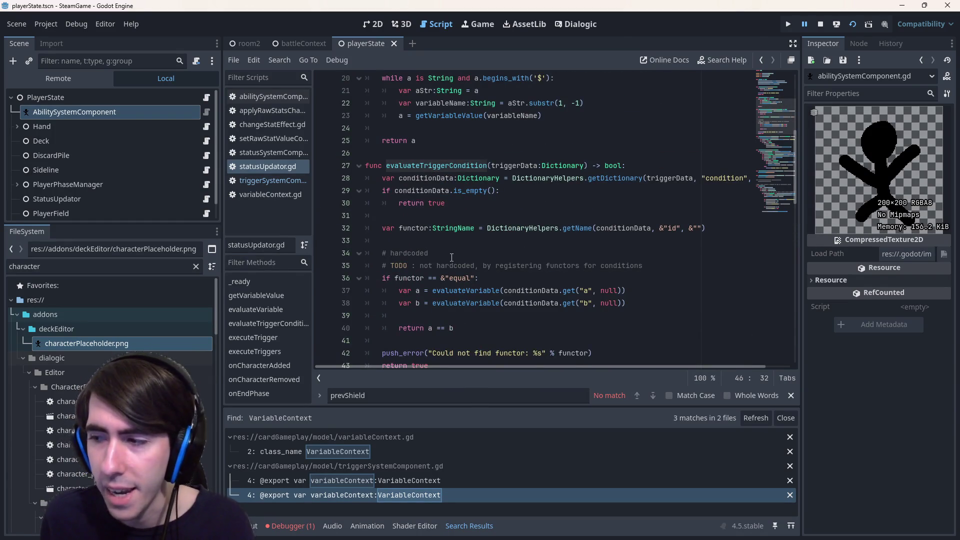
scroll(451, 266, "down", 1)
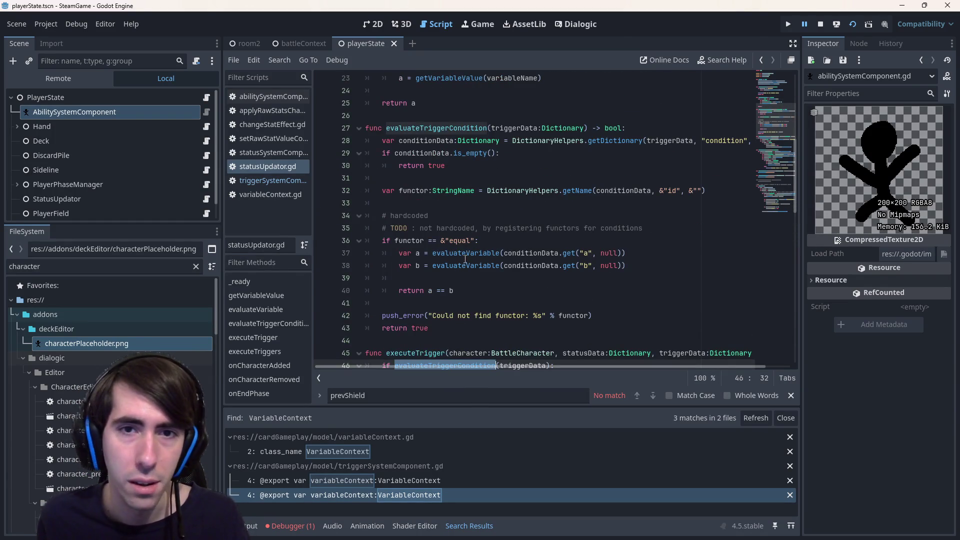
mouse_move(435, 339)
left_mouse_down()
mouse_move(350, 217)
mouse_move(343, 135)
left_mouse_up()
scroll(470, 242, "up", 7)
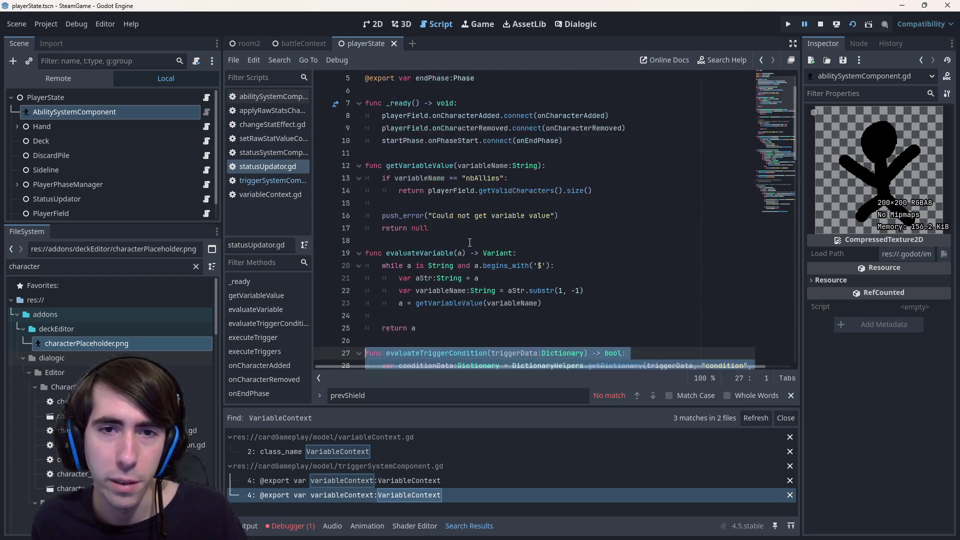
scroll(470, 242, "down", 3)
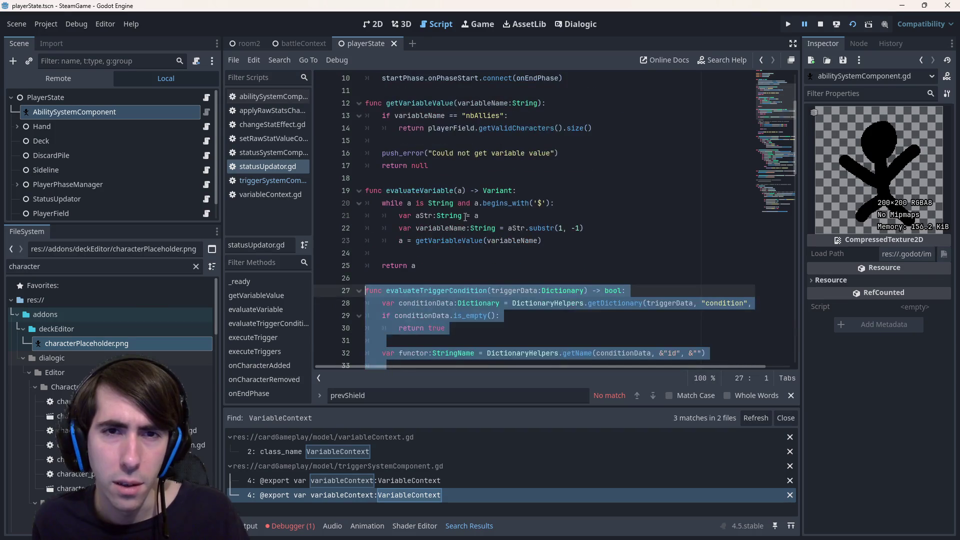
scroll(465, 216, "down", 3)
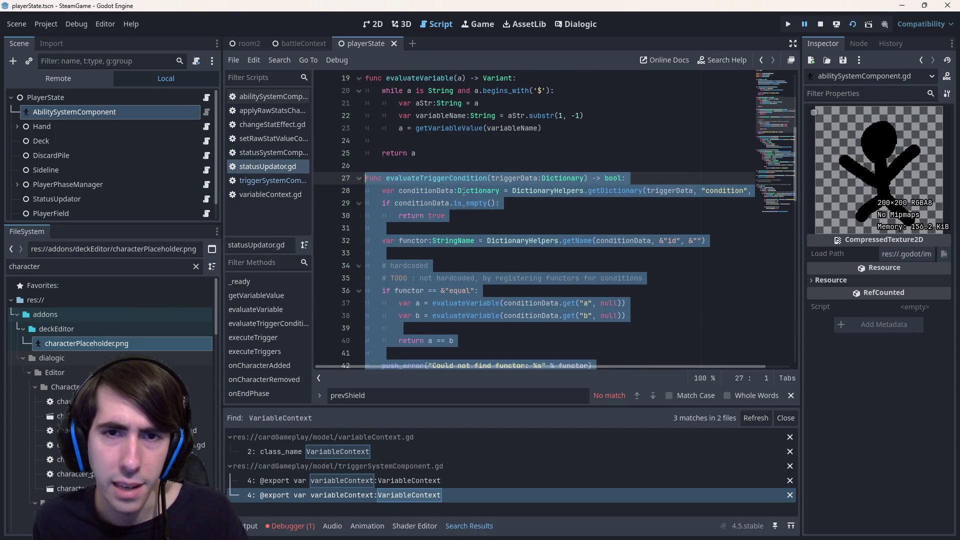
scroll(464, 191, "up", 2)
left_click(462, 155)
scroll(468, 225, "down", 3)
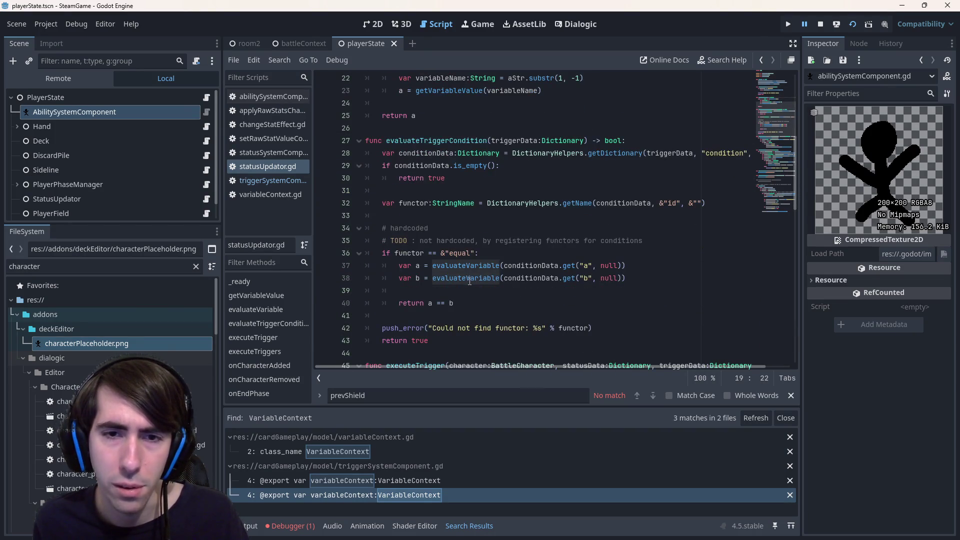
scroll(470, 281, "up", 5)
double_click(424, 146)
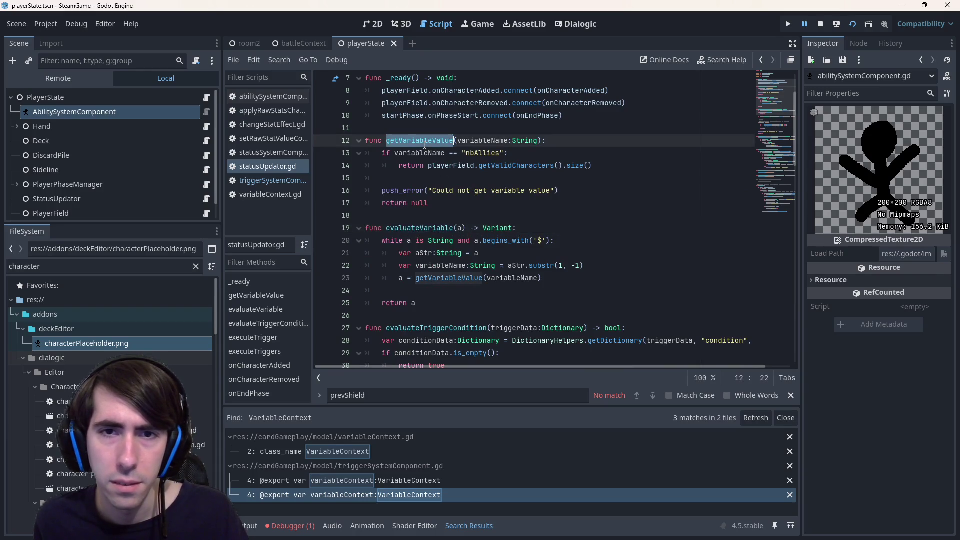
scroll(458, 286, "down", 6)
left_click_drag(459, 286, 450, 324)
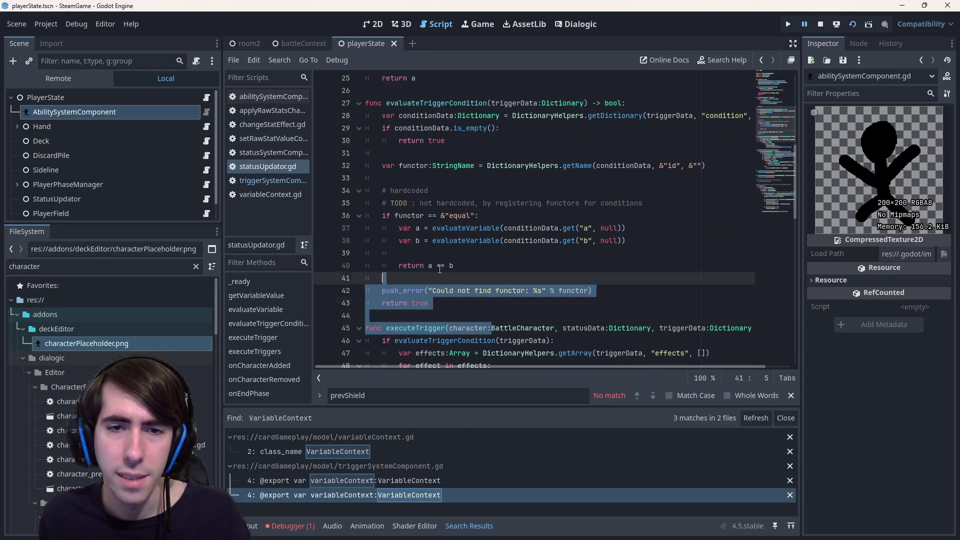
left_click(430, 303)
left_click(280, 180)
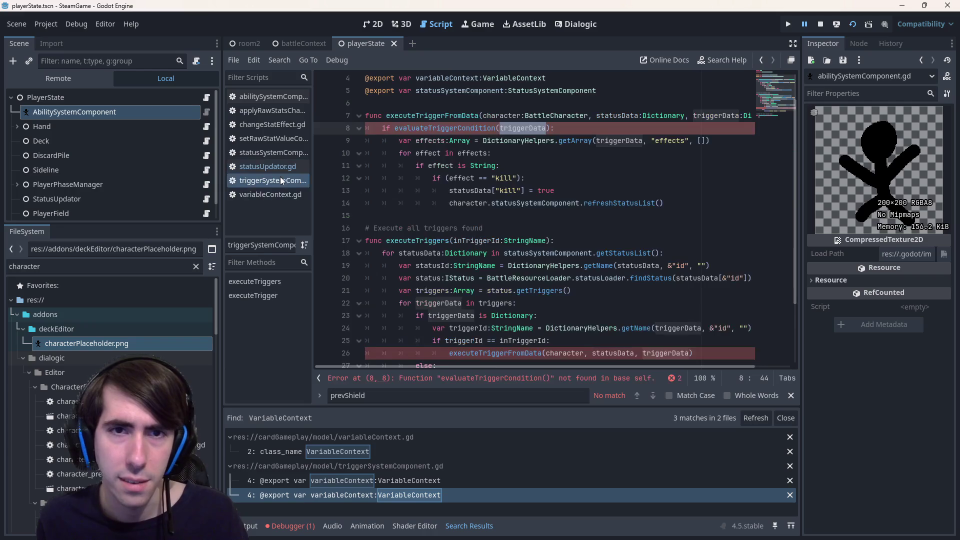
Step: Select evaluateTriggerCondition on line 8 and return to statusUpdator.gd to view its code
scroll(445, 150, "up", 1)
double_click(445, 117)
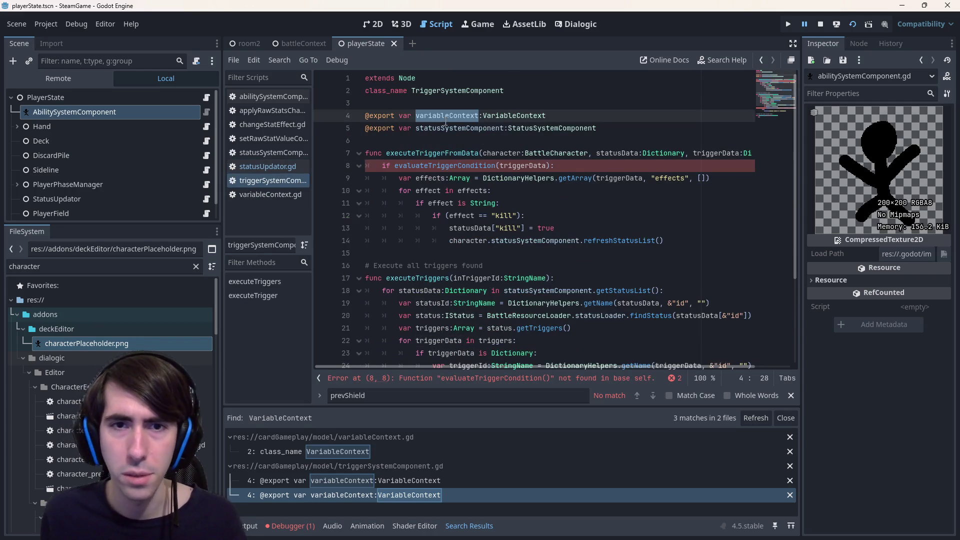
left_click(394, 165)
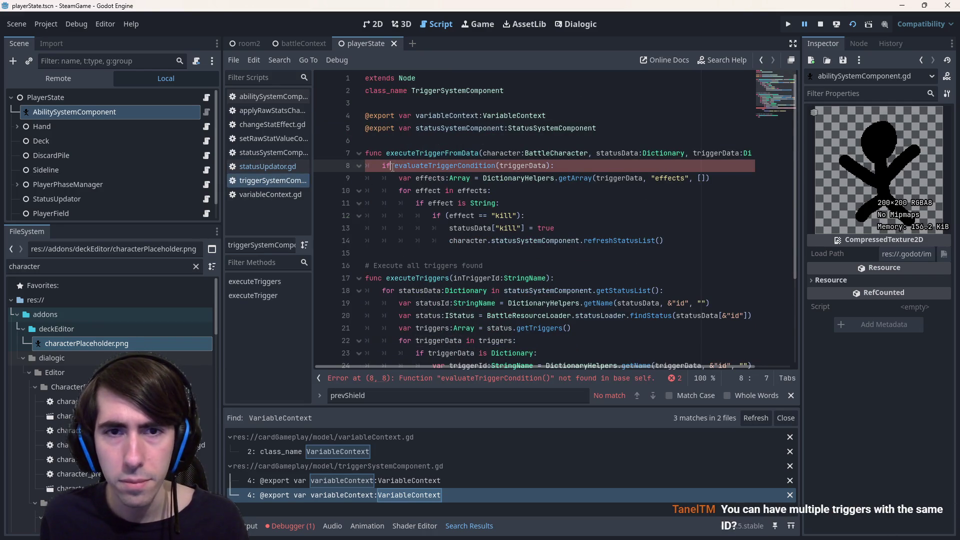
left_click(411, 168)
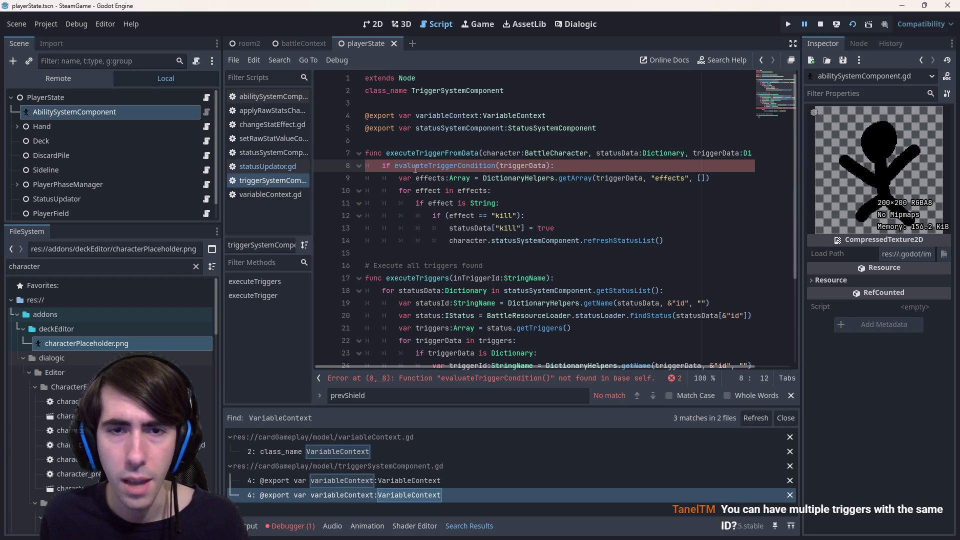
double_click(415, 168)
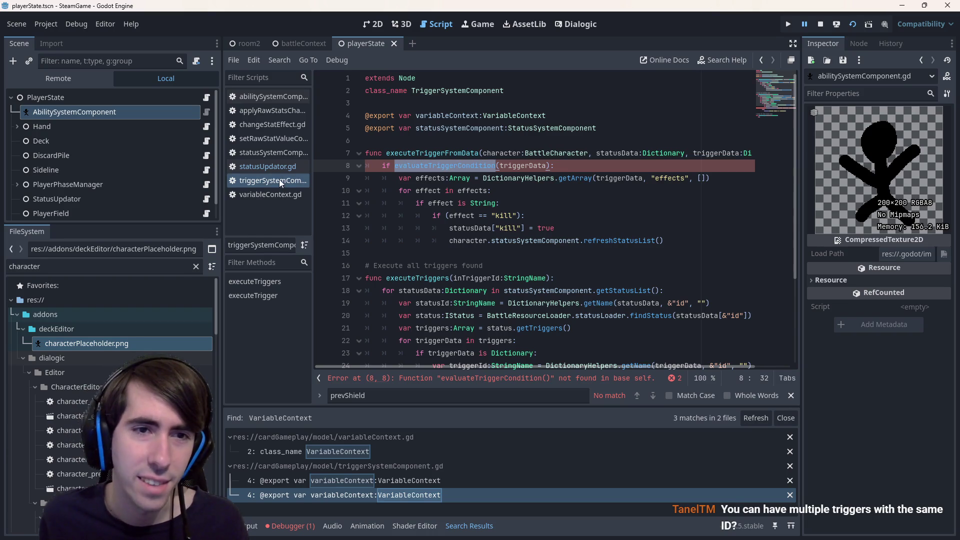
left_click(269, 167)
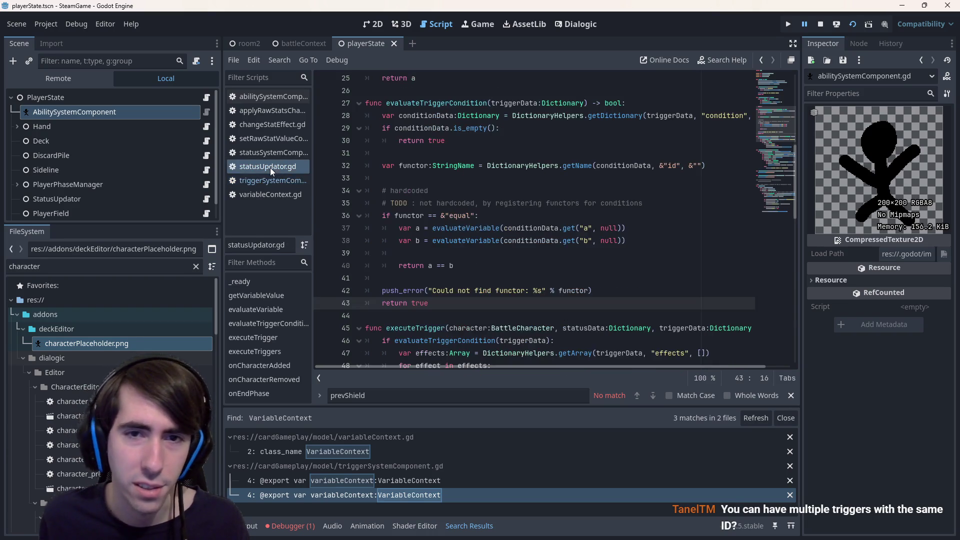
Step: Select the whole evaluateTriggerCondition function in statusUpdator.gd
double_click(433, 104)
double_click(429, 116)
left_click_drag(429, 303, 334, 101)
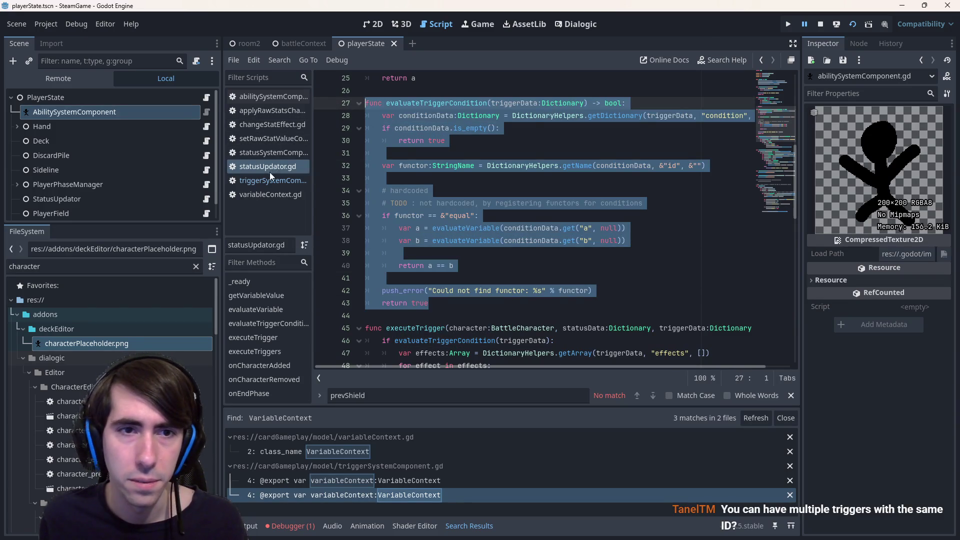
Step: Add blank lines below the exports in triggerSystemComponent.gd
left_click(270, 179)
left_click(422, 139)
key("Return")
key("Return")
key("Up")
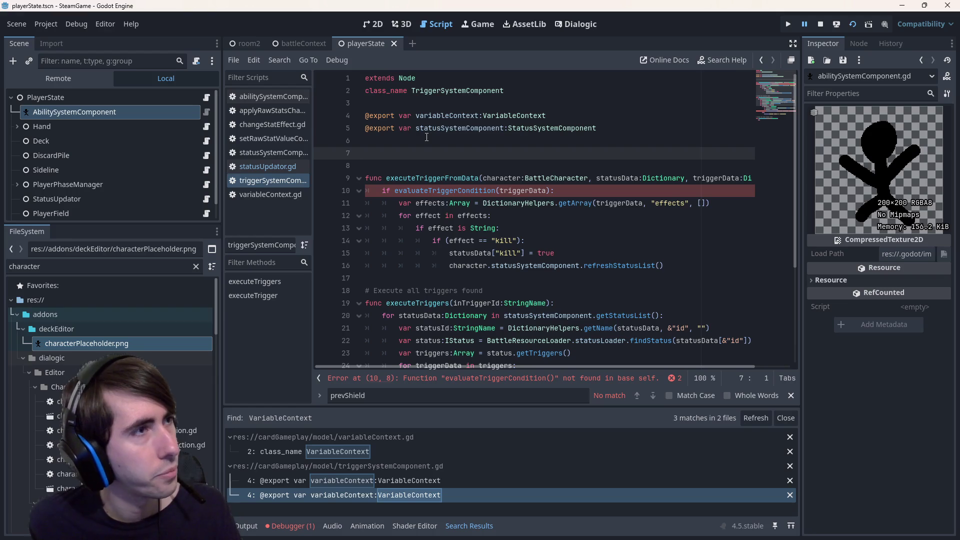
Step: Delete the extra blank lines below the exports, leaving executeTriggerFromData on line 7
key("BackSpace")
key("Delete")
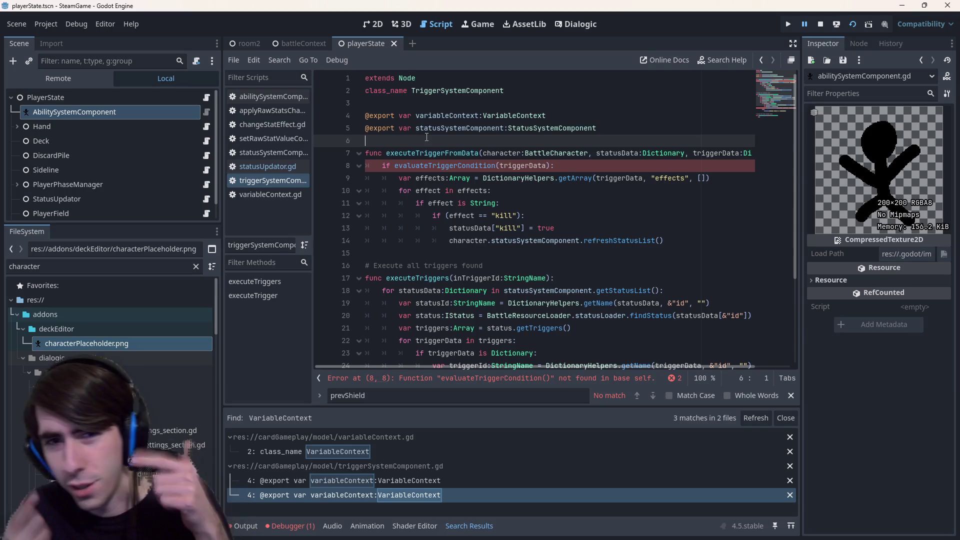
key("Return")
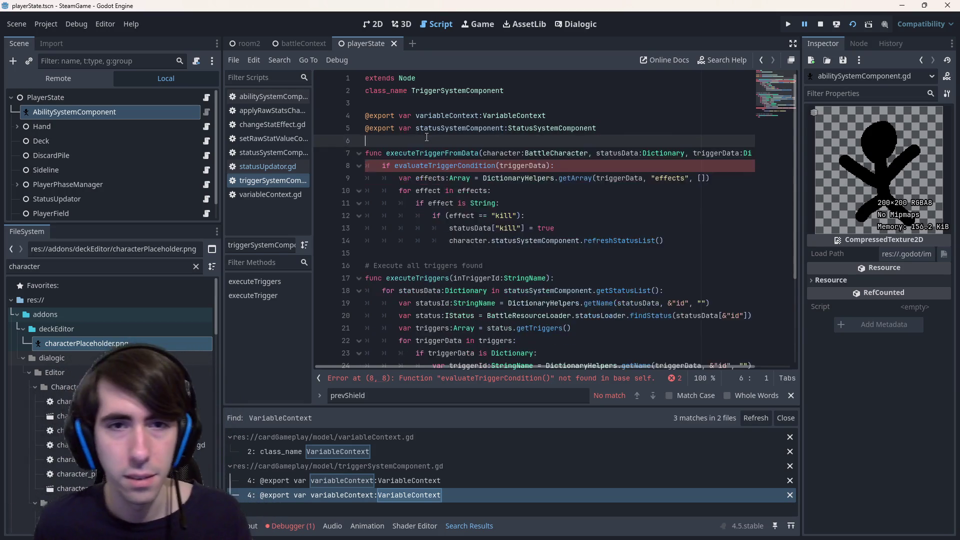
scroll(427, 136, "down", 1)
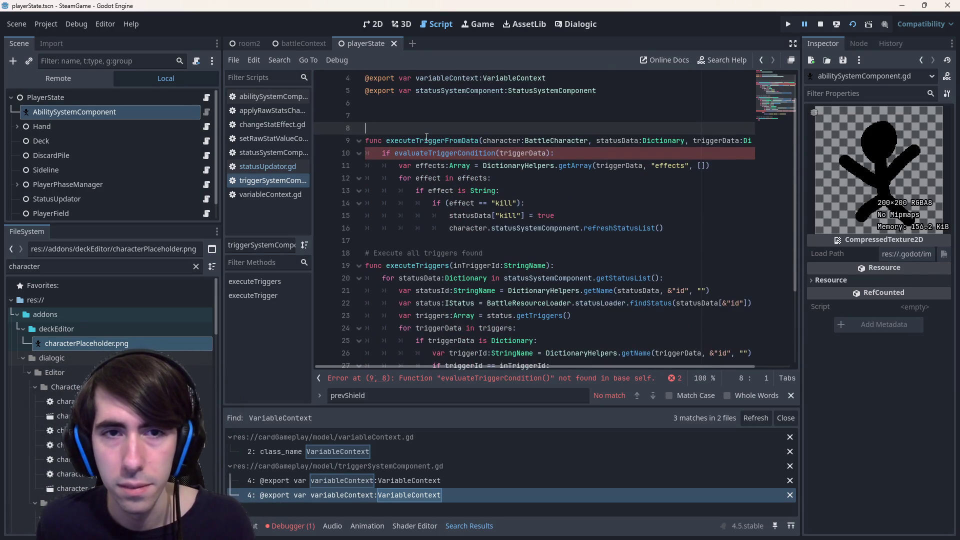
key("BackSpace")
scroll(431, 140, "up", 1)
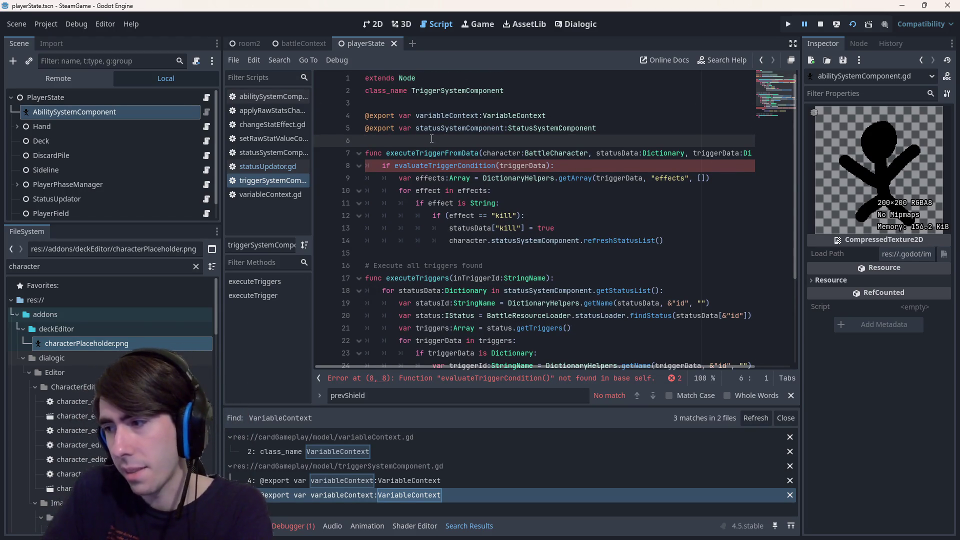
Step: Clear the FileSystem filter, expand assets/gameplay, and preview then close kick.json
left_click(196, 267)
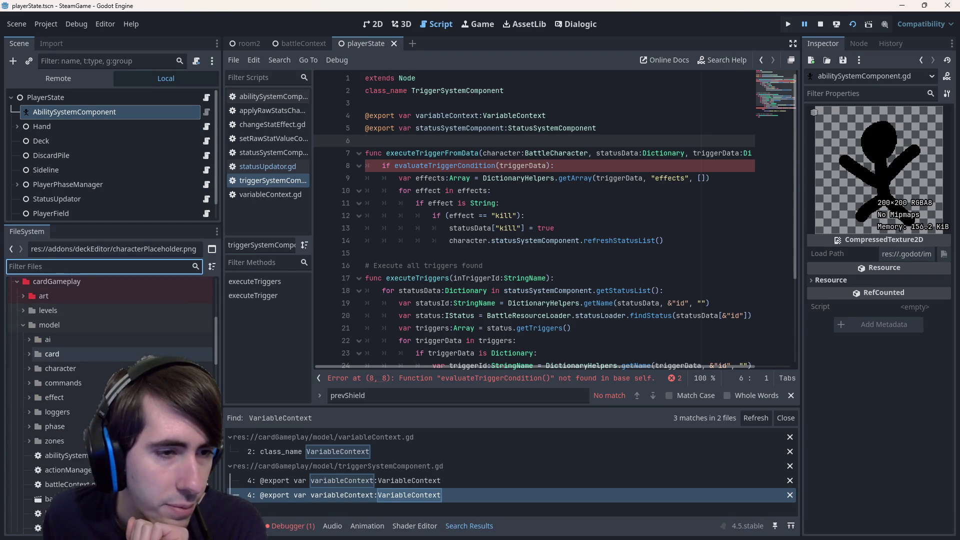
double_click(89, 334)
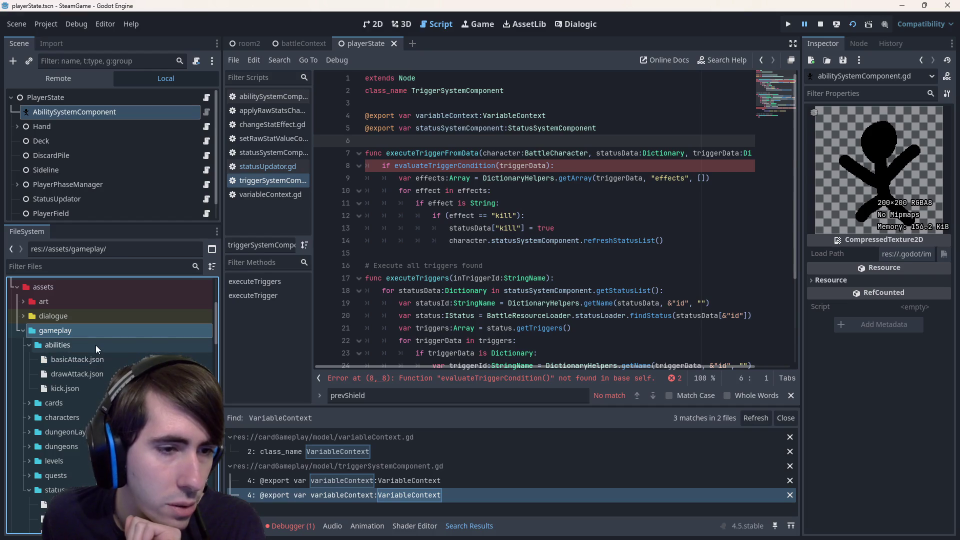
scroll(95, 345, "down", 1)
double_click(91, 358)
scroll(377, 287, "down", 3)
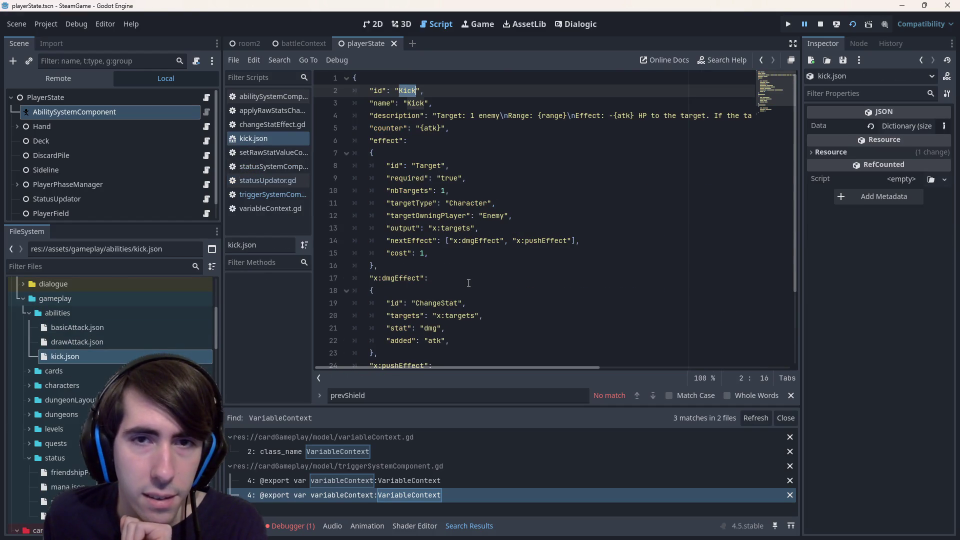
middle_click(245, 146)
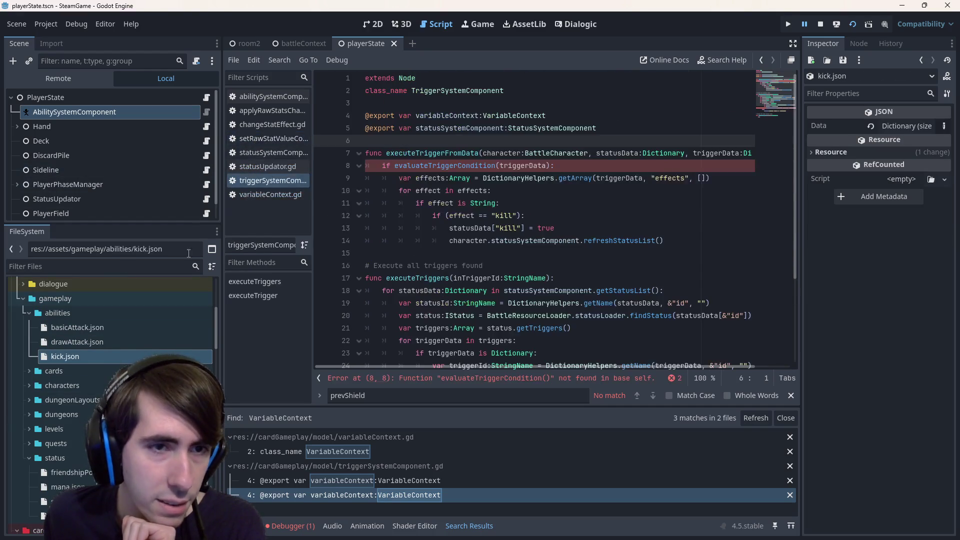
Step: Open status/splash.json in the editor
scroll(105, 379, "down", 5)
left_click(101, 384)
double_click(101, 387)
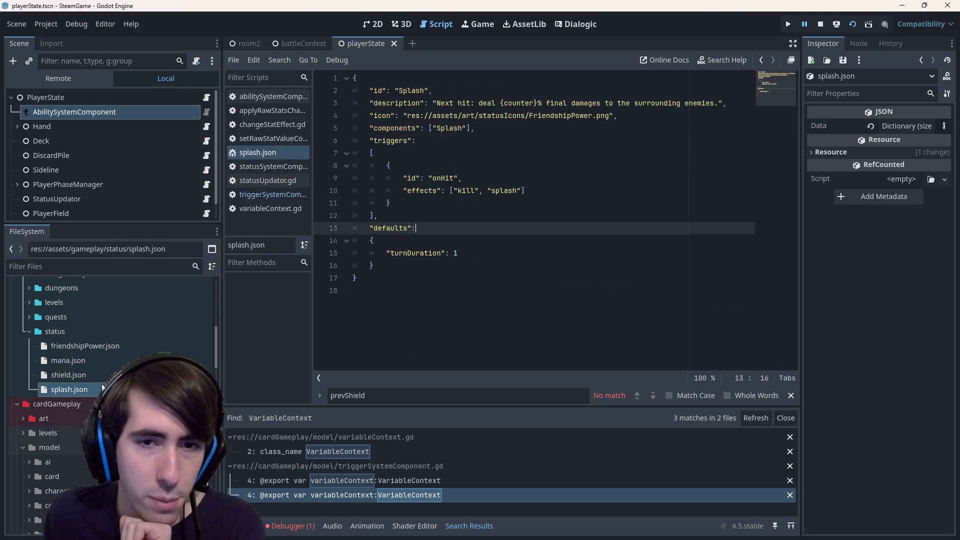
Step: Review splash.json's components, triggers list and onHit effects by selecting them
left_click_drag(374, 266, 264, 126)
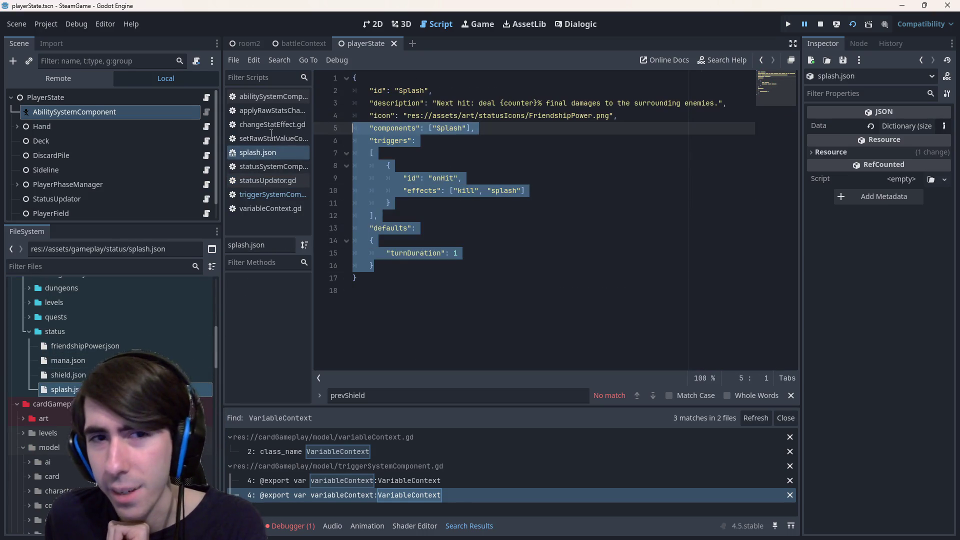
left_click_drag(353, 140, 466, 181)
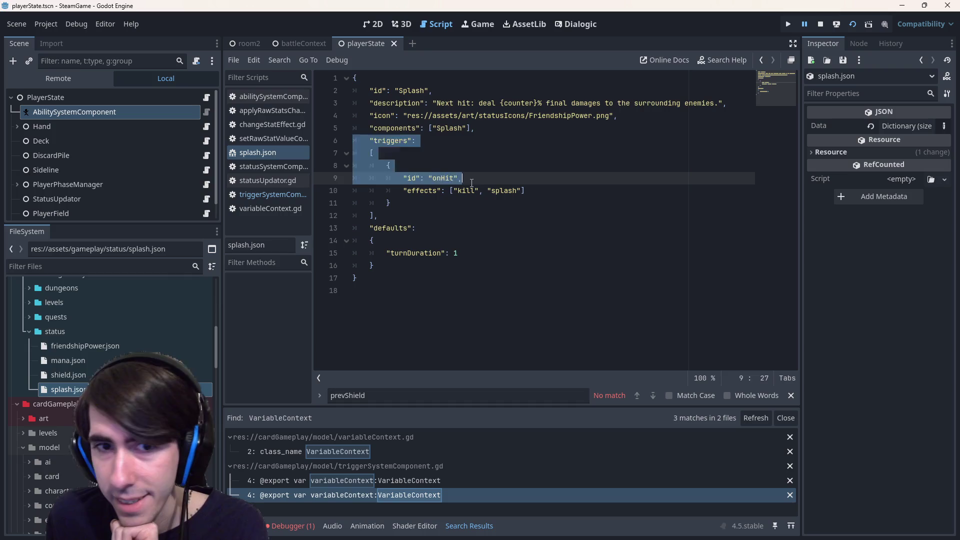
left_click_drag(403, 191, 543, 187)
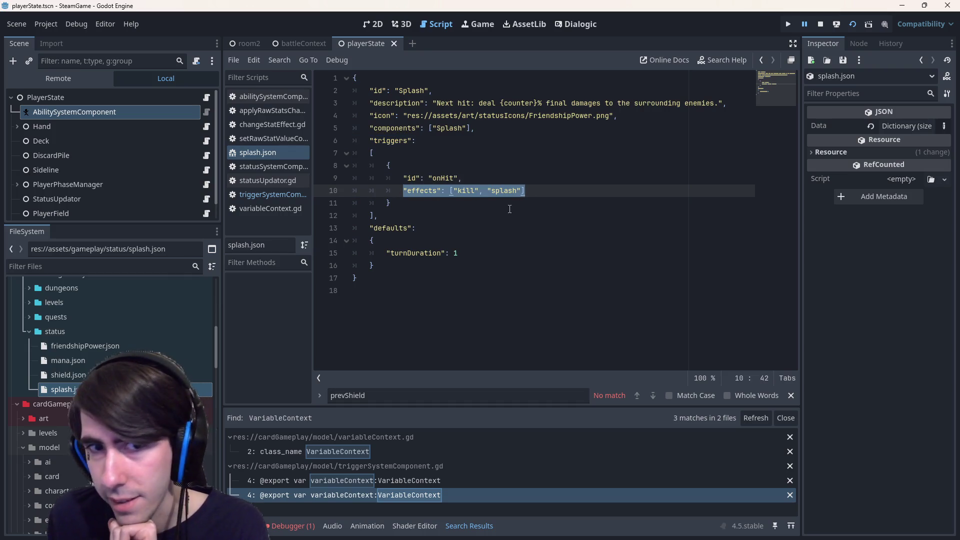
left_click(418, 218)
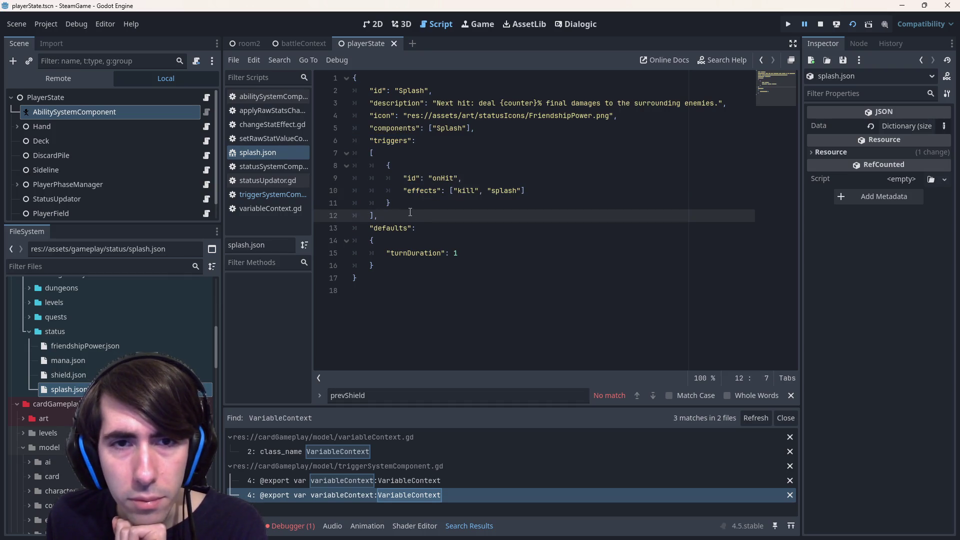
left_click_drag(400, 203, 306, 158)
key("ctrl+c")
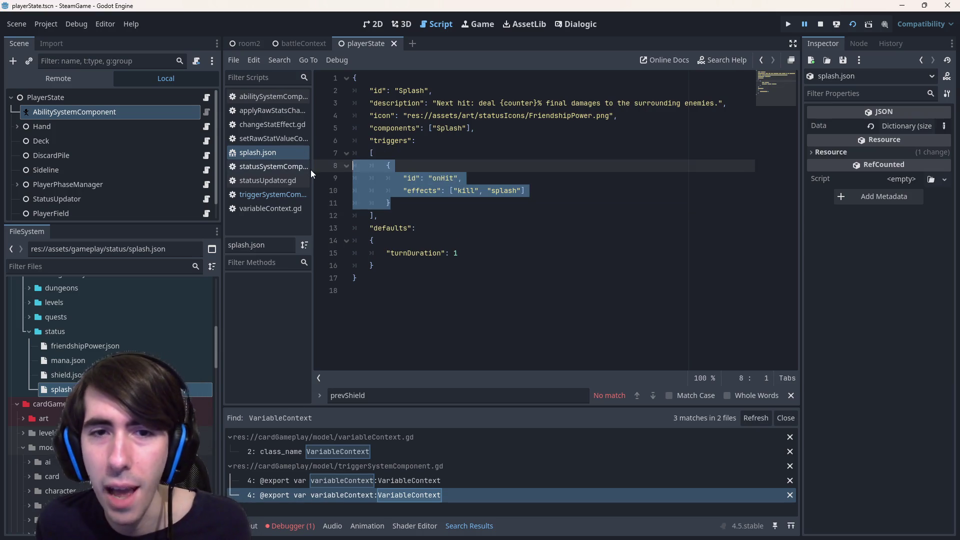
Step: Paste a second copy of the onHit trigger block after the first
left_click(393, 204)
key("Return")
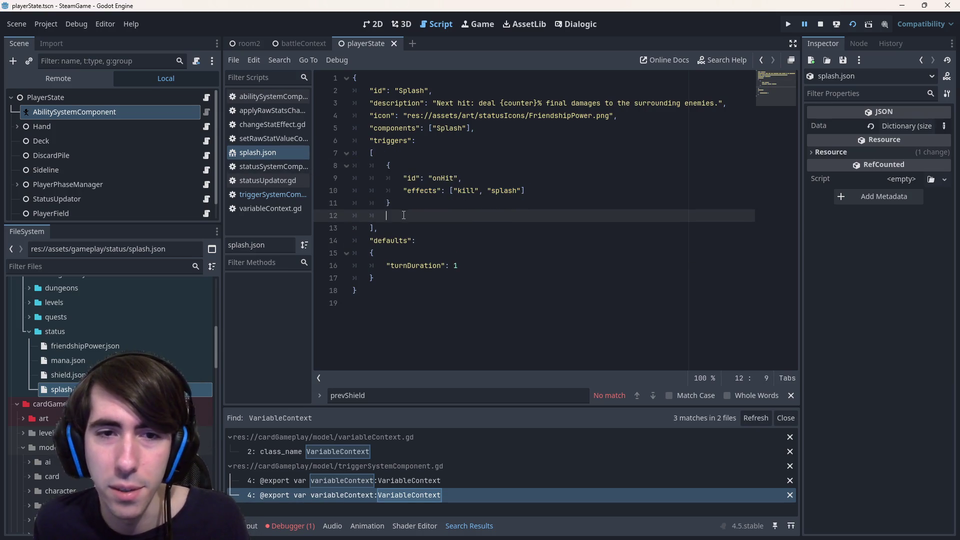
key("ctrl+v")
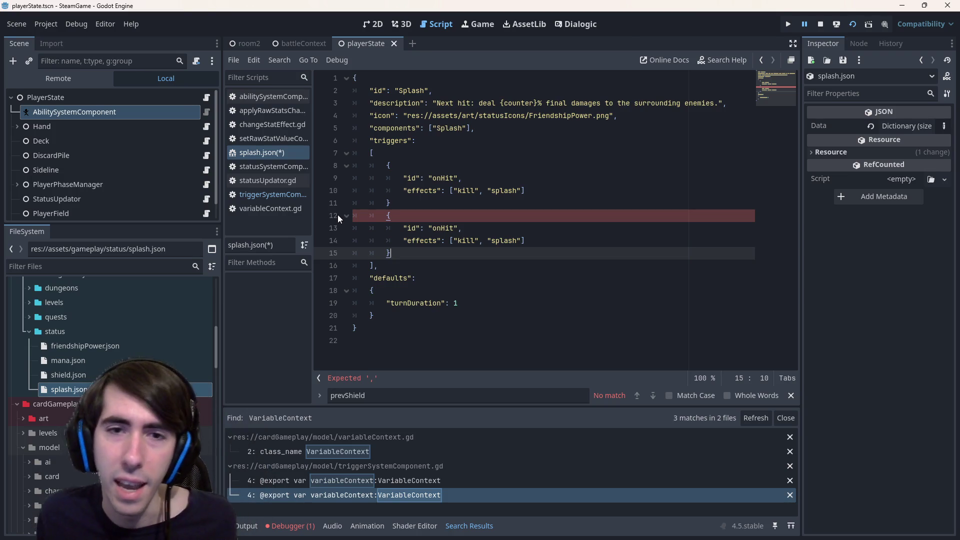
Step: Undo the copied trigger's id edit and the duplicate onHit block, then save splash.json
left_click_drag(403, 178, 595, 196)
double_click(442, 228)
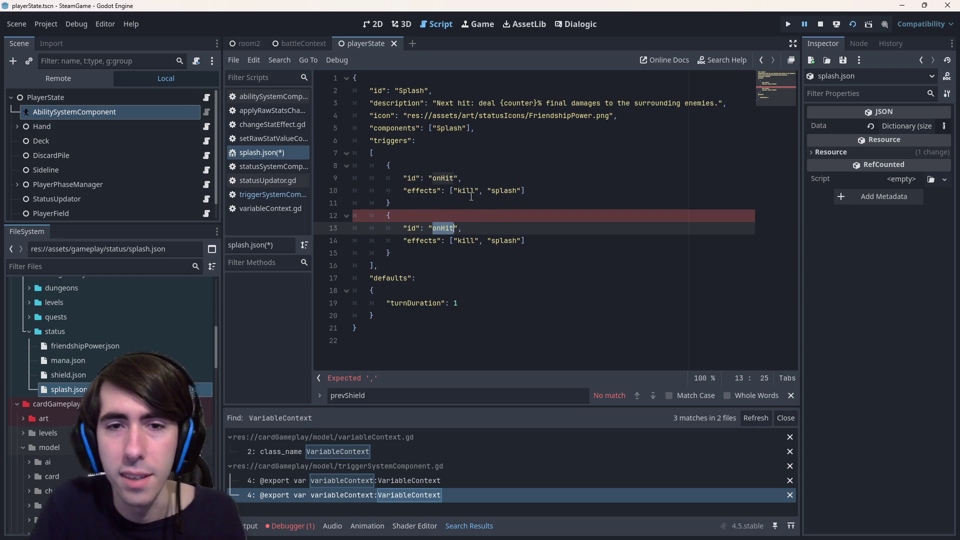
type("on")
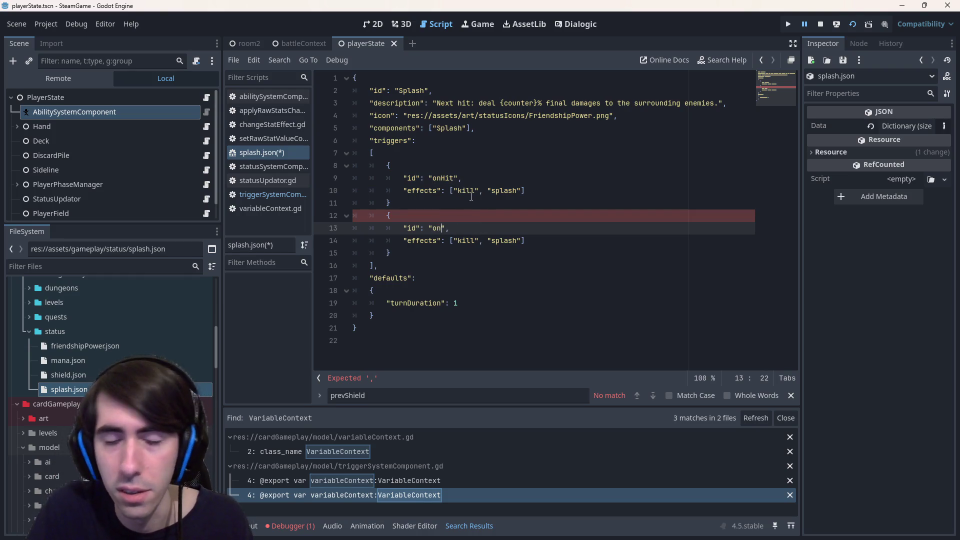
key("ctrl+z")
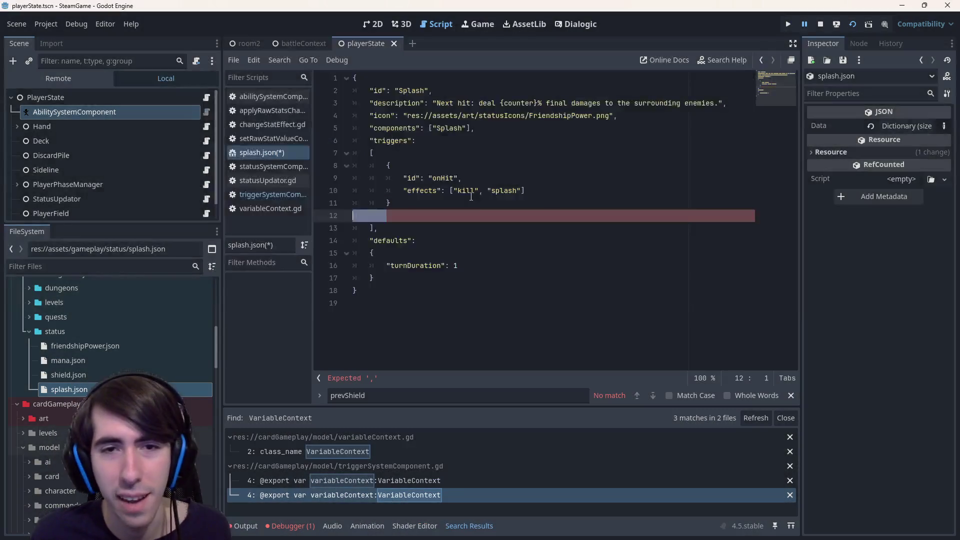
key("ctrl+z")
key("ctrl+s")
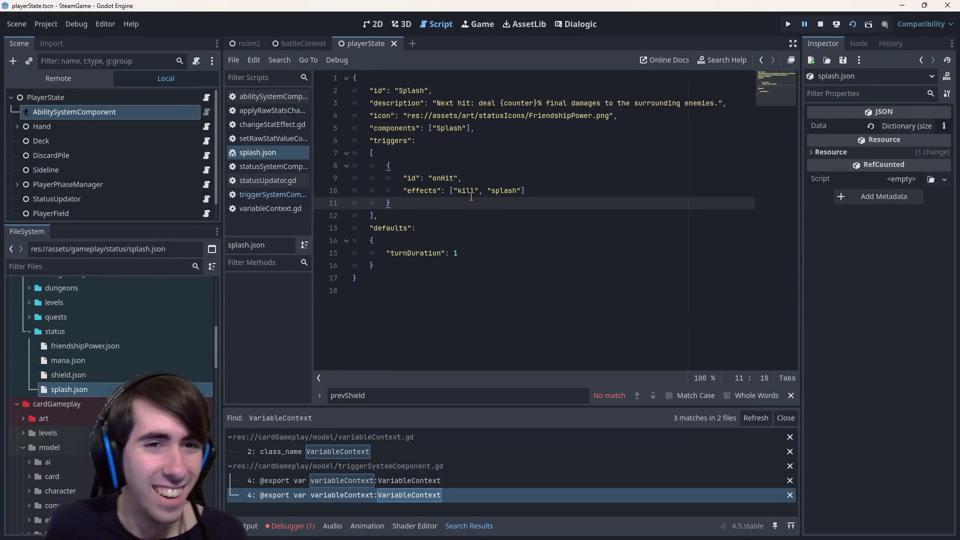
left_click(248, 196)
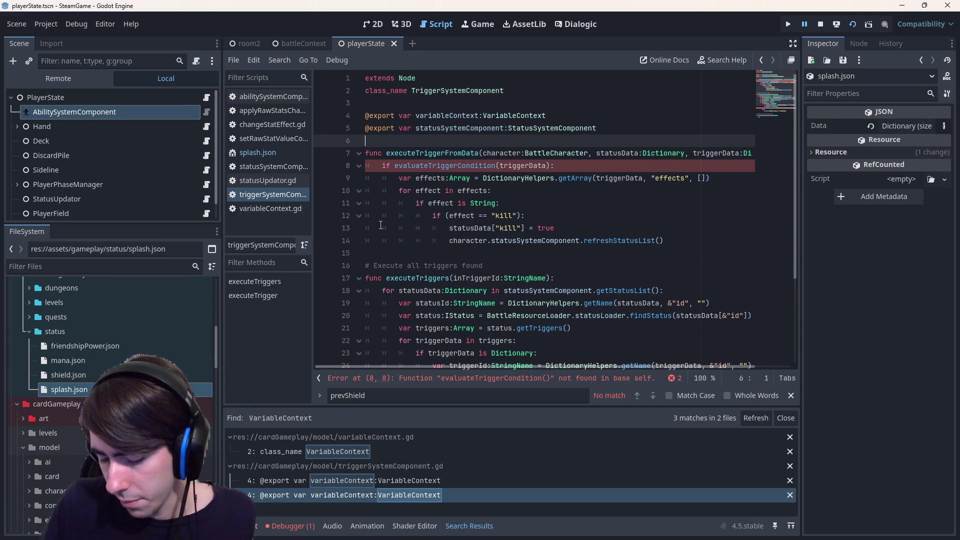
left_click(187, 388)
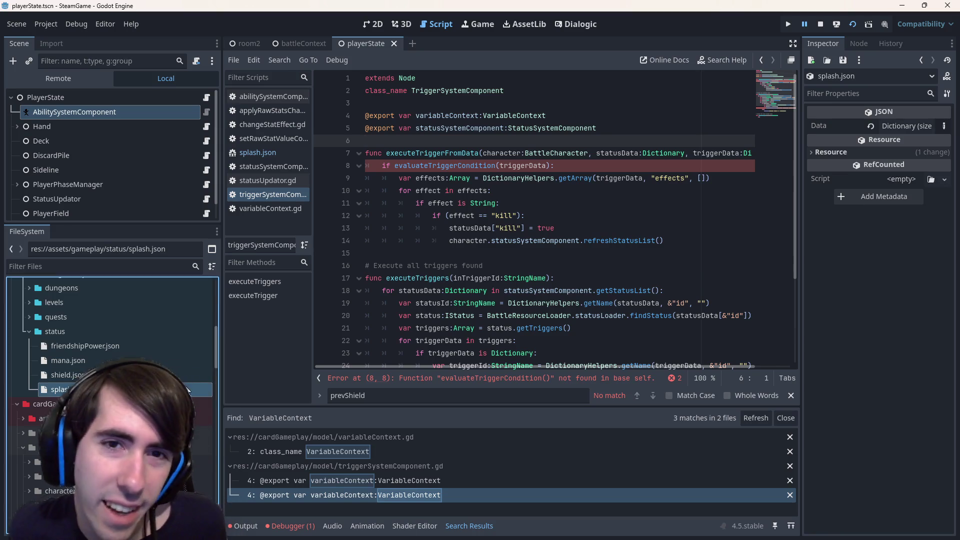
double_click(187, 388)
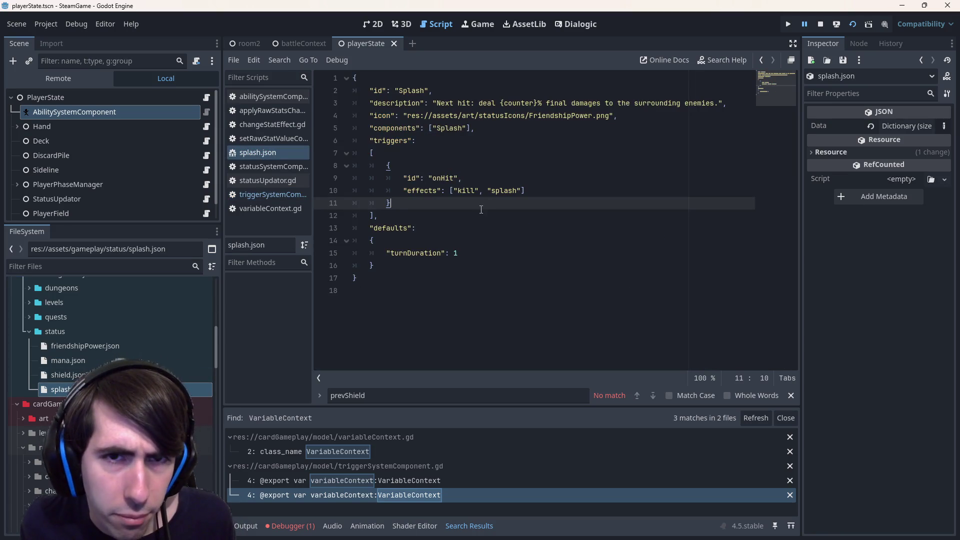
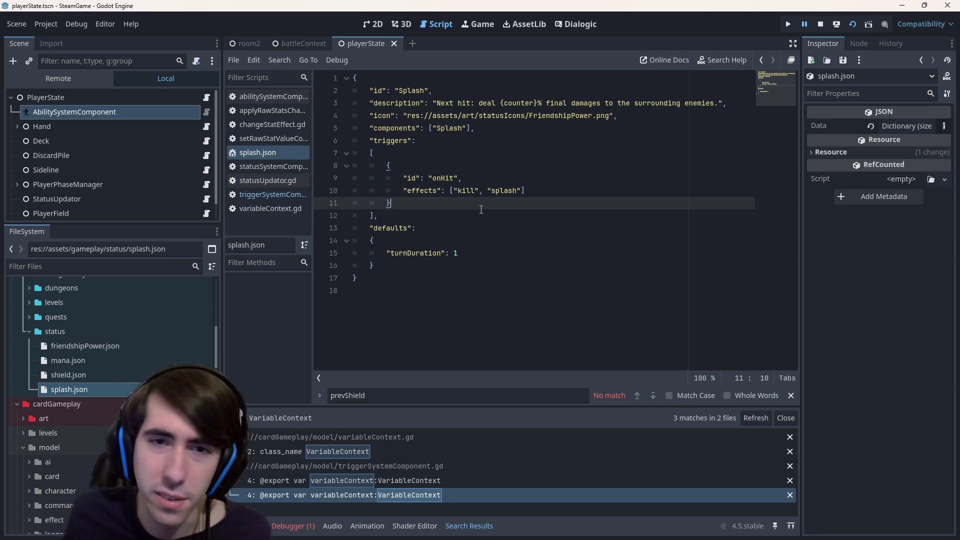
Step: Inspect the onHit trigger object, its id and the splash effect name in splash.json
double_click(442, 178)
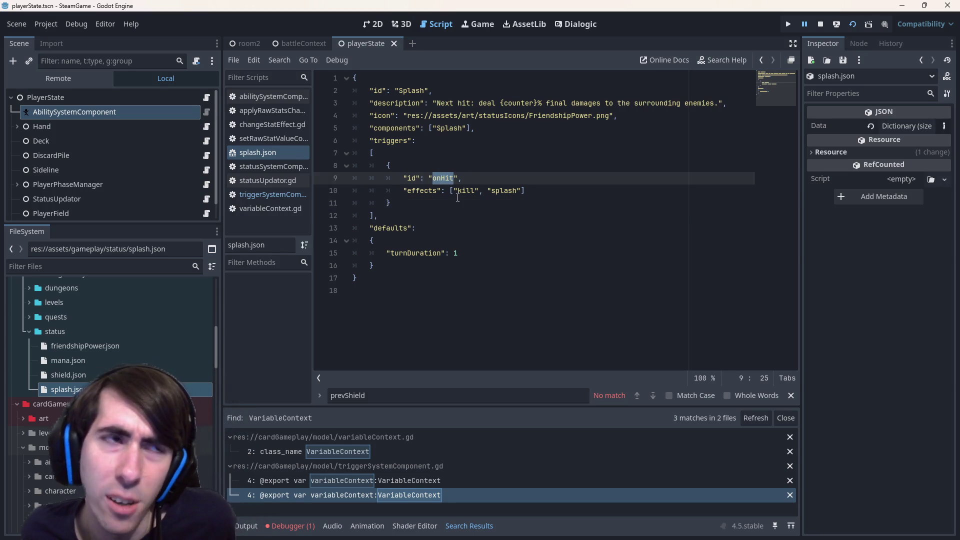
mouse_move(393, 203)
left_mouse_down()
mouse_move(350, 128)
mouse_move(352, 153)
left_mouse_up()
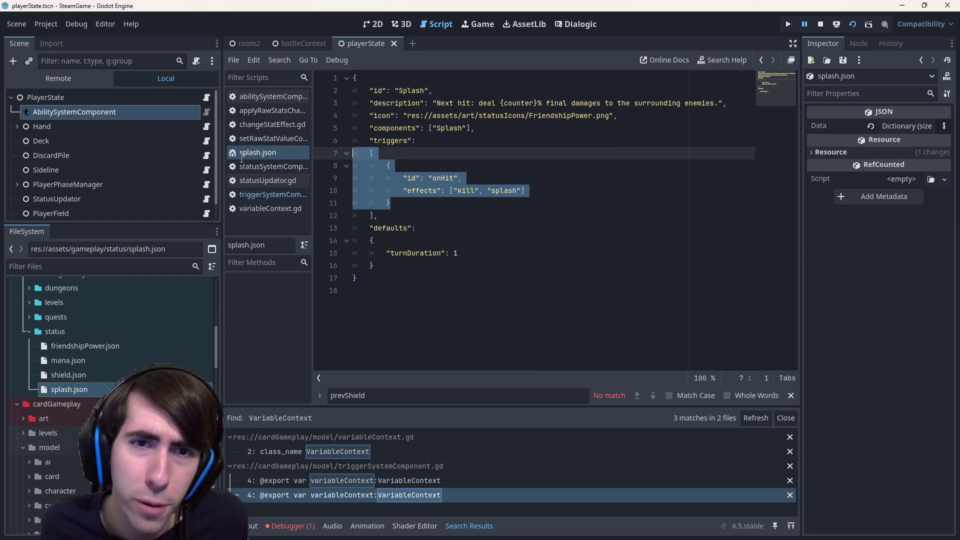
left_click_drag(243, 163, 245, 165)
left_click(449, 209)
left_click_drag(507, 228, 380, 153)
left_click(507, 215)
left_click_drag(507, 215, 353, 153)
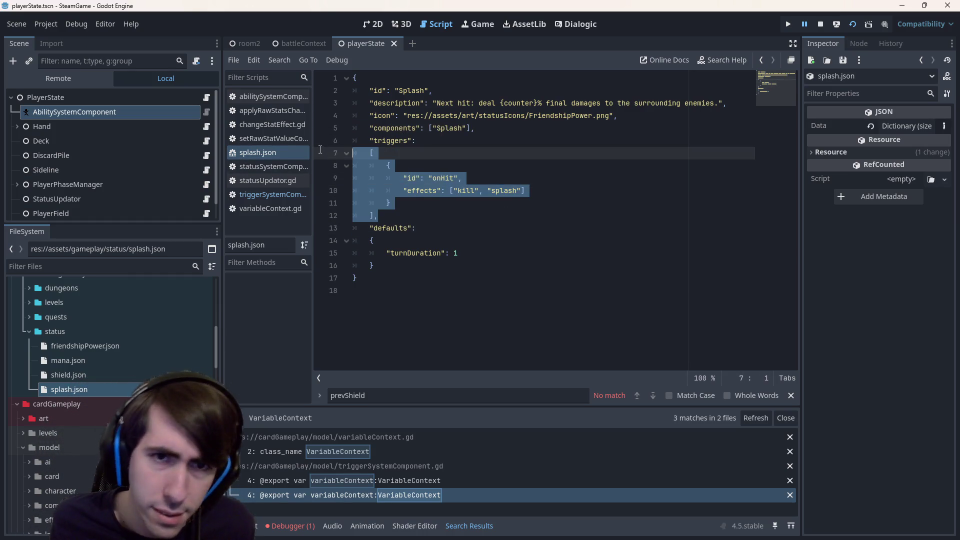
left_click(353, 153)
mouse_move(392, 203)
left_mouse_down()
mouse_move(360, 178)
mouse_move(307, 165)
left_mouse_up()
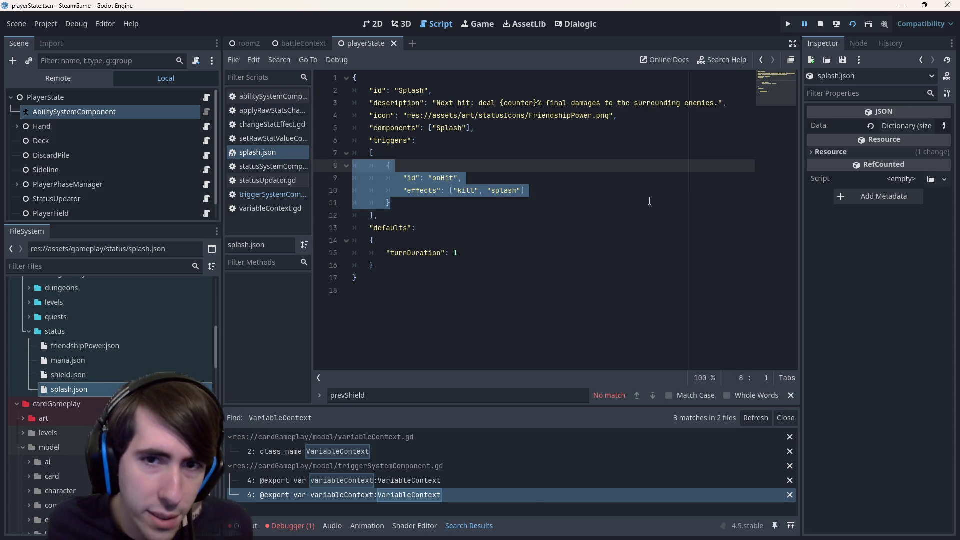
left_click_drag(643, 193, 293, 182)
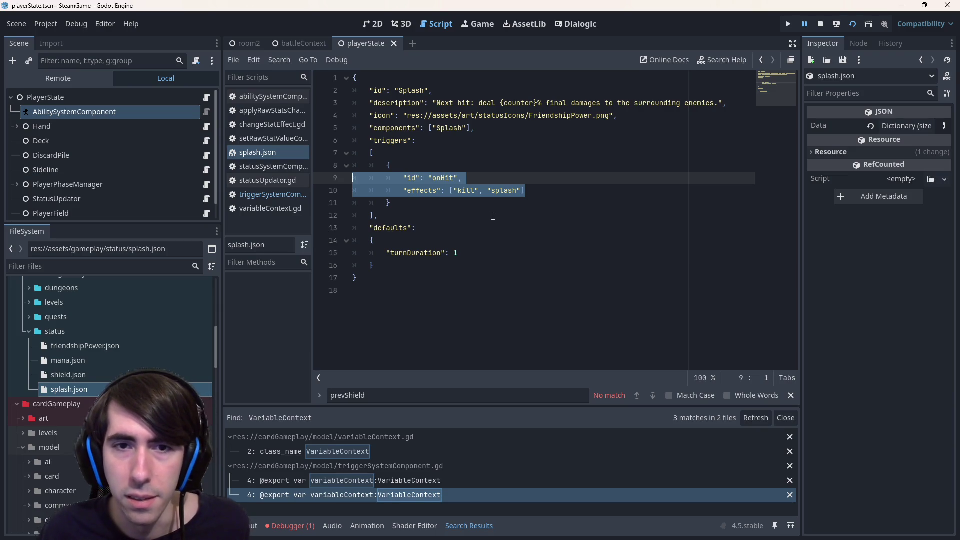
double_click(478, 190)
double_click(504, 190)
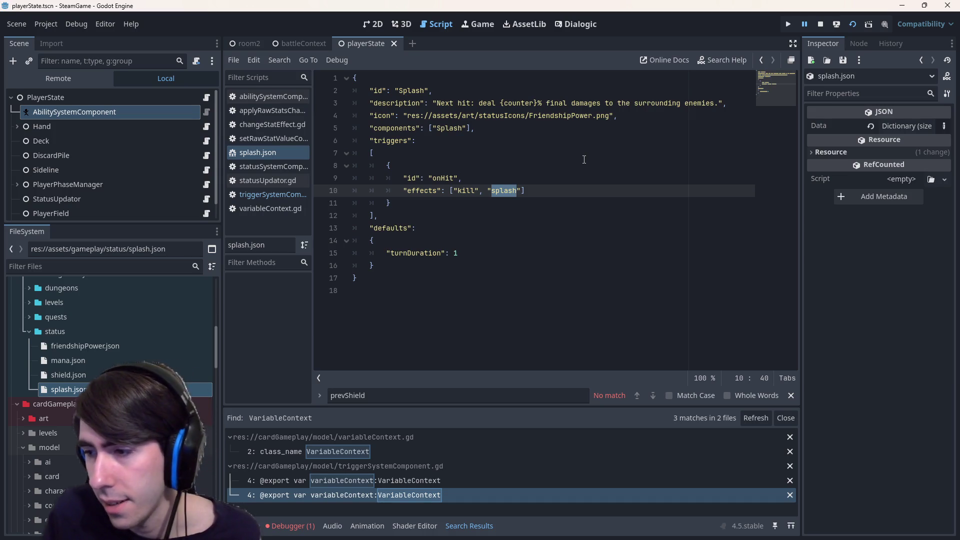
double_click(411, 178)
type("event")
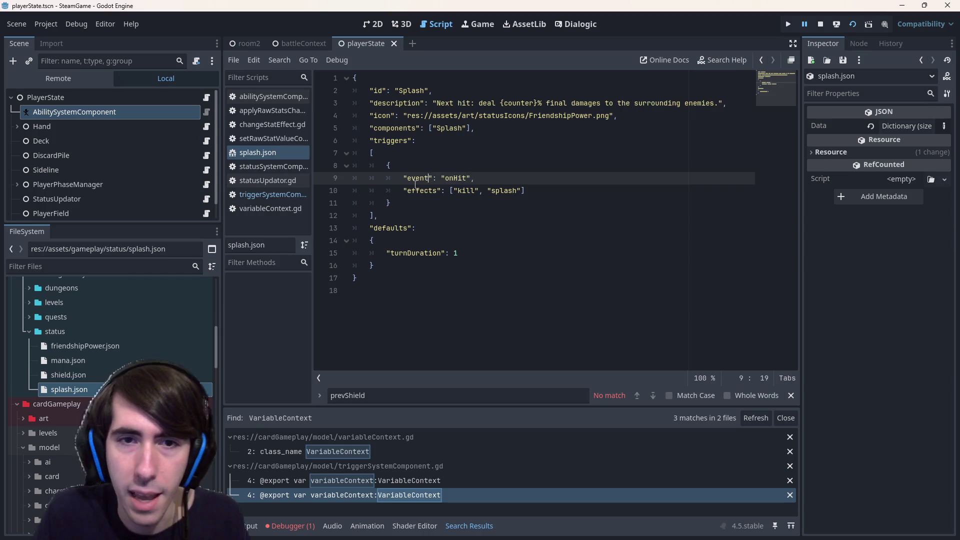
key("Up")
key("Return")
type("\"t")
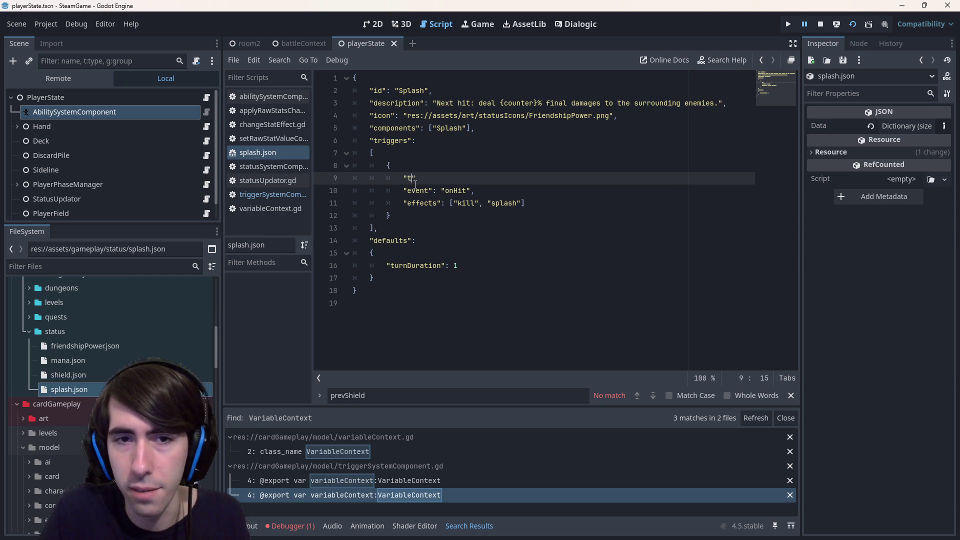
type("id")
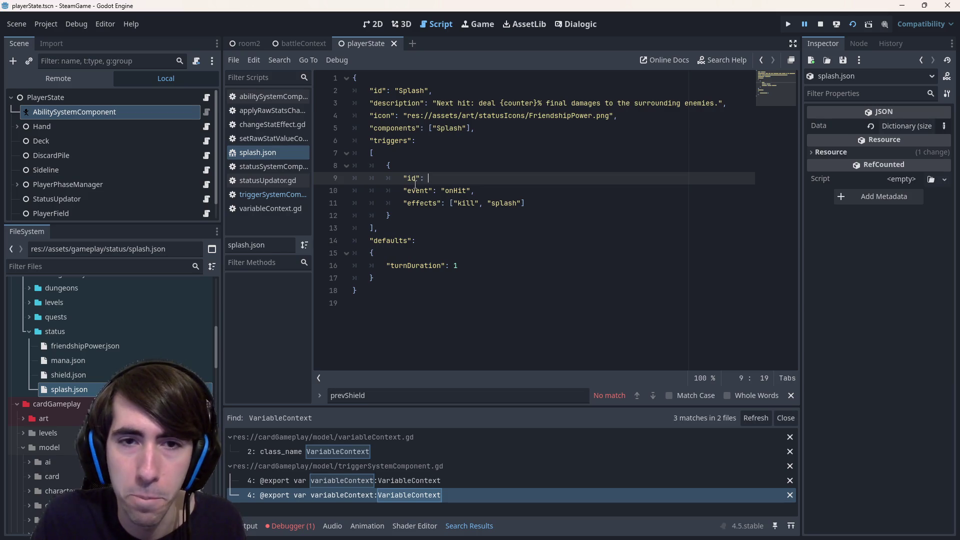
key("shift+Home")
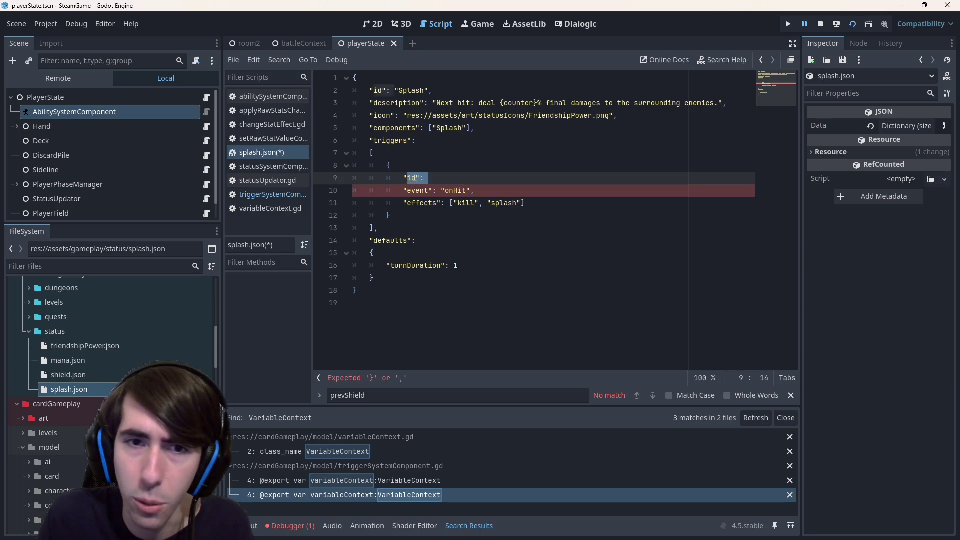
key("shift+Home")
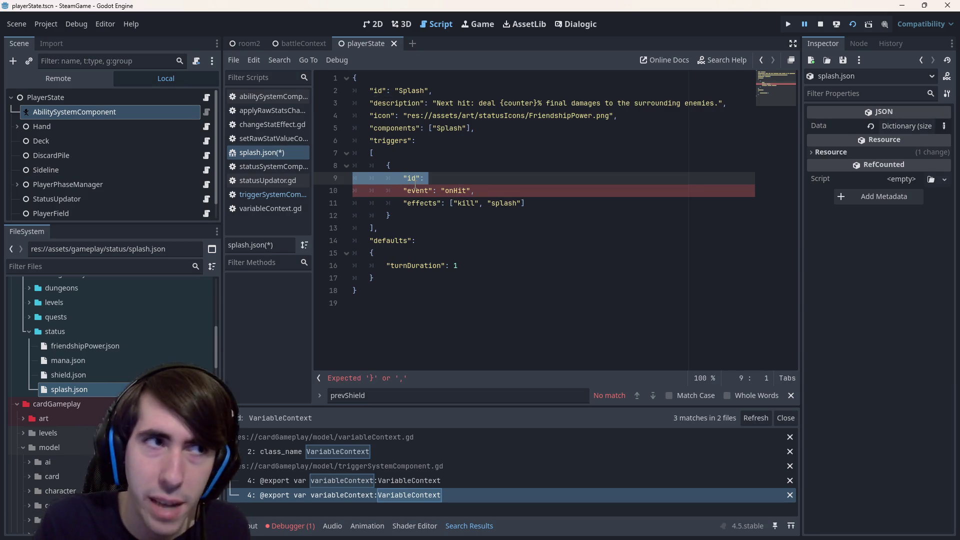
key("End")
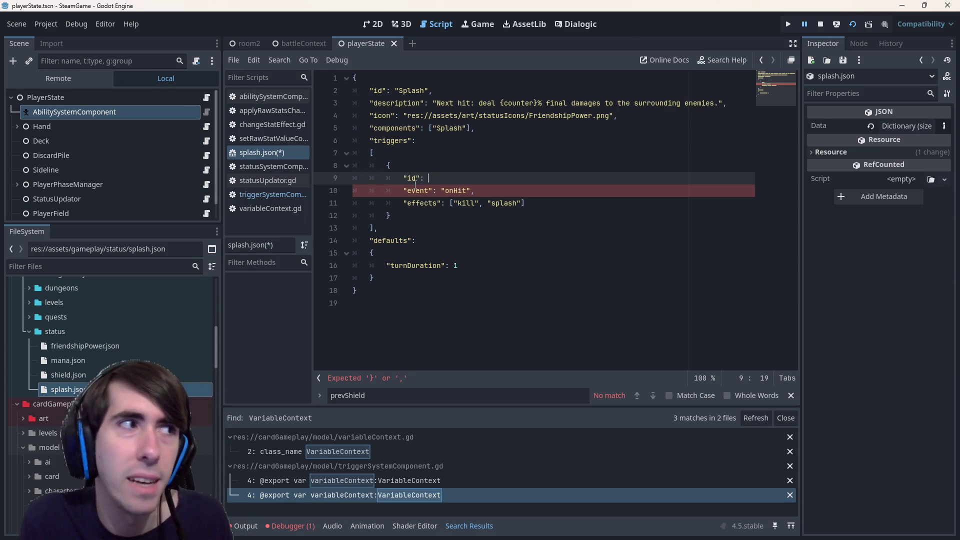
type("\"@")
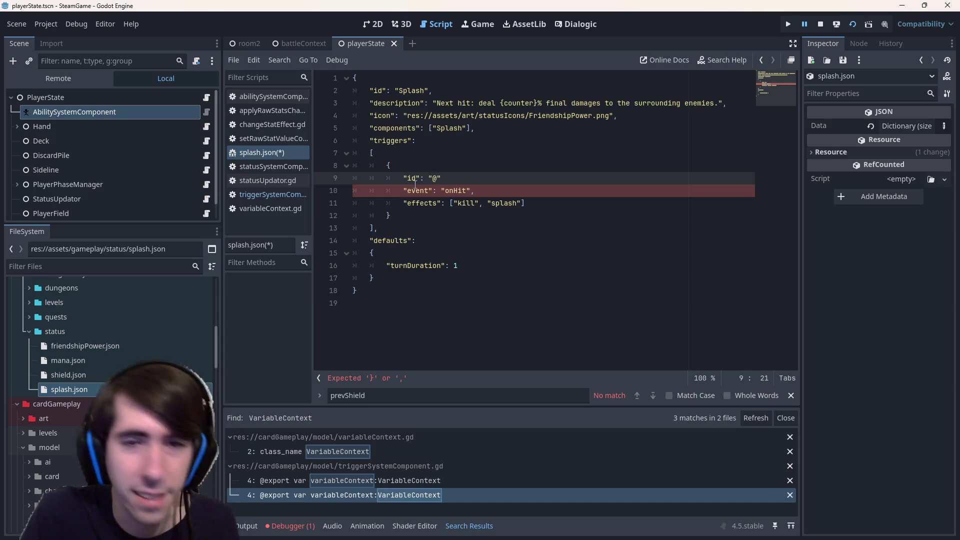
type("dogAbility")
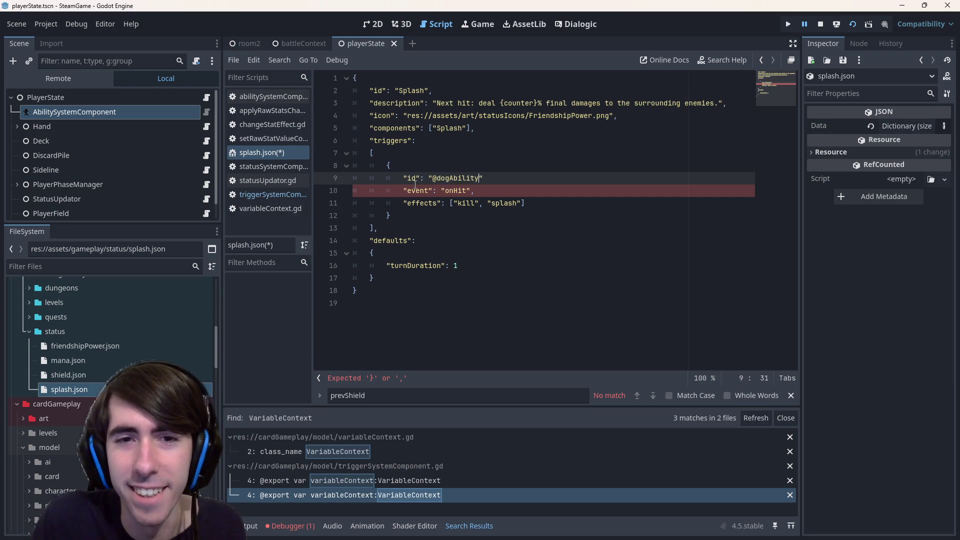
type("Status1")
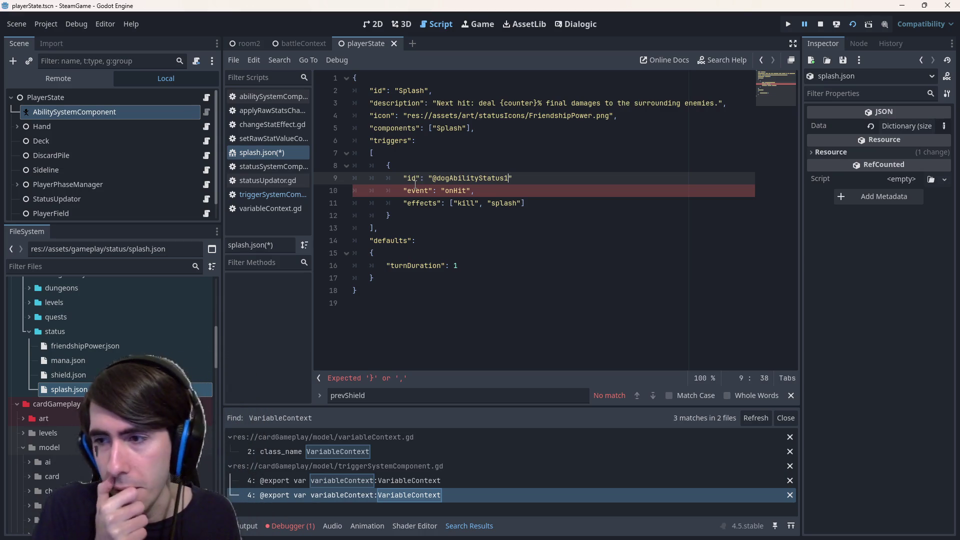
Step: Undo the trigger id edits back to the original and review the defaults section
key("ctrl+shift+Left")
key("ctrl+shift+Left")
key("ctrl+shift+Left")
key("ctrl+shift+Right")
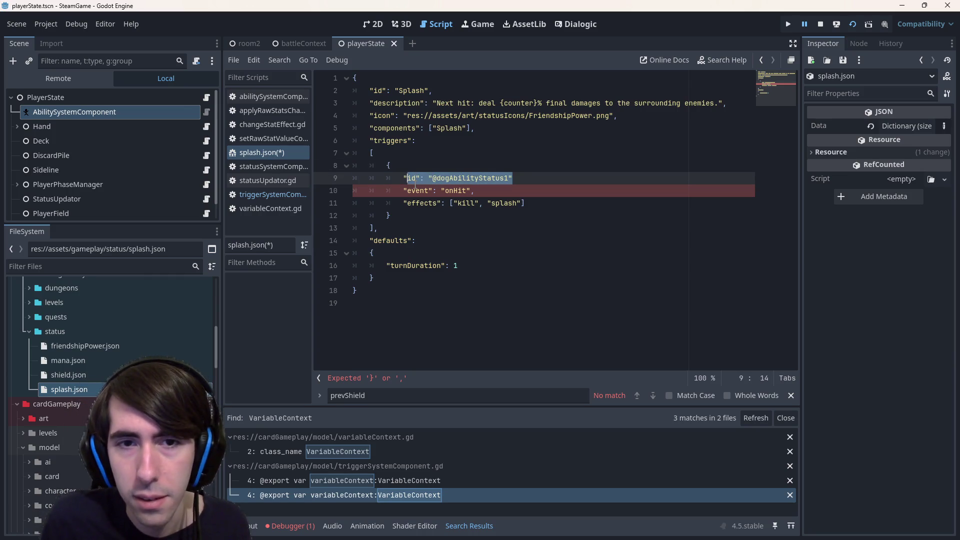
key("BackSpace")
key("ctrl+z")
type("id\":")
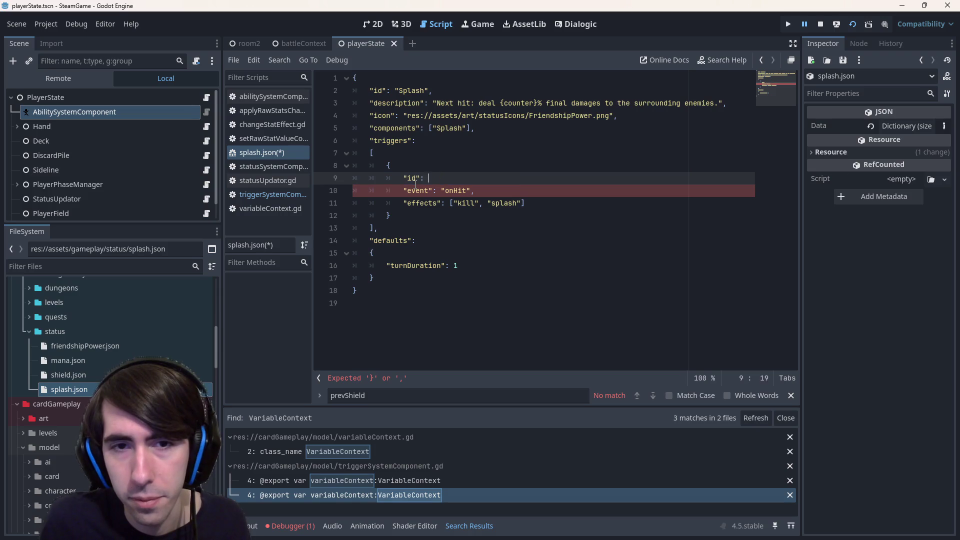
key("ctrl+z")
key("ctrl+z")
key("ctrl+z")
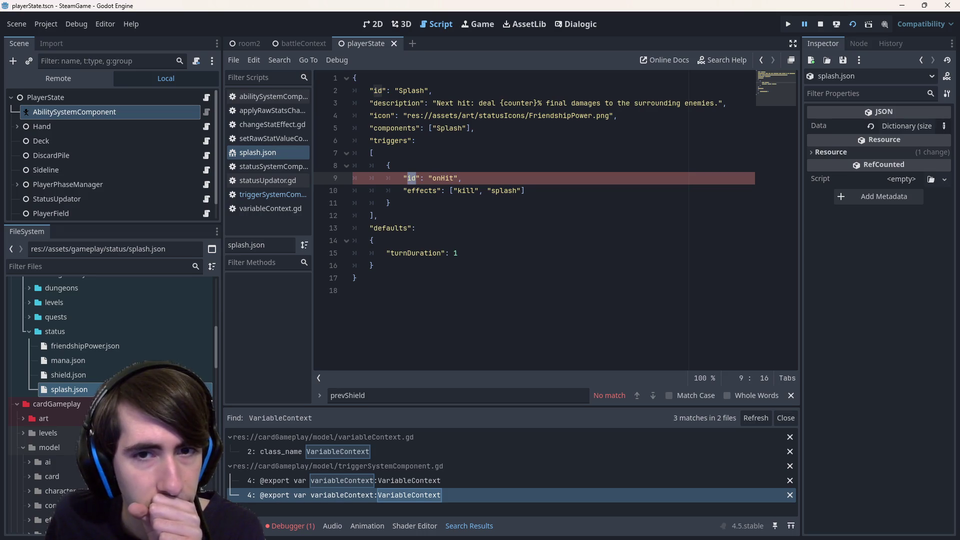
left_click(411, 280)
left_click(422, 244)
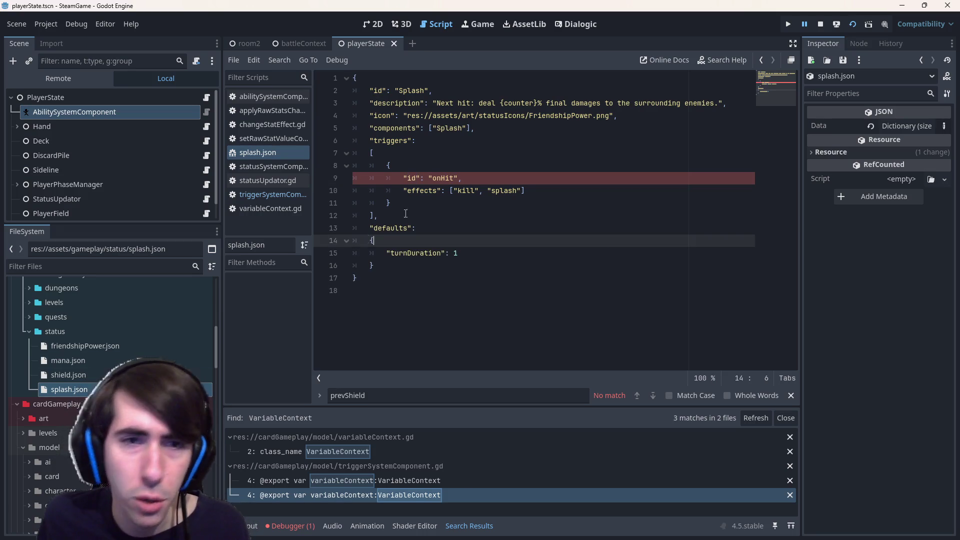
left_click(473, 178)
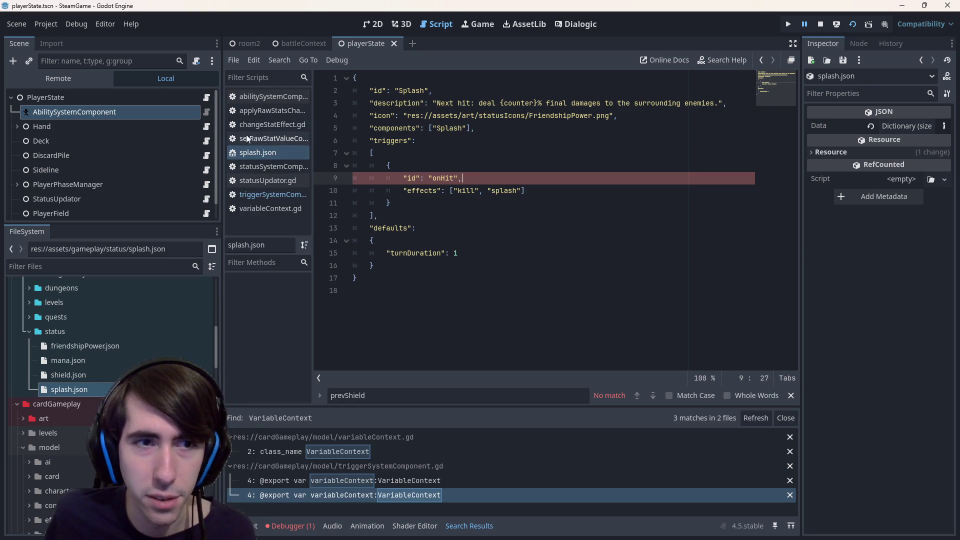
Step: In triggerSystemComponent.gd, rename both inTriggerId occurrences to inTriggerName
left_click(282, 192)
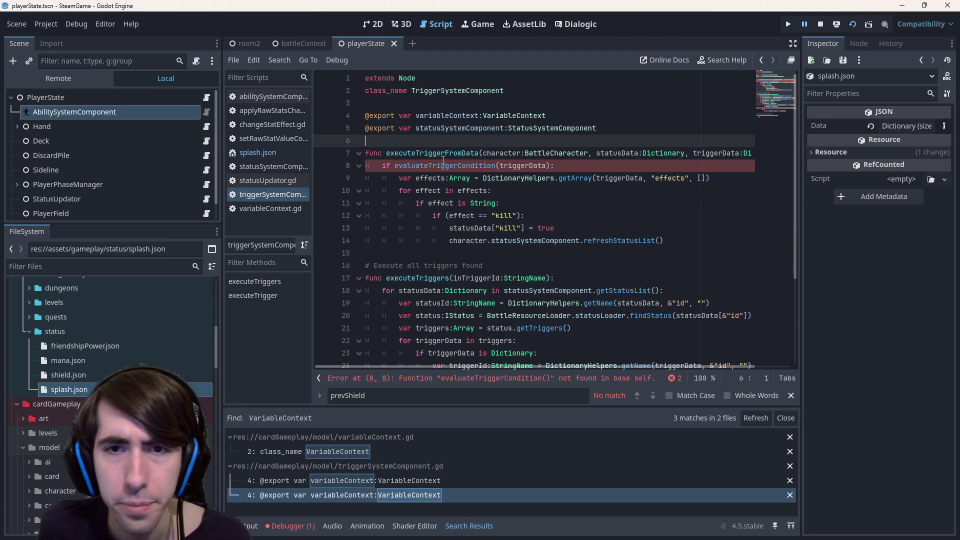
double_click(442, 154)
double_click(447, 160)
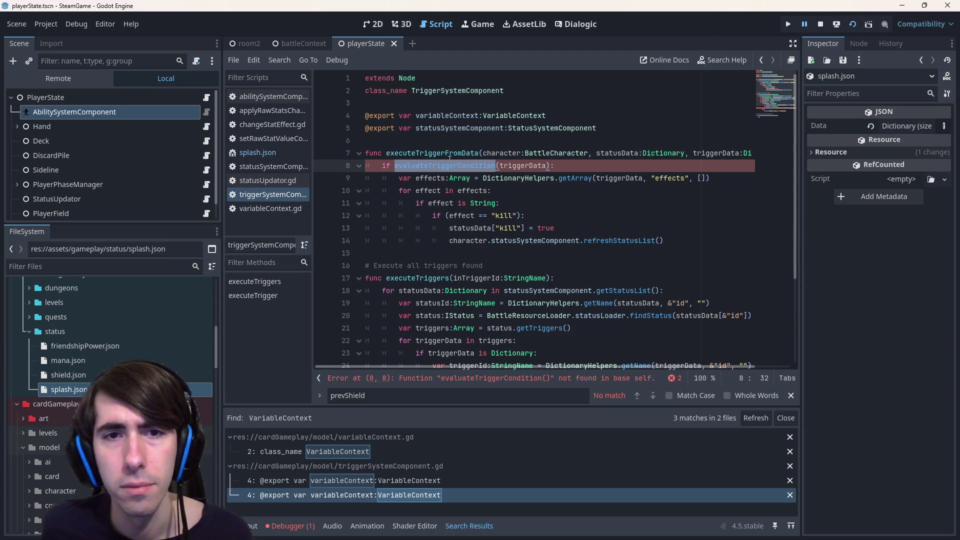
scroll(455, 178, "down", 3)
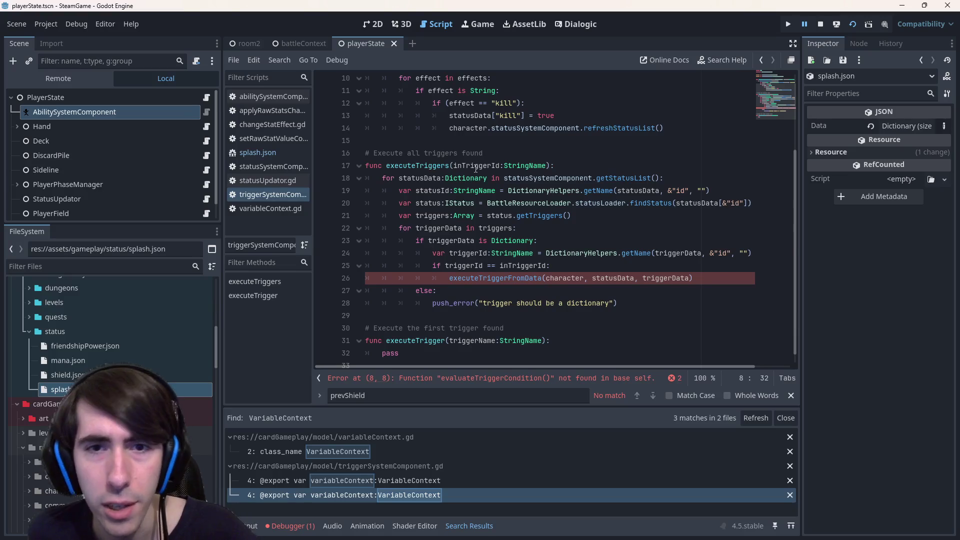
double_click(476, 168)
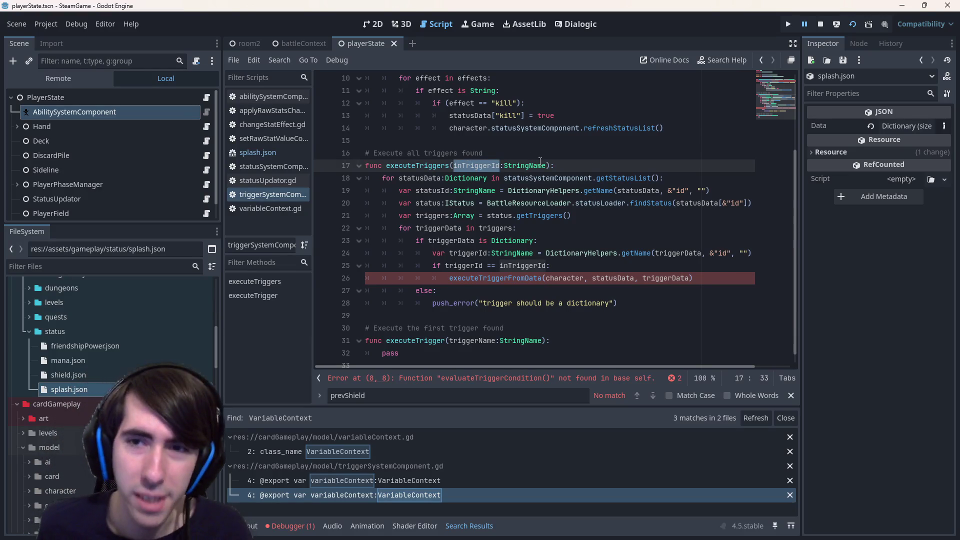
key("ctrl+d")
type("inTriggerName")
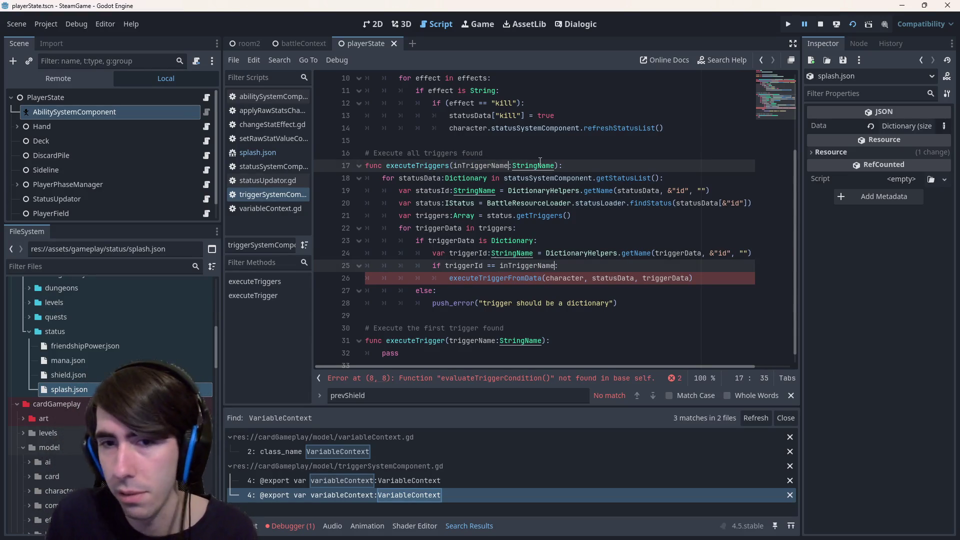
double_click(500, 167)
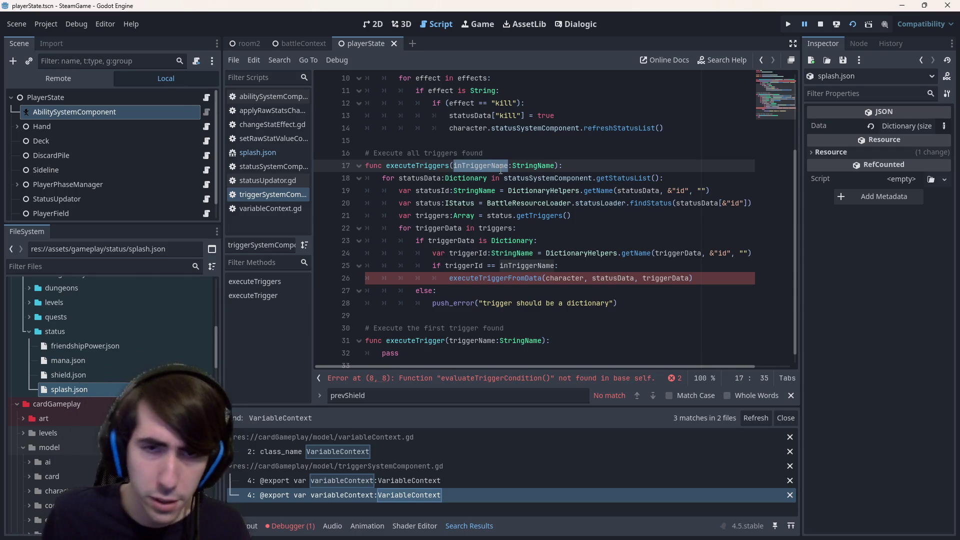
Step: Review the executeTriggers function and its executeTriggerFromData call
double_click(417, 165)
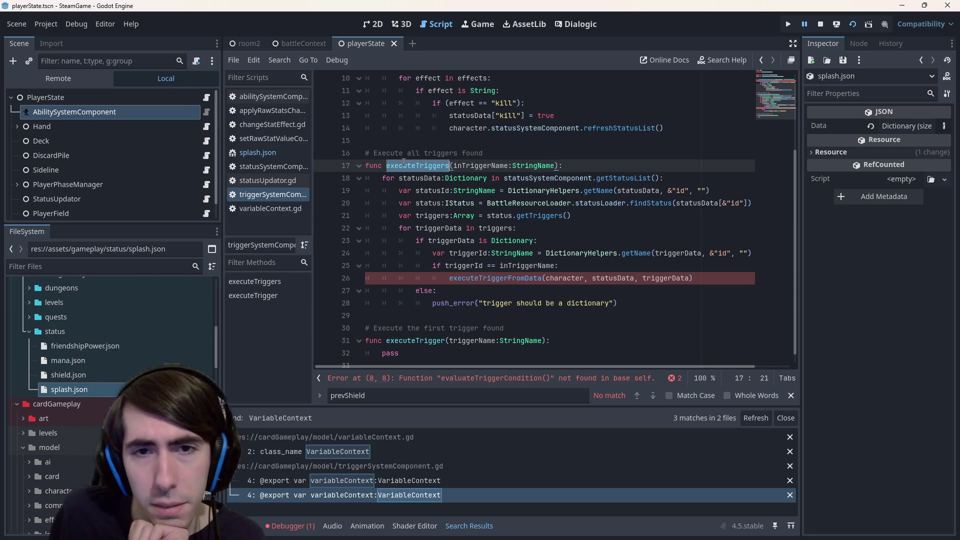
scroll(450, 200, "up", 1)
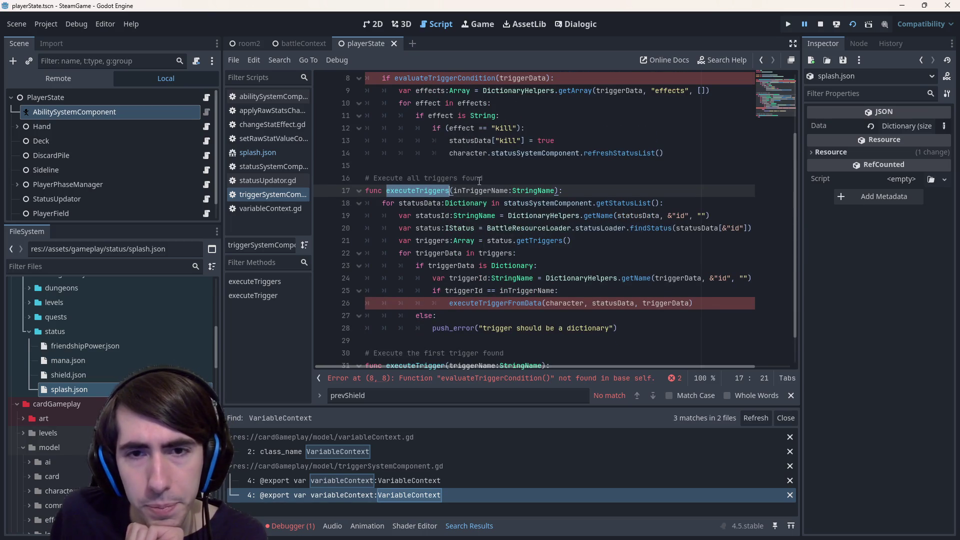
left_click(532, 303)
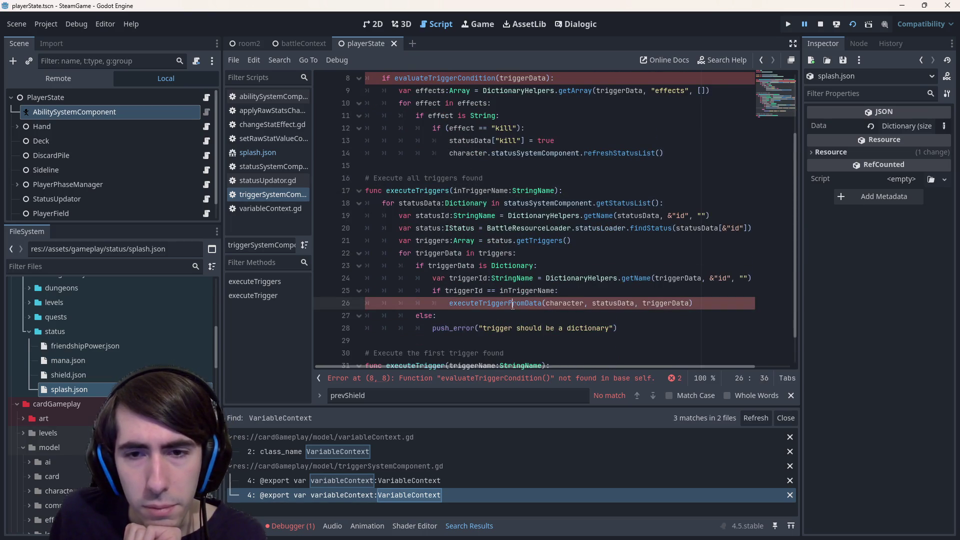
scroll(531, 306, "up", 3)
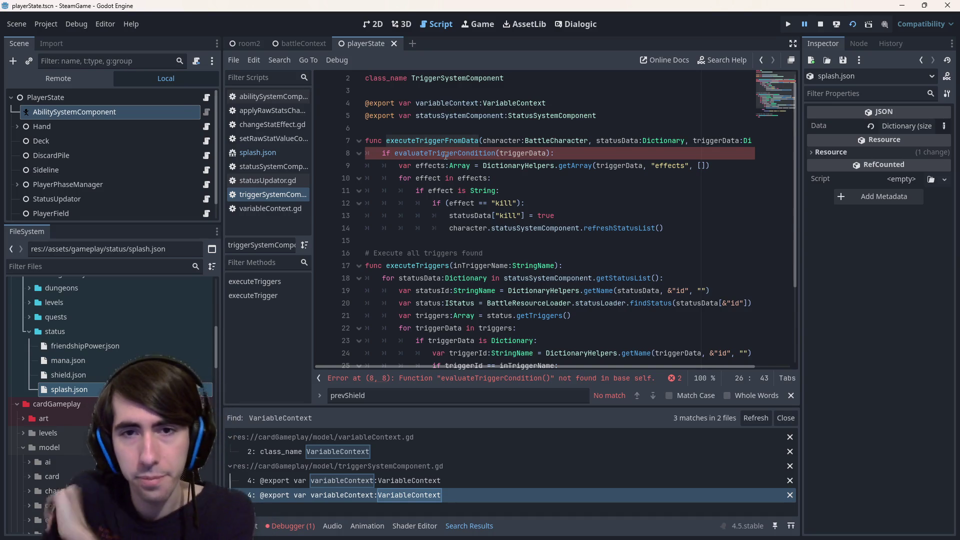
Step: Close splash.json and check the missing evaluateTriggerCondition error in triggerSystemComponent.gd
middle_click(256, 152)
double_click(440, 153)
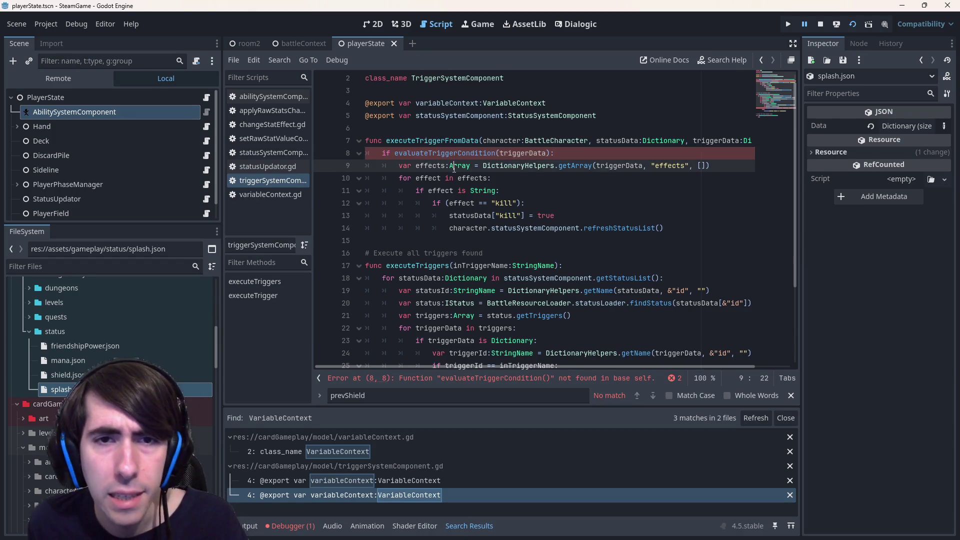
left_click(265, 166)
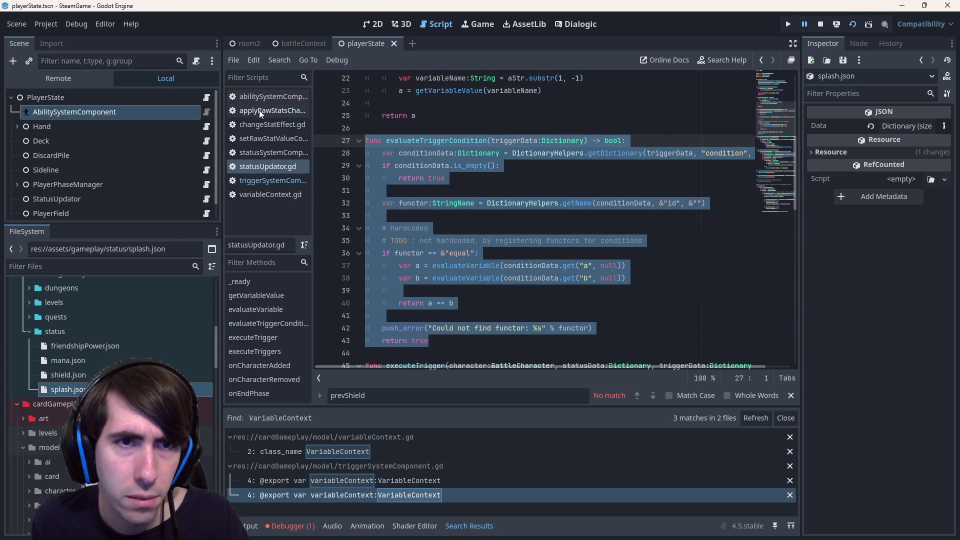
left_click(296, 180)
scroll(443, 146, "down", 3)
scroll(443, 150, "up", 3)
scroll(442, 166, "down", 3)
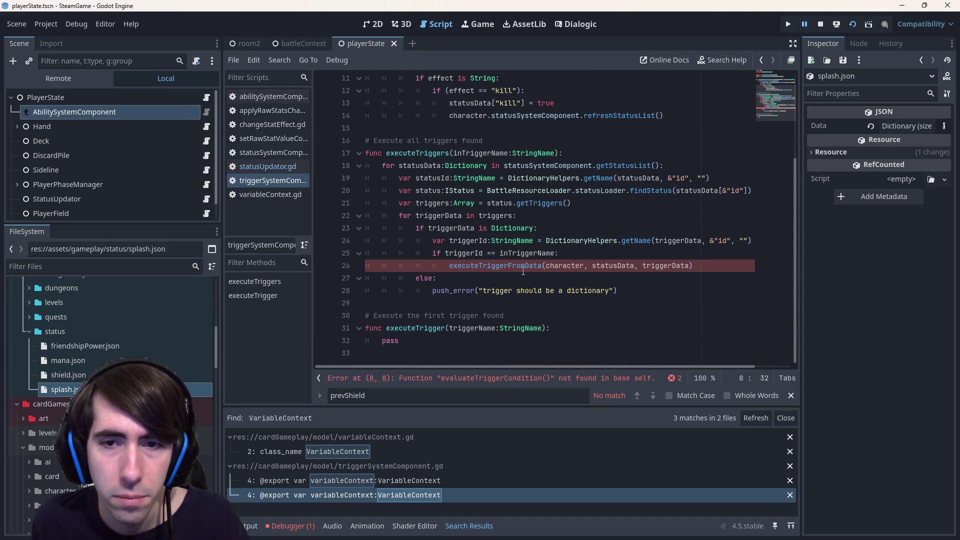
scroll(530, 370, "up", 3)
scroll(529, 370, "down", 3)
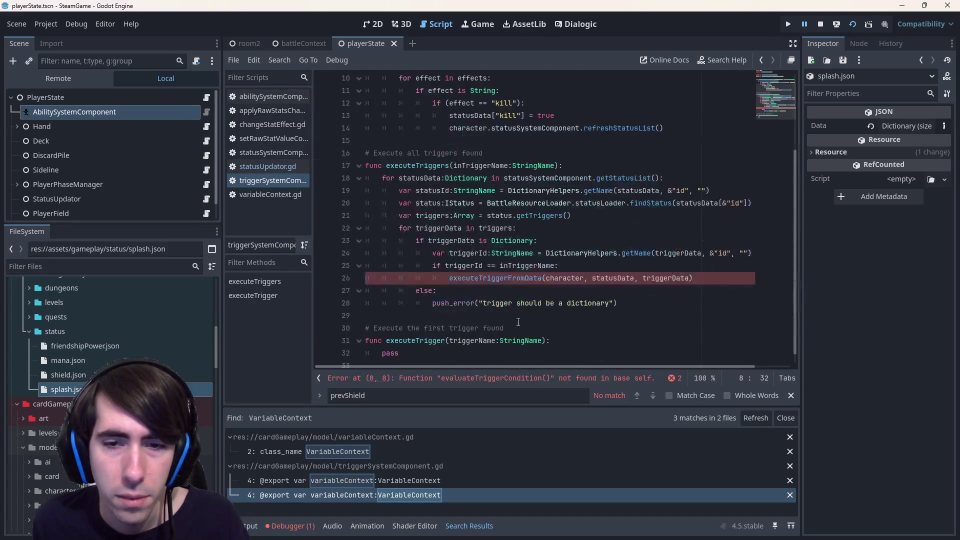
left_click(504, 381)
Step: Select the whole evaluateTriggerCondition function (lines 27–43) in statusUpdator.gd
left_click(253, 170)
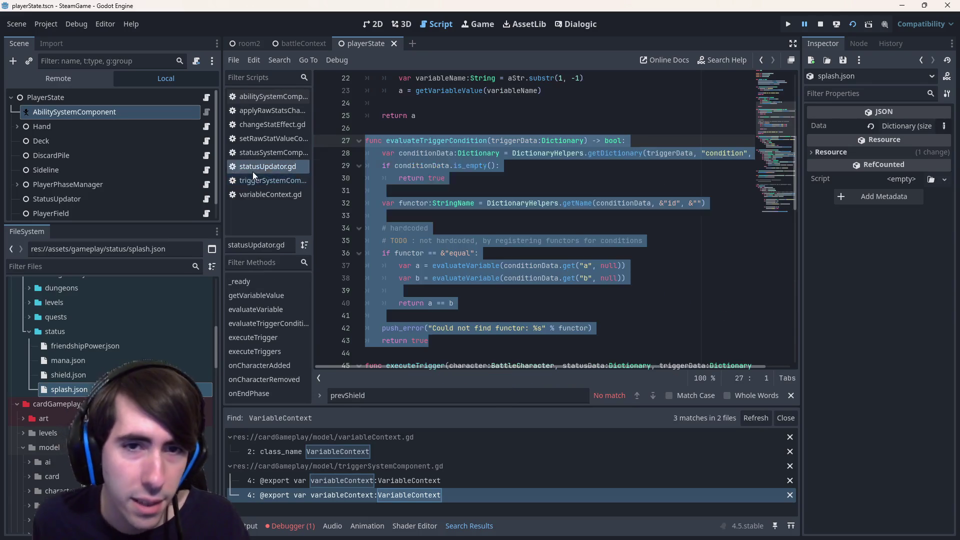
left_click_drag(429, 340, 365, 141)
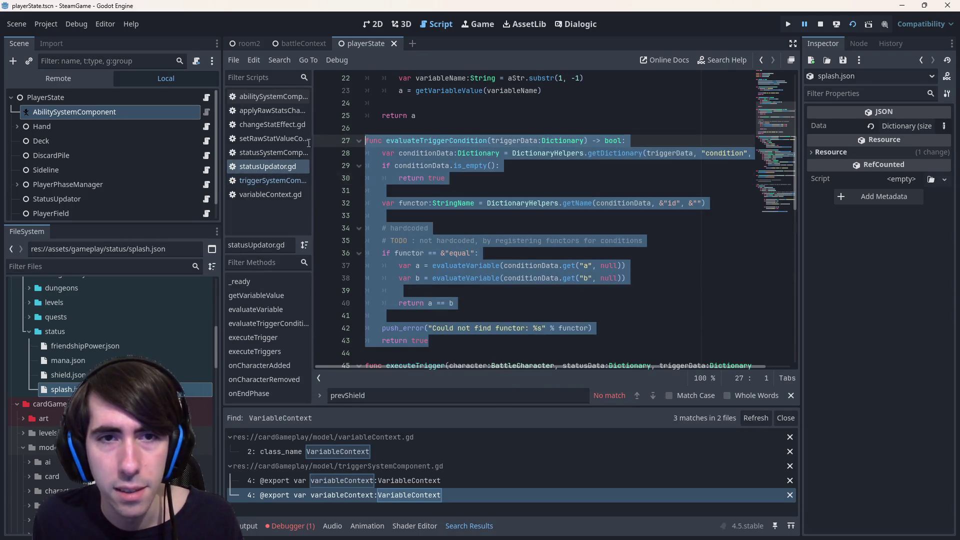
left_click(286, 180)
Step: Paste evaluateTriggerCondition on a new line above executeTriggerFromData
left_click(424, 139)
key("Return")
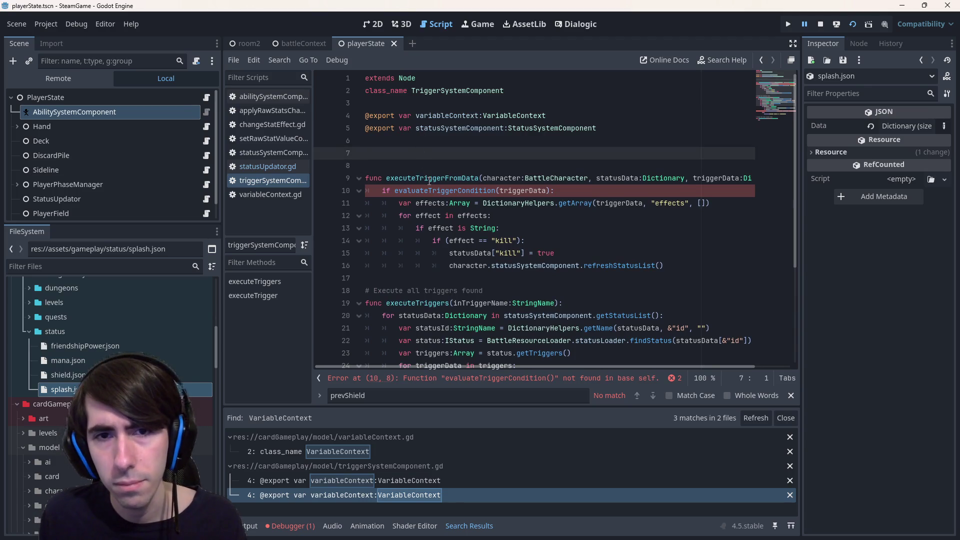
key("ctrl+v")
Step: Review the undefined evaluateVariable call and the variableContext and conditionData lines
scroll(493, 247, "down", 1)
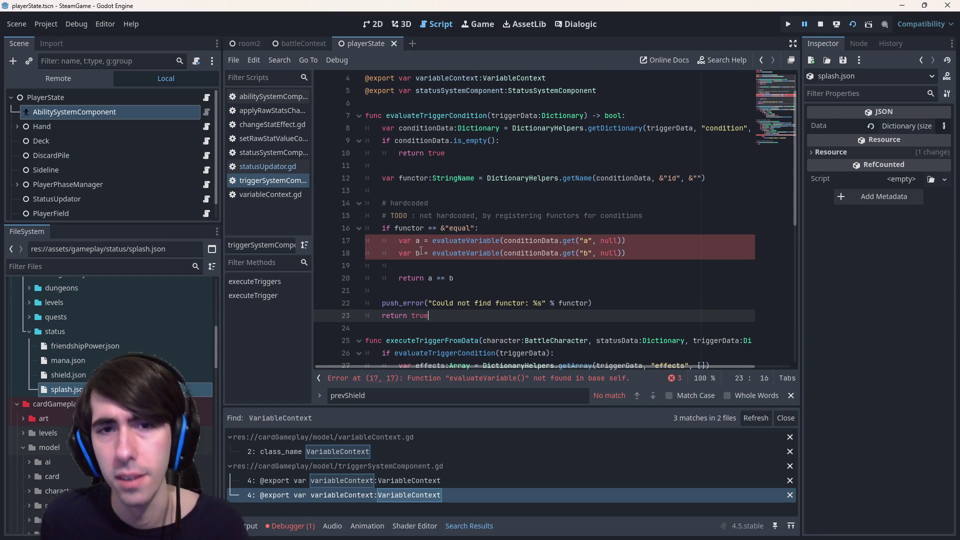
double_click(455, 242)
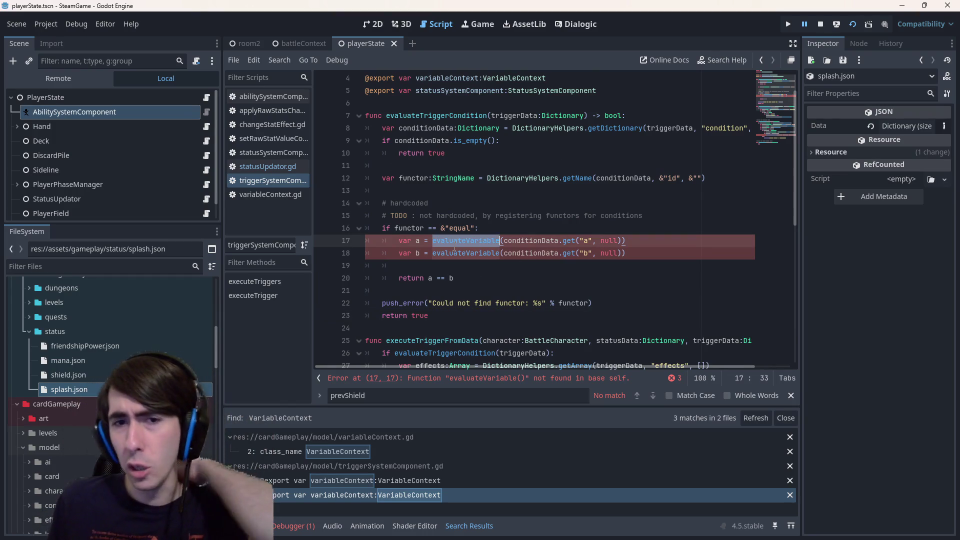
scroll(474, 136, "up", 1)
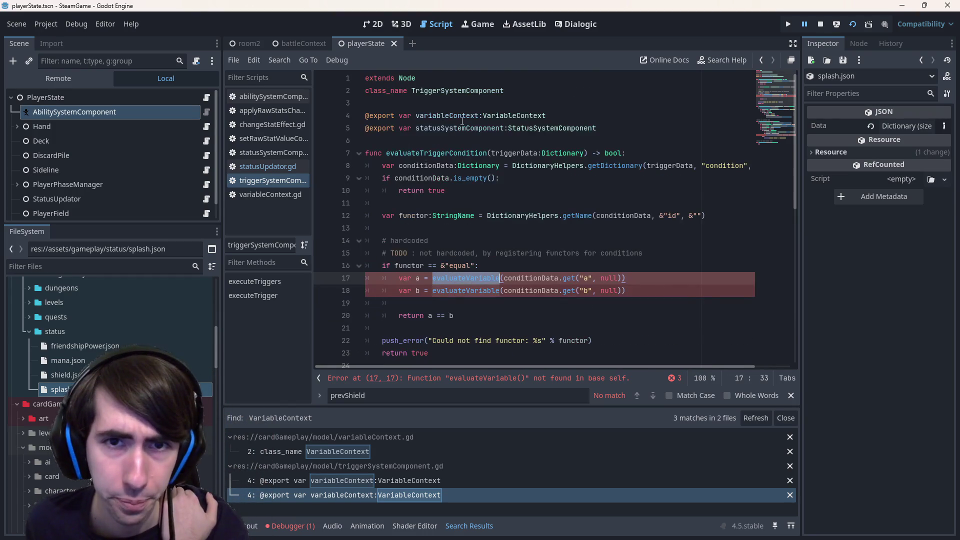
double_click(461, 116)
left_click_drag(429, 166, 758, 167)
left_click_drag(511, 183, 231, 179)
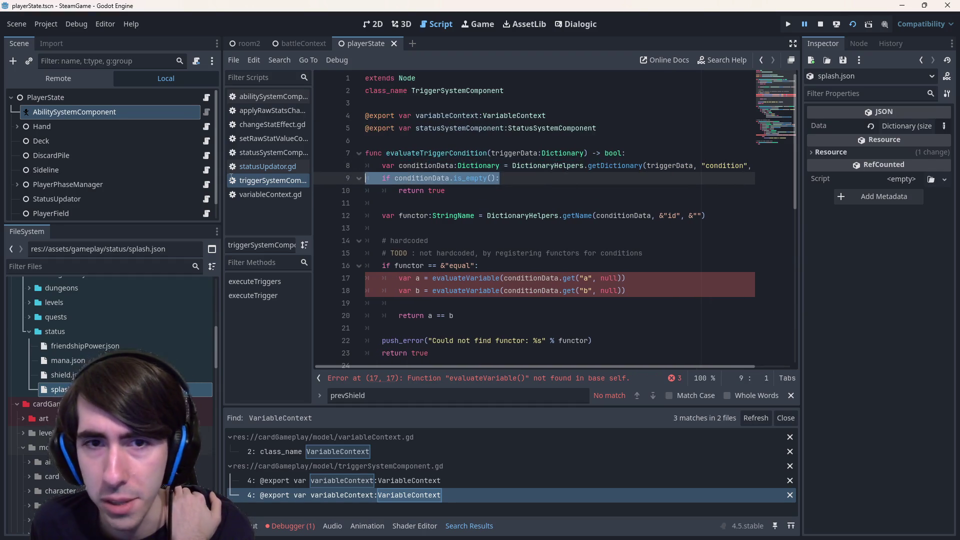
double_click(425, 166)
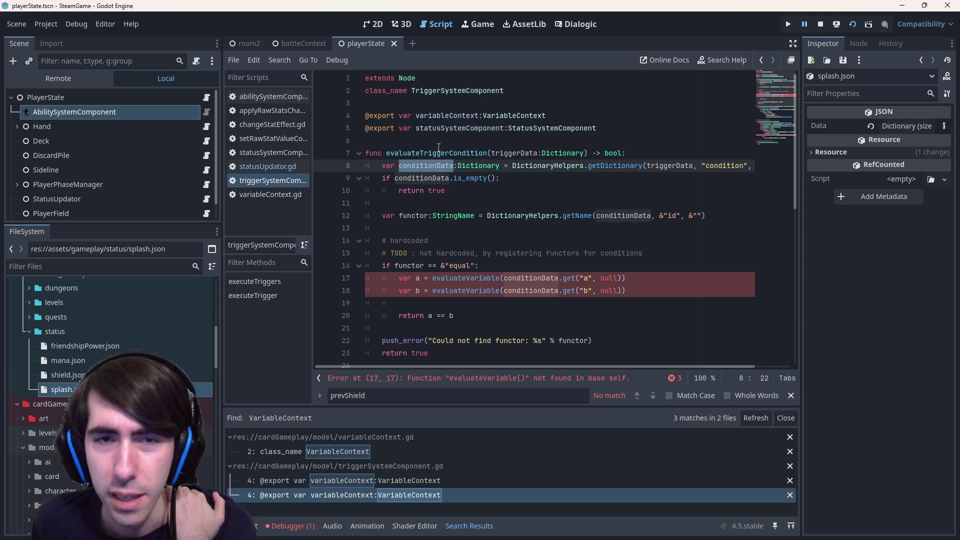
double_click(433, 117)
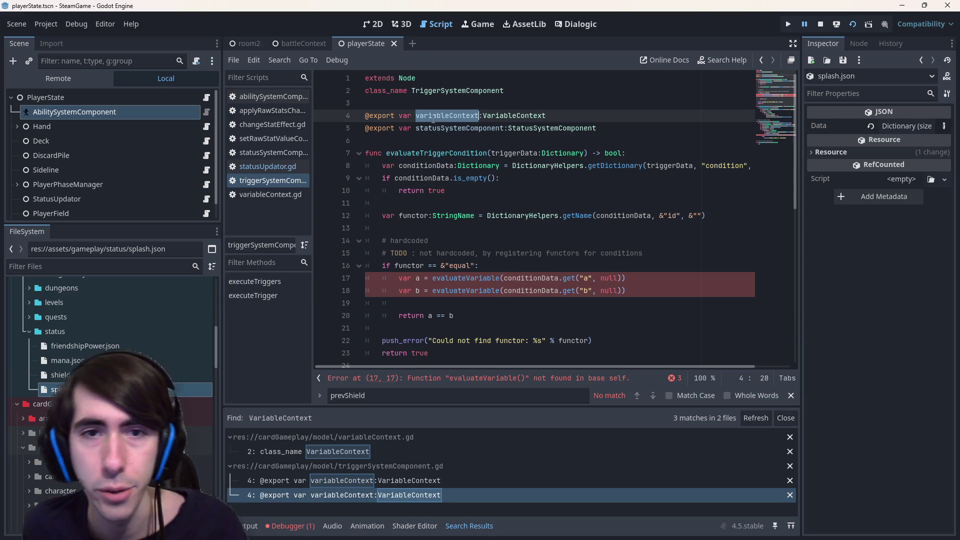
Step: Add the call variableContext.evaluateCondition(conditionData) below the conditionData line
left_click(381, 178)
key("Return")
key("Return")
key("Up")
key("Up")
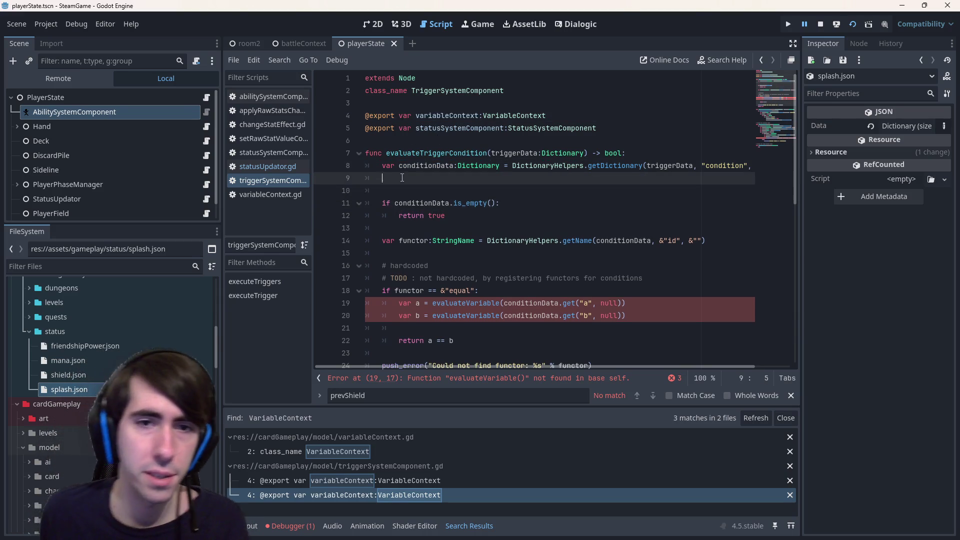
type("variableContext.")
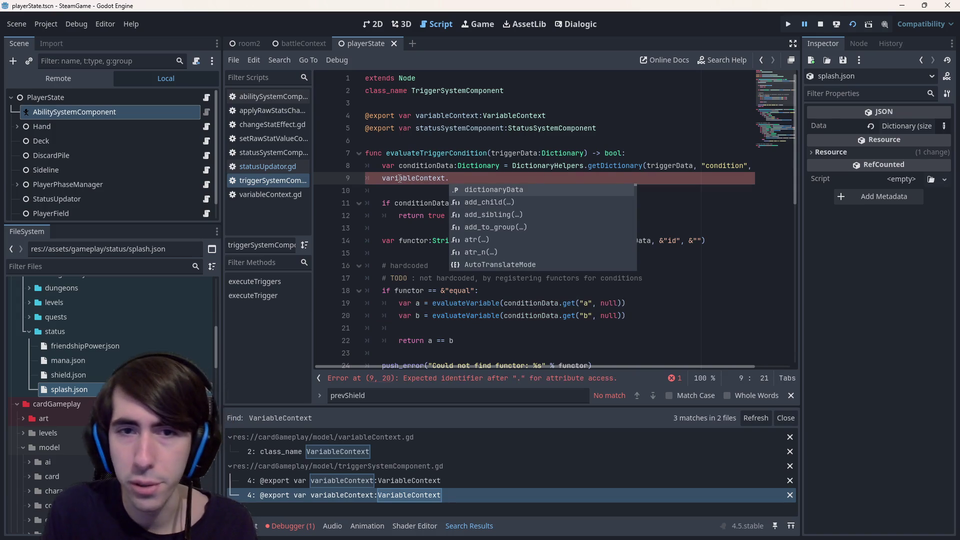
type("eval")
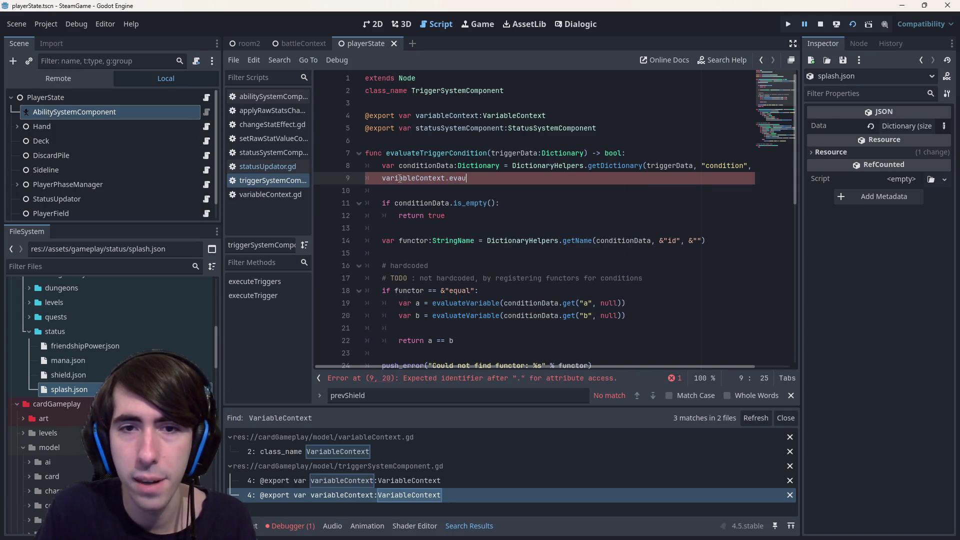
type("uateC")
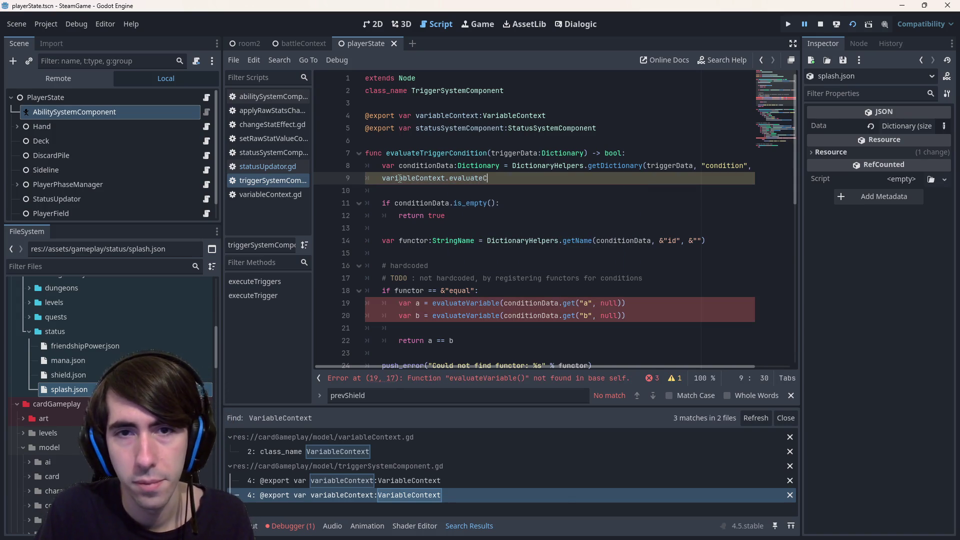
type("ondit")
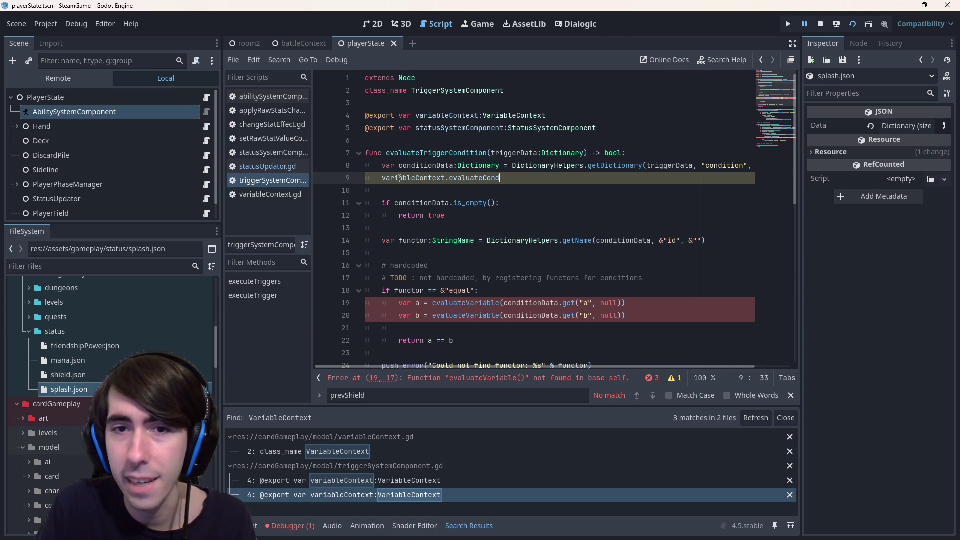
type("ion()")
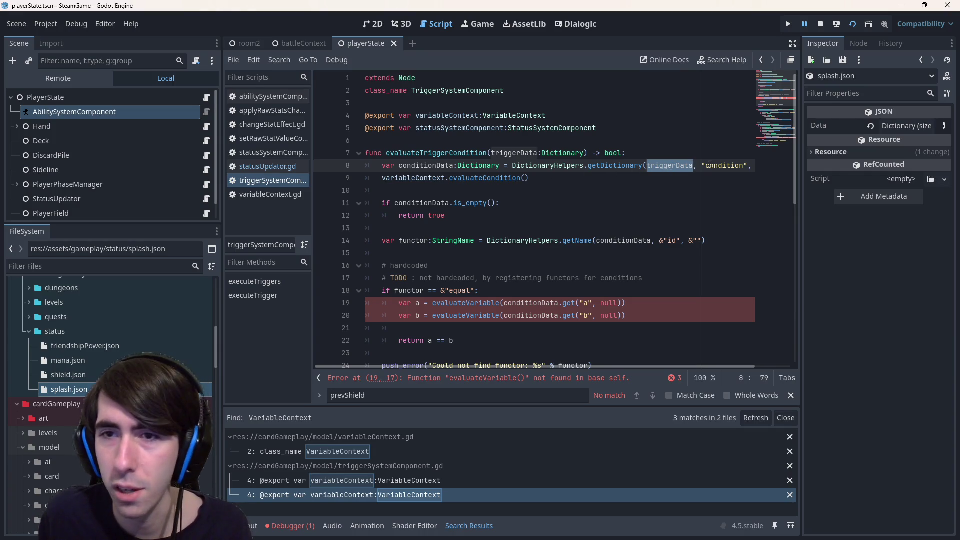
left_click(699, 179)
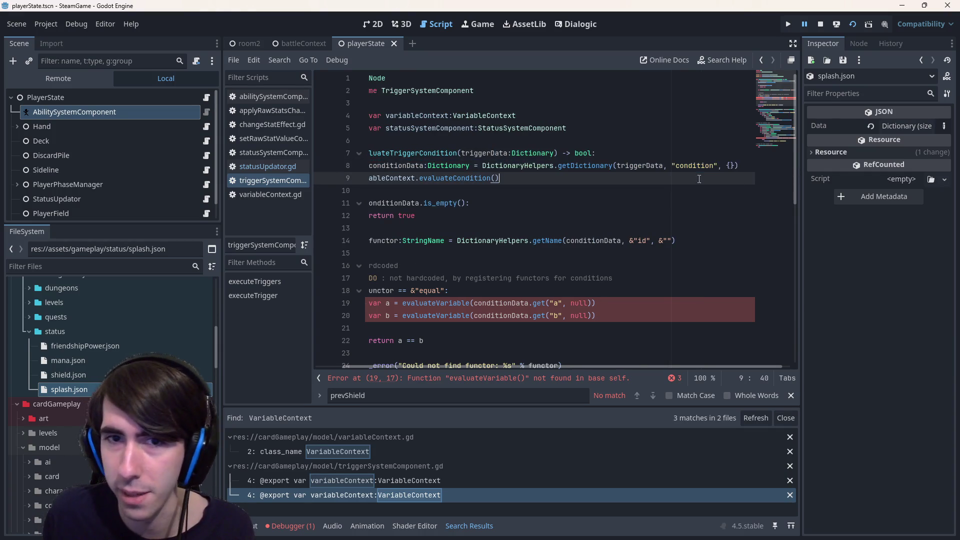
left_click_drag(698, 179, 261, 176)
left_click(524, 178)
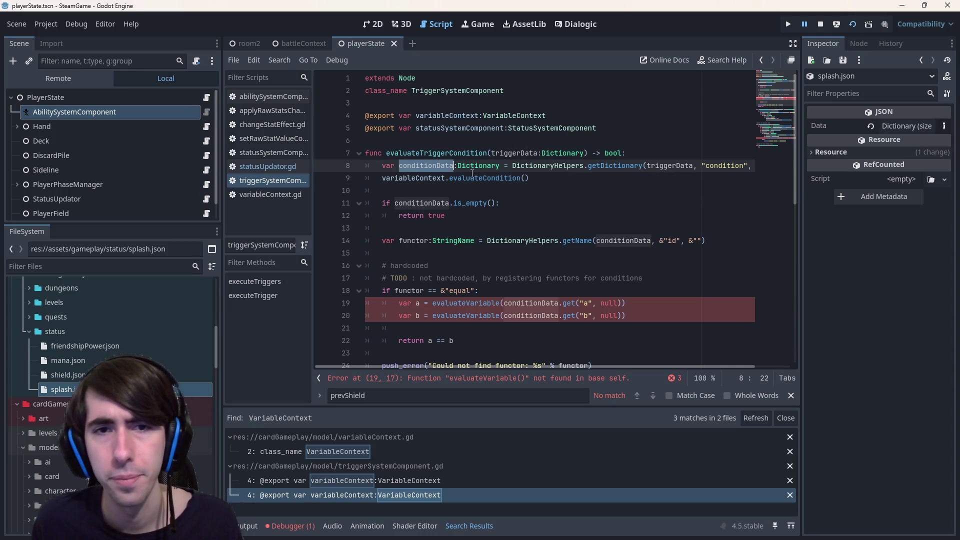
type("conditionData")
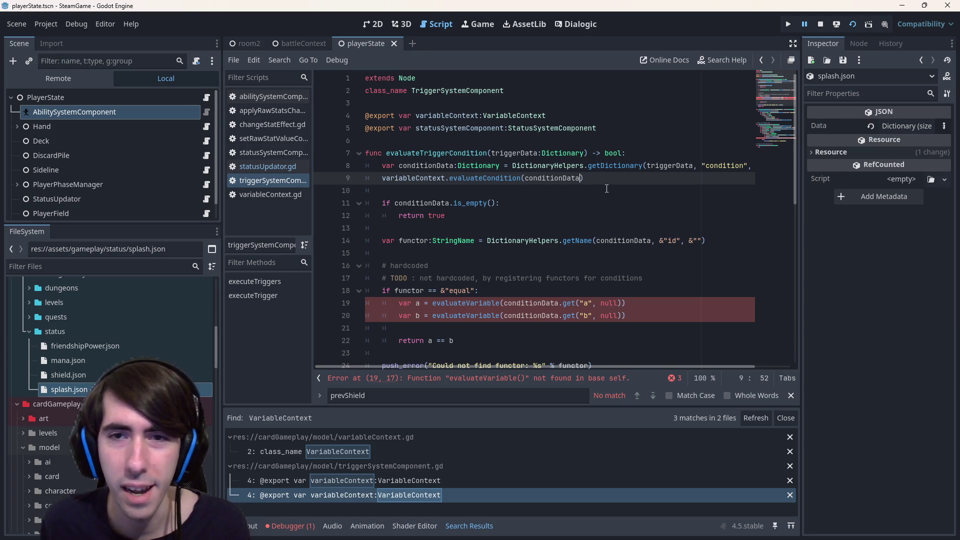
Step: Copy the entire evaluateTriggerCondition function and open the VariableContext class script
double_click(534, 116)
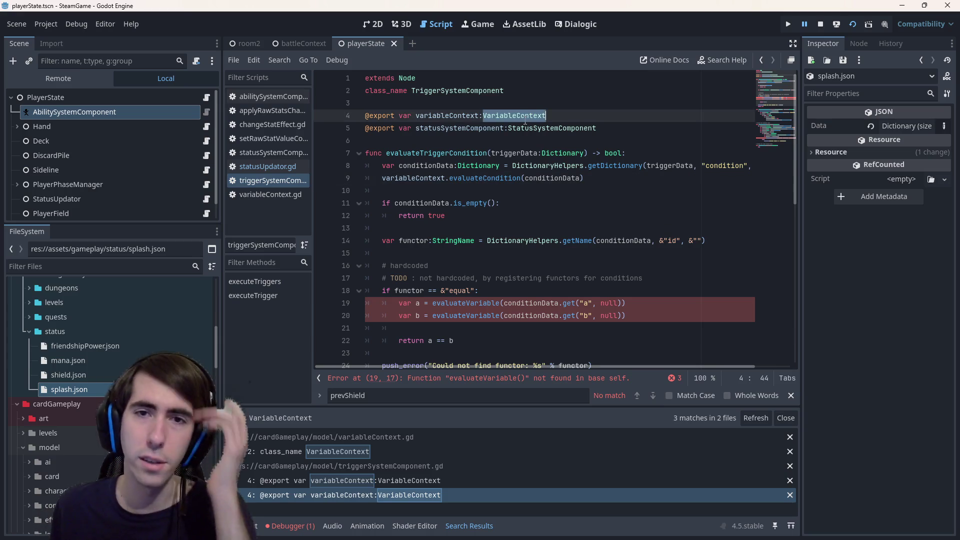
left_click(523, 189)
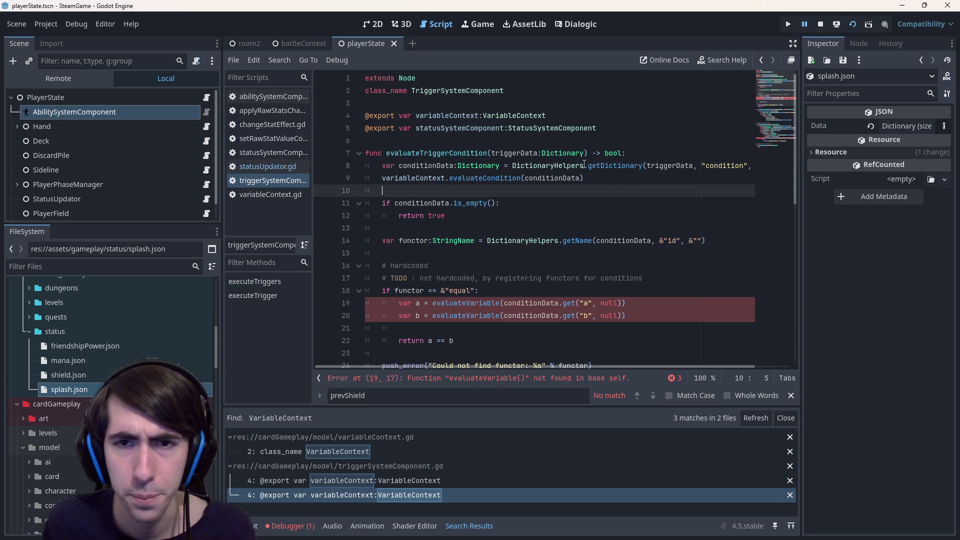
left_click_drag(626, 153, 362, 153)
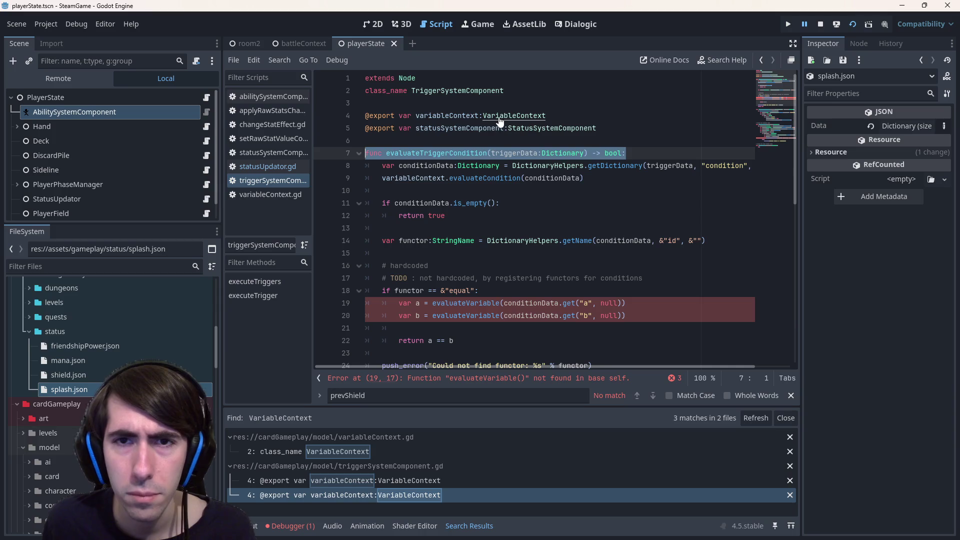
mouse_move(594, 366)
left_mouse_down()
mouse_move(550, 372)
mouse_move(365, 152)
left_mouse_up()
key("ctrl+c")
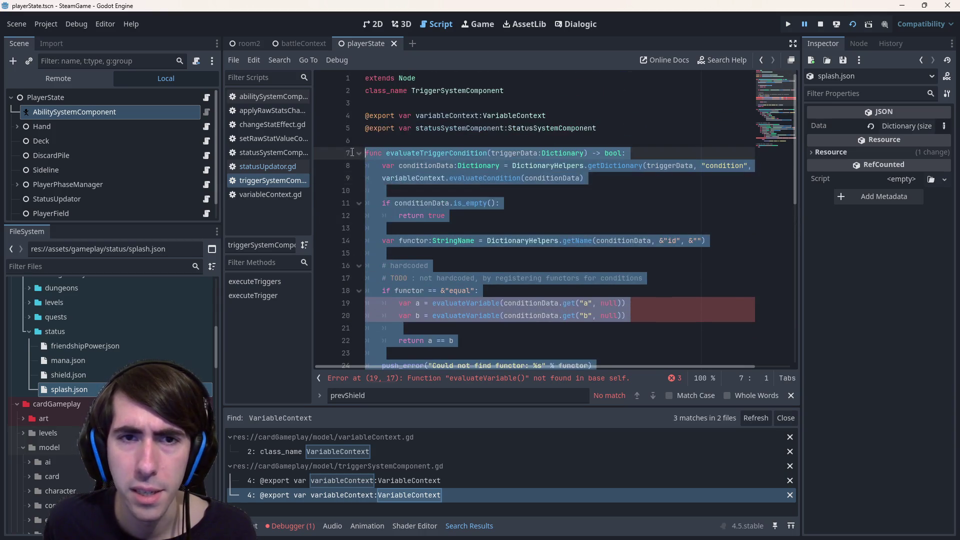
left_click(505, 117, "ctrl")
key("Down")
key("Down")
key("Down")
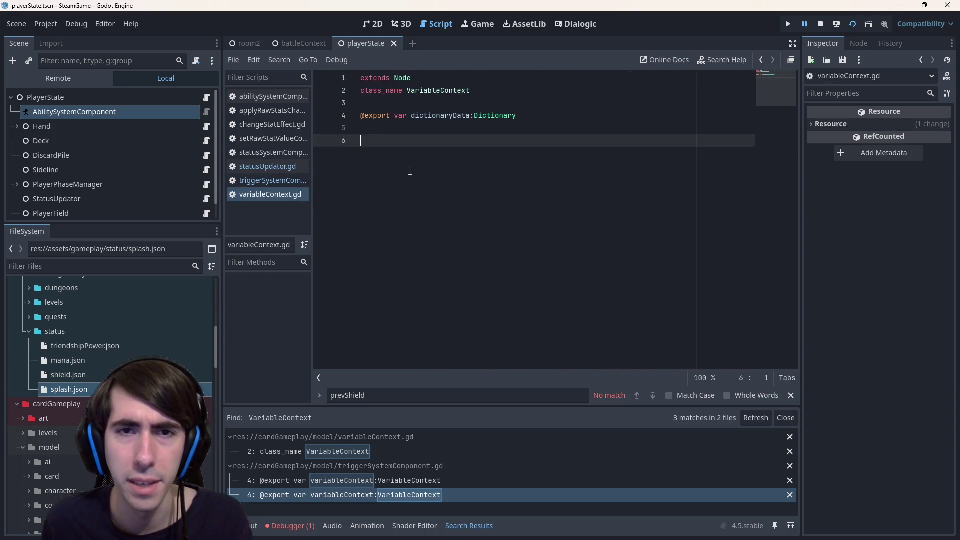
Step: Paste the function into variableContext.gd, rename dictionaryData to contextData, and save
key("ctrl+v")
left_click_drag(519, 115, 310, 99)
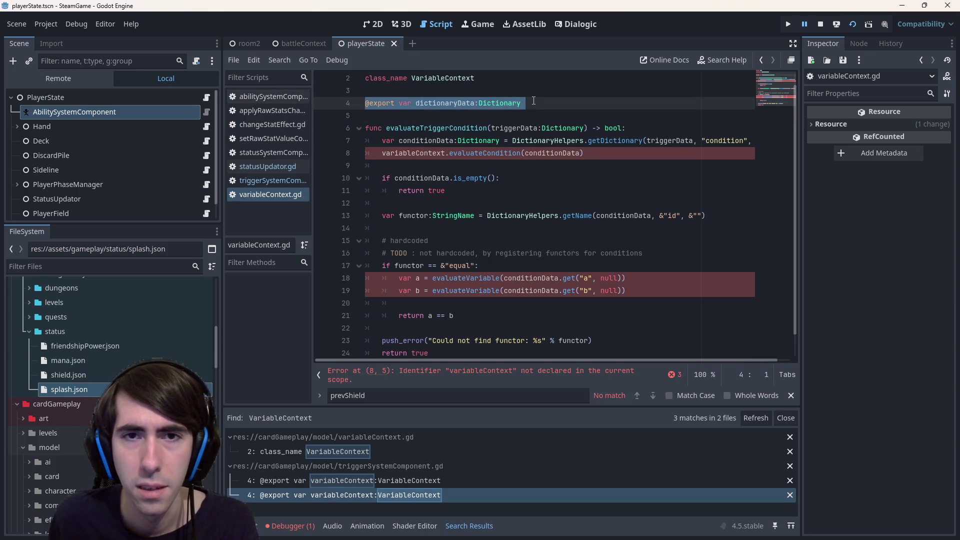
left_click(458, 104)
key("BackSpace")
key("BackSpace")
key("BackSpace")
type("context")
key("ctrl+s")
Step: Rename it evaluateCondition(conditionData) and delete its two redundant lookup lines
left_click(522, 129)
left_click_drag(395, 166, 312, 142)
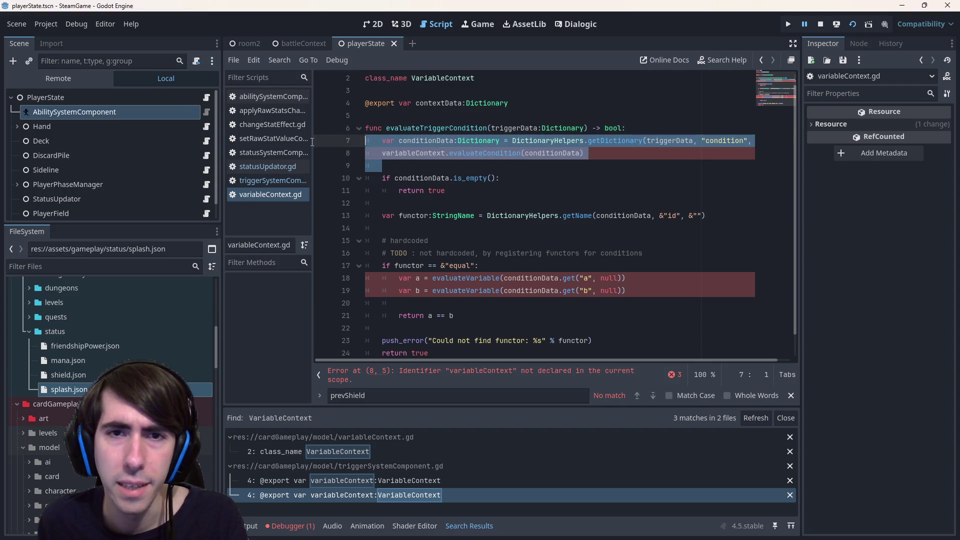
double_click(450, 140)
key("ctrl+c")
double_click(515, 127)
key("ctrl+v")
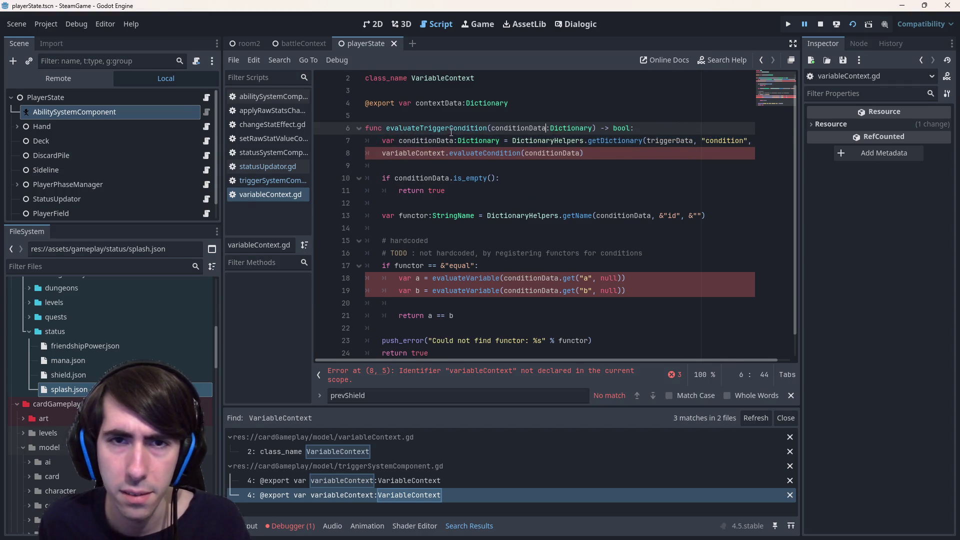
left_click_drag(448, 129, 419, 128)
key("BackSpace")
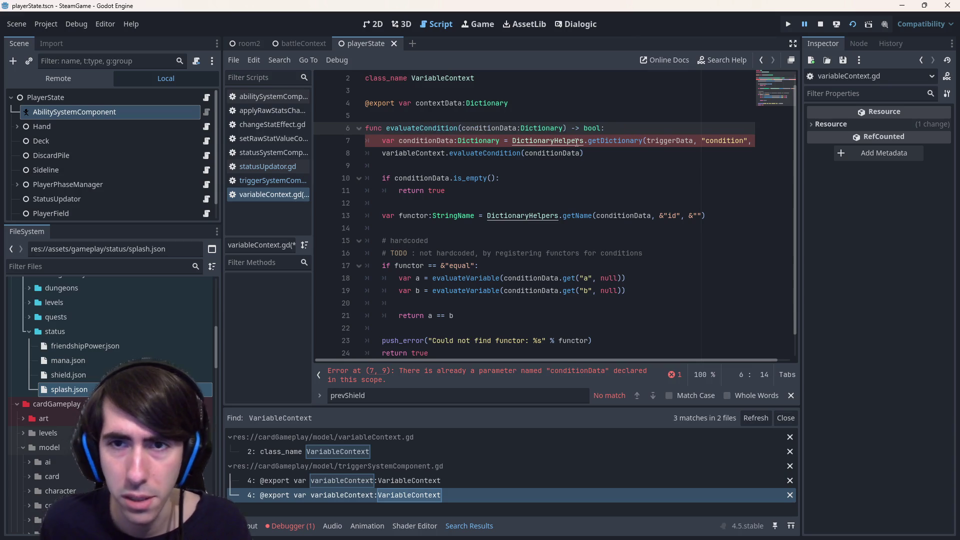
double_click(489, 128)
left_click_drag(604, 154, 343, 140)
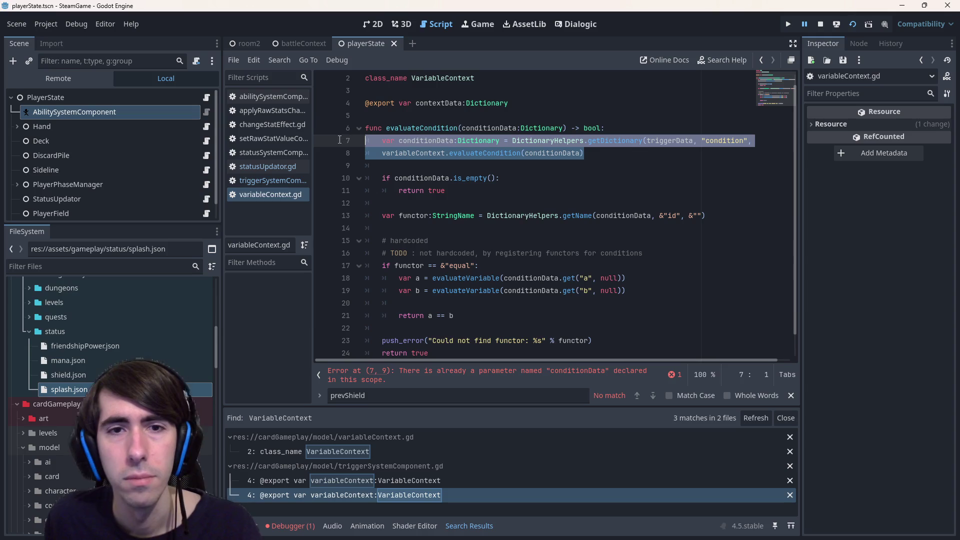
key("BackSpace")
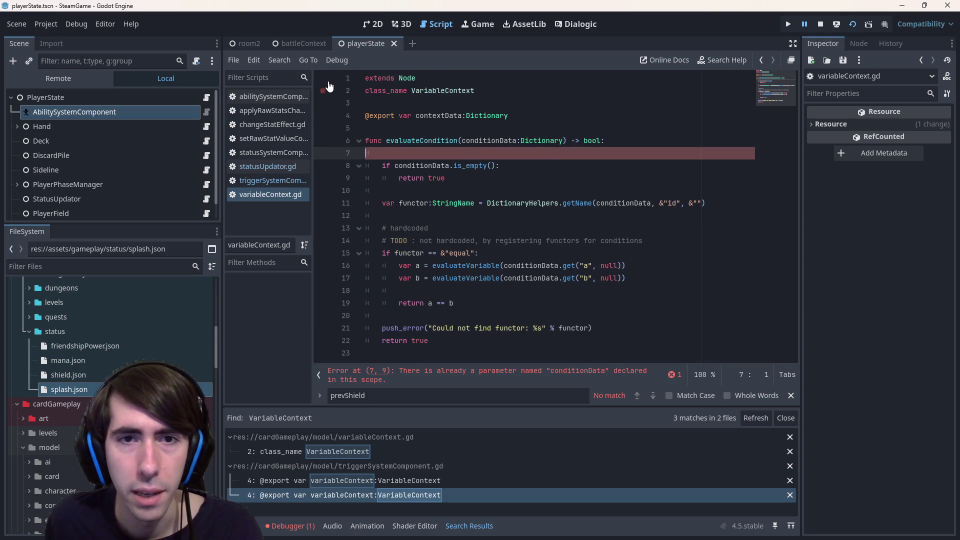
Step: In triggerSystemComponent.gd, return variableContext.evaluateCondition(conditionData) and delete the old condition block
left_click(269, 181)
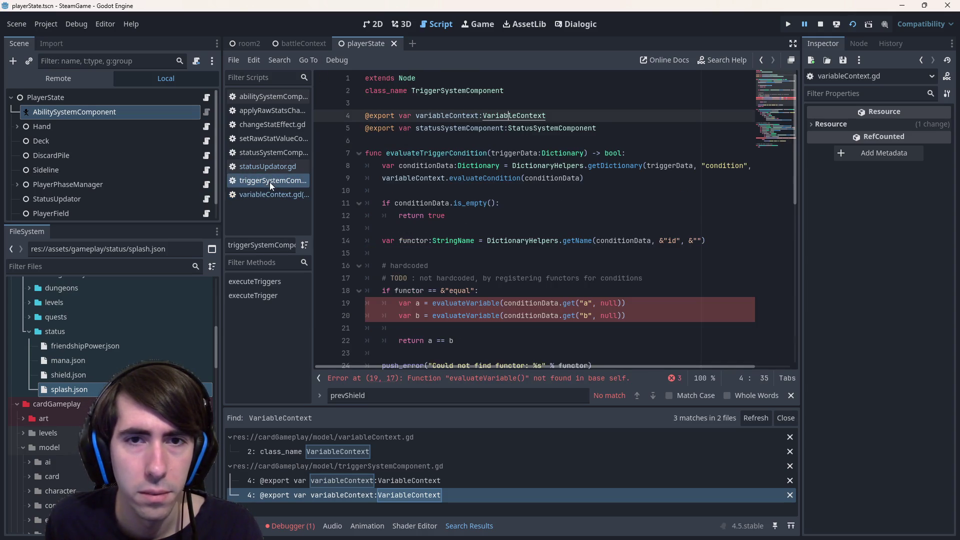
left_click(384, 176)
type("return")
key("ctrl+s")
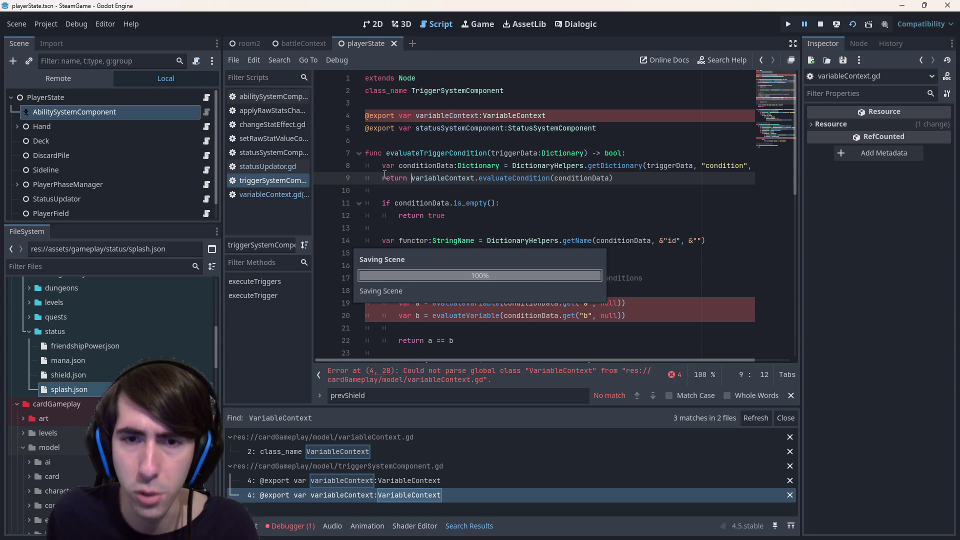
scroll(384, 175, "down", 2)
mouse_move(598, 317)
left_mouse_down()
mouse_move(500, 290)
mouse_move(323, 203)
left_mouse_up()
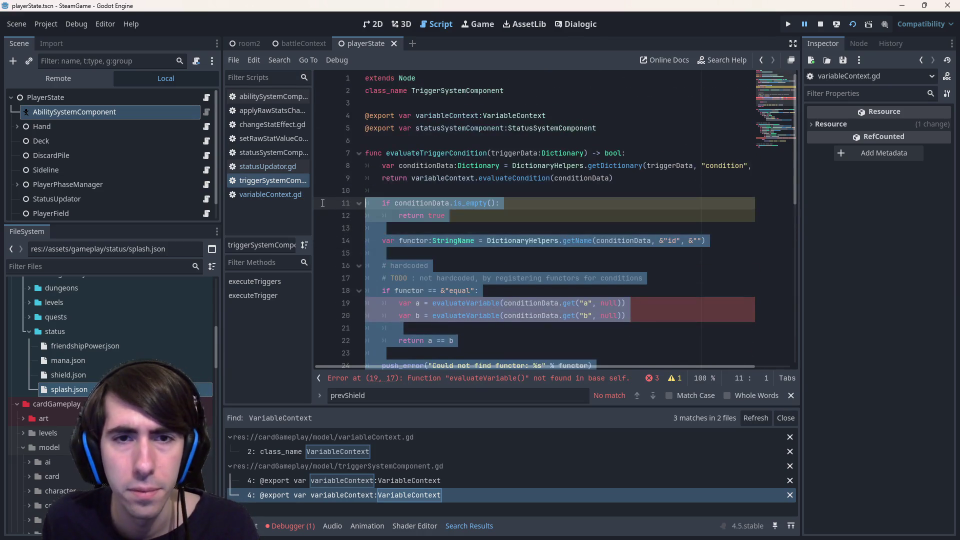
key("BackSpace")
key("BackSpace")
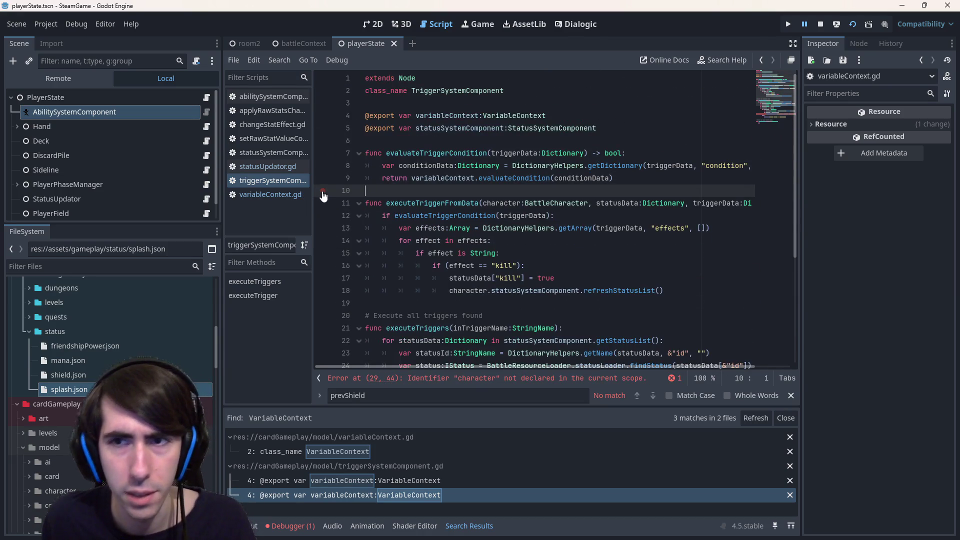
left_click(267, 195)
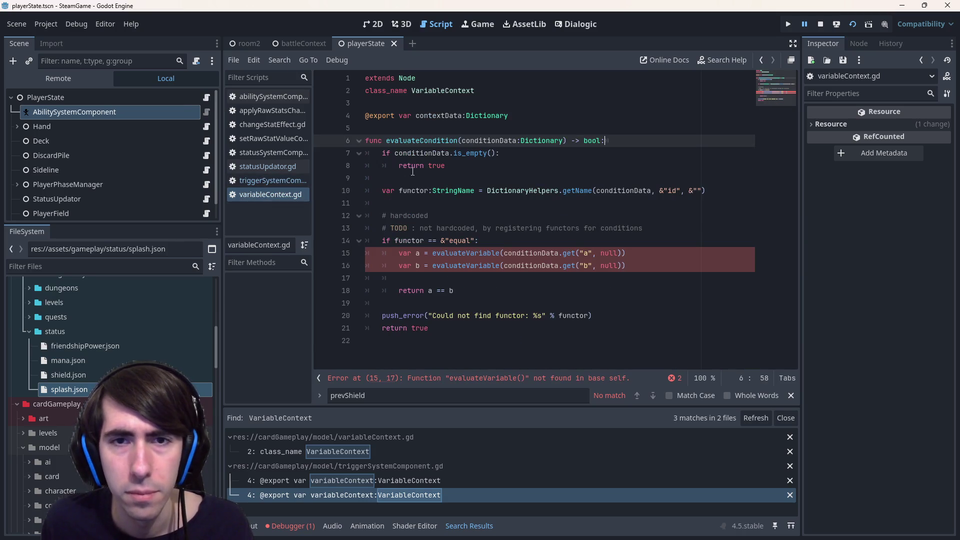
Step: Add the comment '# Virtual Machine for Json scripting' below class_name
left_click(463, 179)
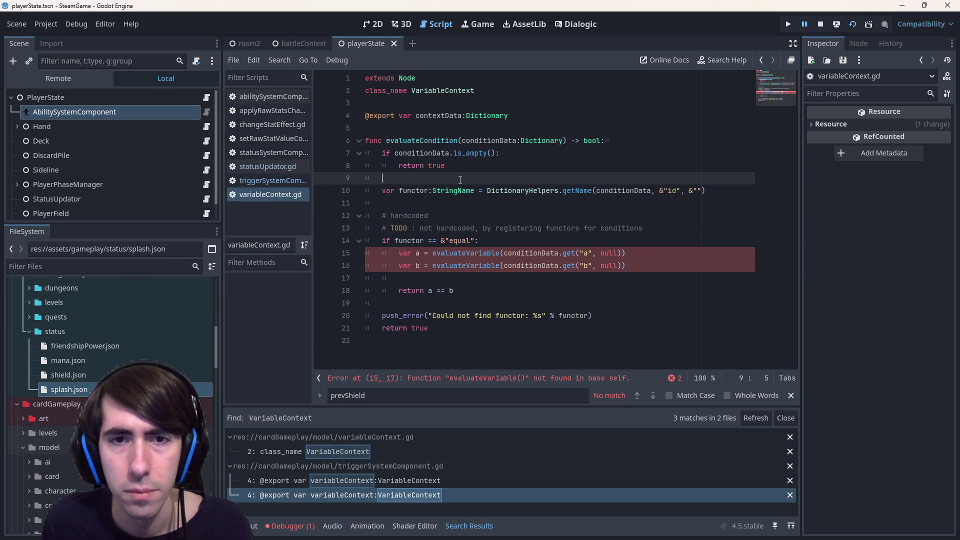
left_click(479, 109)
key("Return")
key("Return")
key("Up")
type("# Vi")
key("BackSpace")
key("BackSpace")
key("BackSpace")
type("# Virtual Machine for Json scripting")
key("Escape")
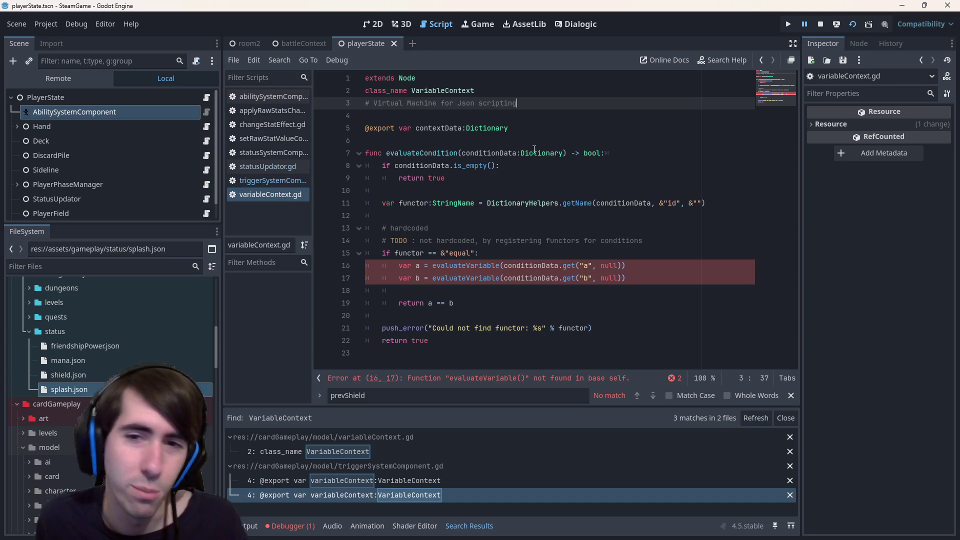
Step: Move the comment line above class_name VariableContext
left_click(498, 380)
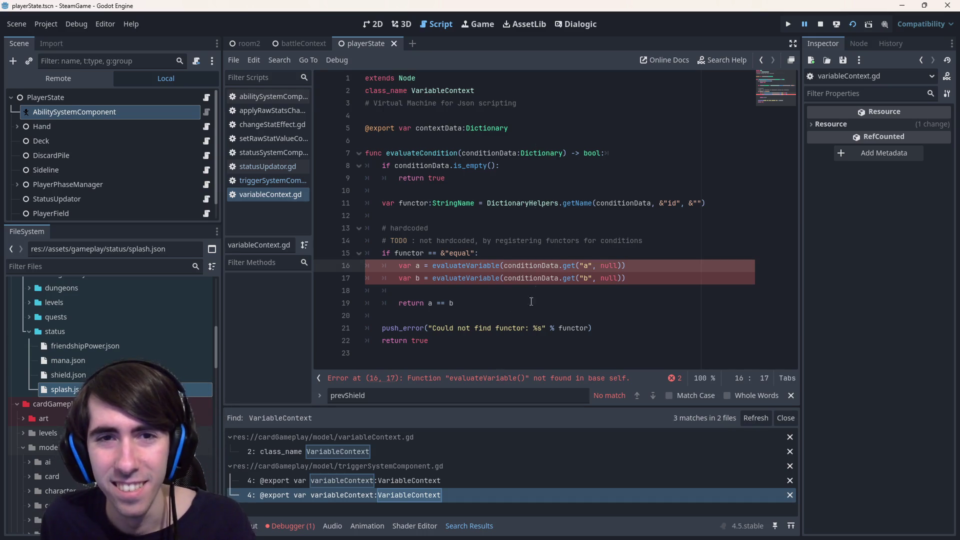
left_click(543, 104)
key("alt+Up")
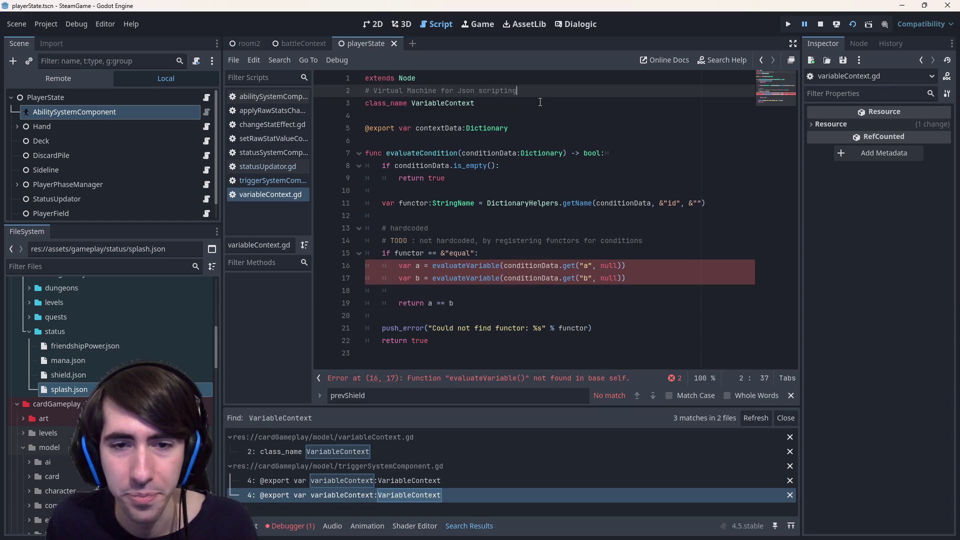
double_click(433, 265)
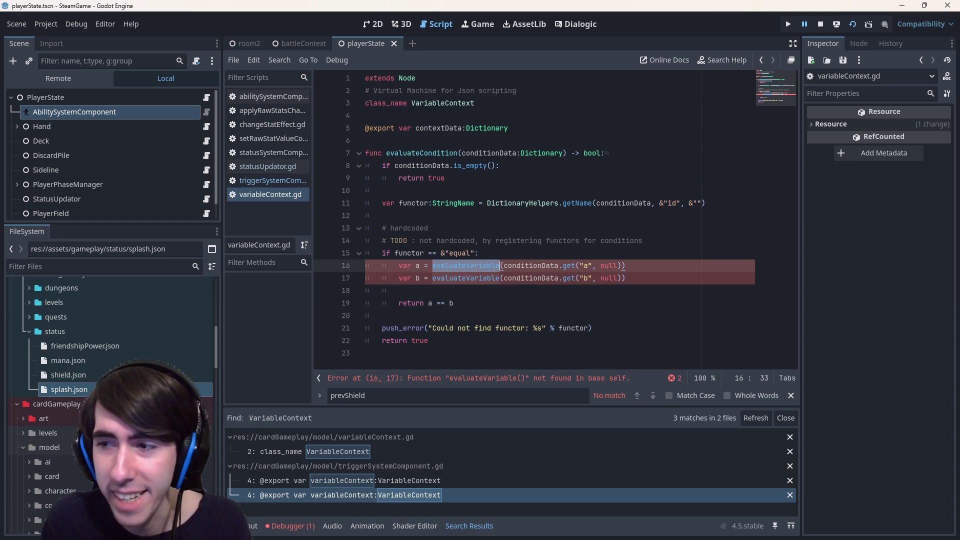
Step: Comment out getVariableValue and evaluateVariable in statusUpdator.gd, paste them at variableContext.gd line 7, and save
left_click(259, 167)
scroll(434, 221, "down", 2)
scroll(434, 221, "up", 6)
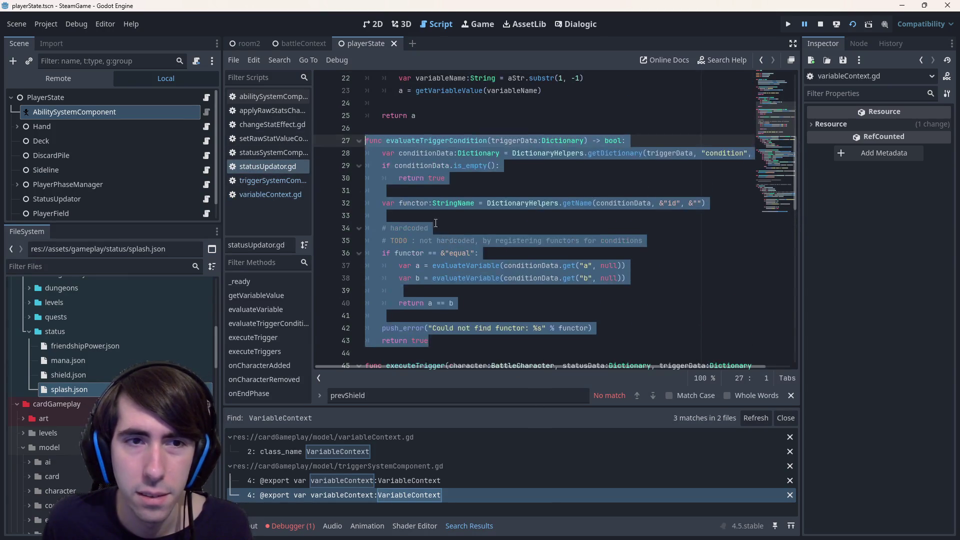
scroll(466, 283, "up", 1)
mouse_move(427, 301)
left_mouse_down()
mouse_move(363, 227)
mouse_move(344, 136)
left_mouse_up()
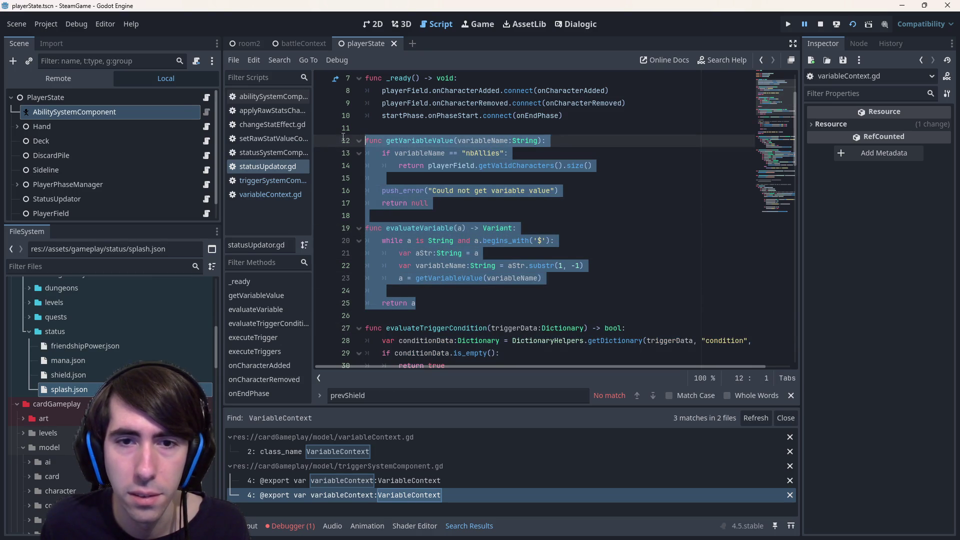
scroll(524, 241, "up", 2)
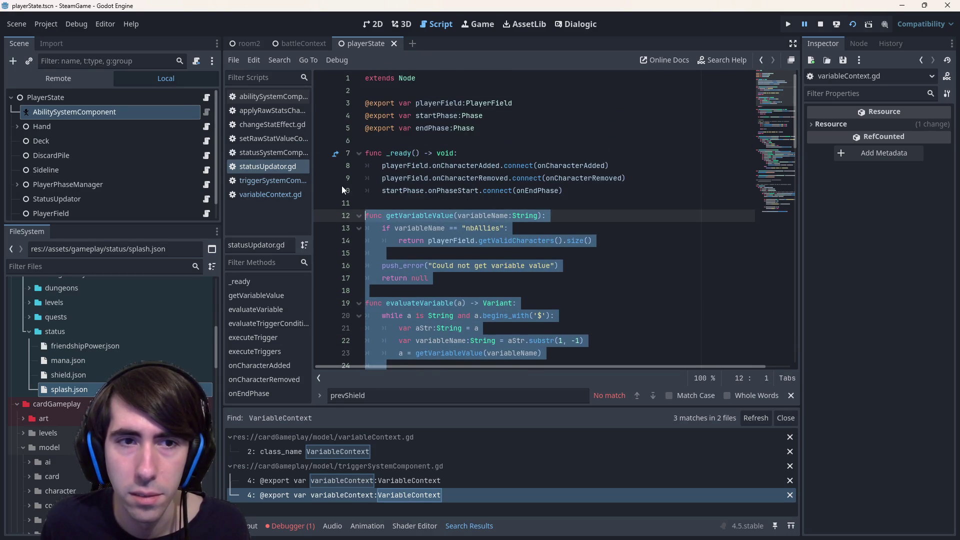
scroll(341, 185, "down", 4)
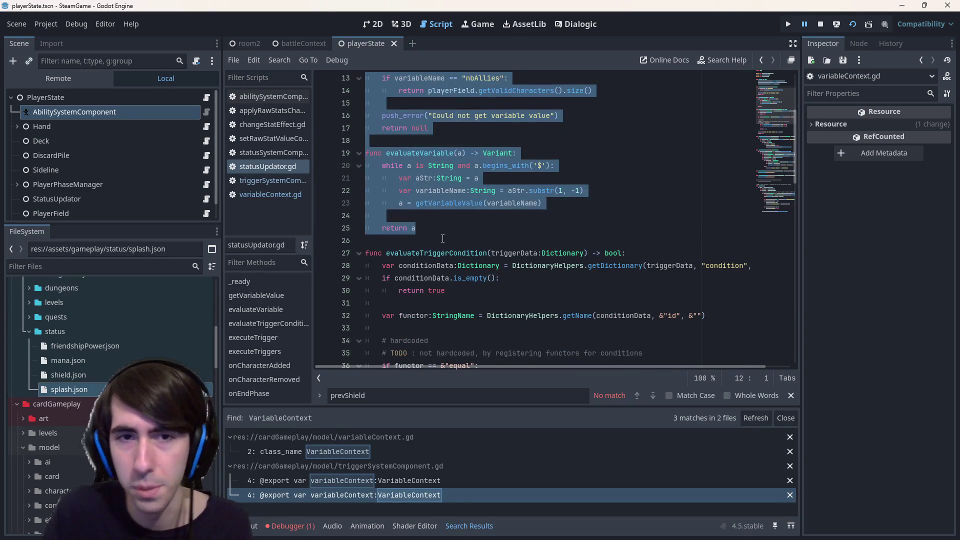
key("ctrl+k")
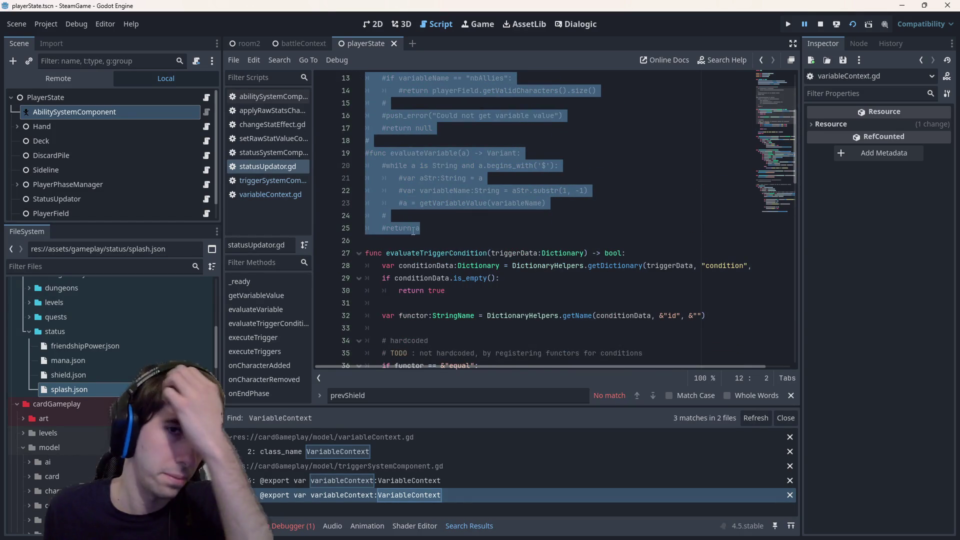
left_click(277, 193)
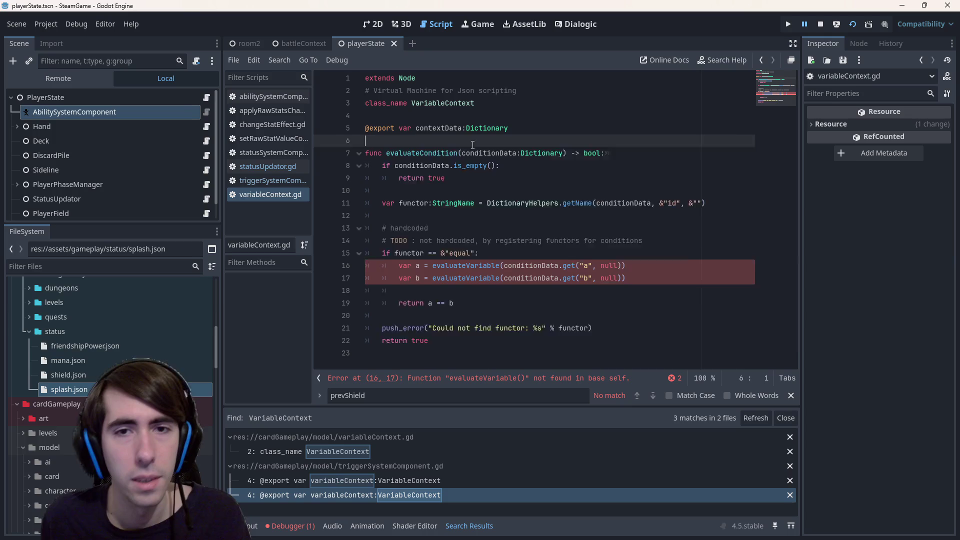
key("ctrl+v")
key("ctrl+s")
Step: Review the playerField and contextData references around getVariableValue in variableContext.gd
scroll(462, 144, "down", 2)
scroll(458, 150, "up", 2)
double_click(459, 179)
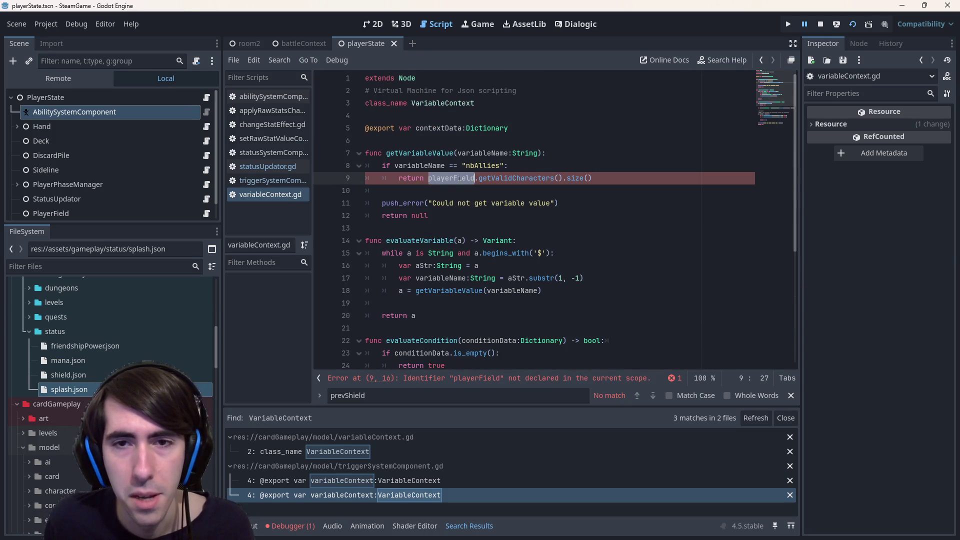
mouse_move(430, 216)
left_mouse_down()
mouse_move(450, 154)
mouse_move(360, 153)
left_mouse_up()
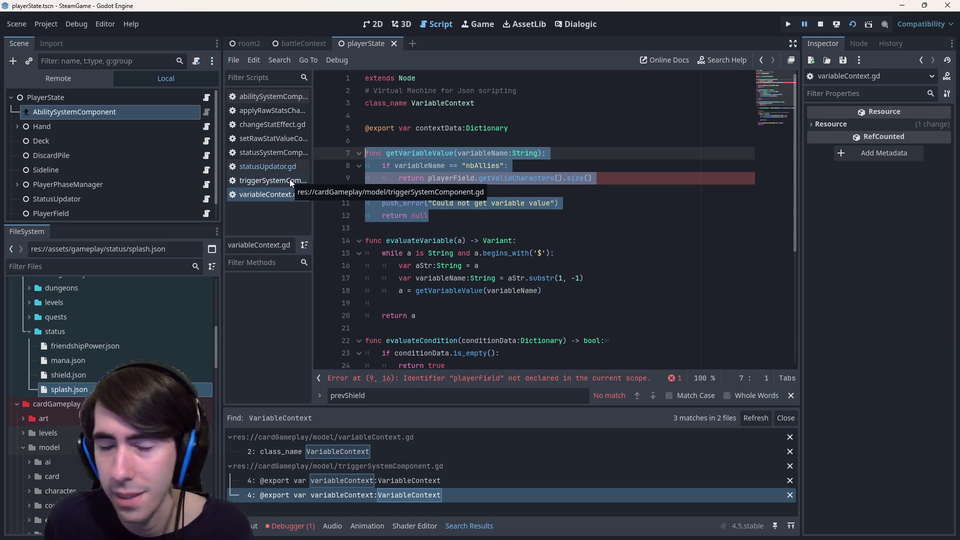
double_click(454, 179)
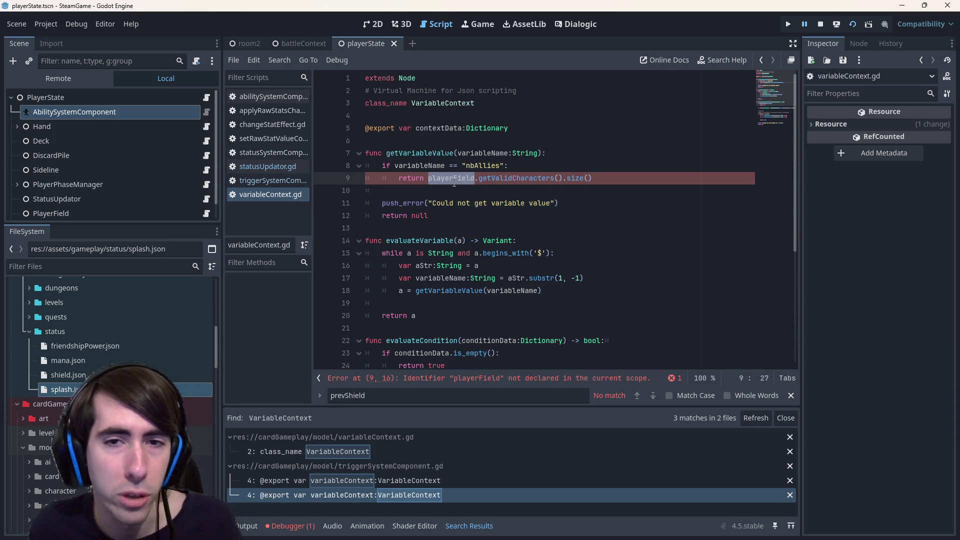
mouse_move(496, 190)
left_mouse_down()
mouse_move(450, 235)
mouse_move(344, 99)
mouse_move(497, 186)
left_mouse_up()
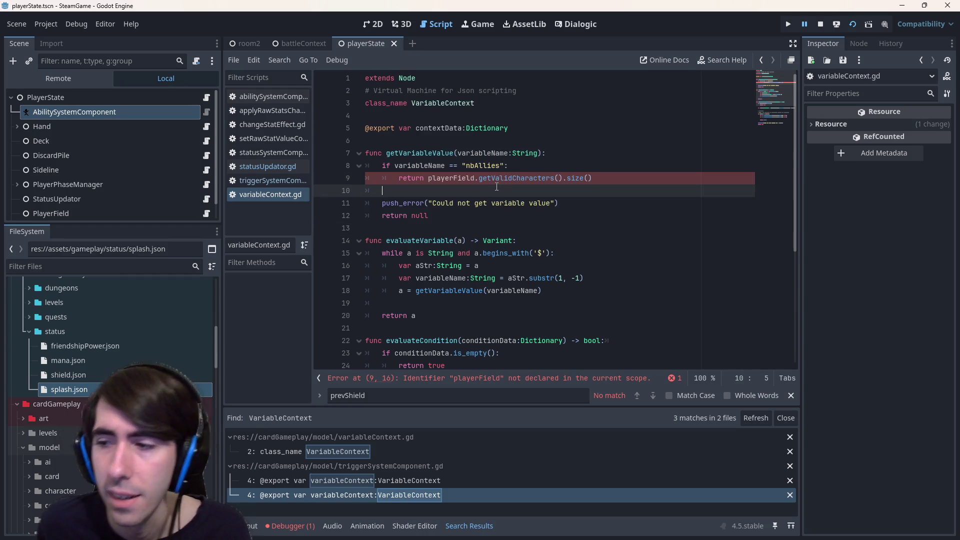
double_click(437, 179)
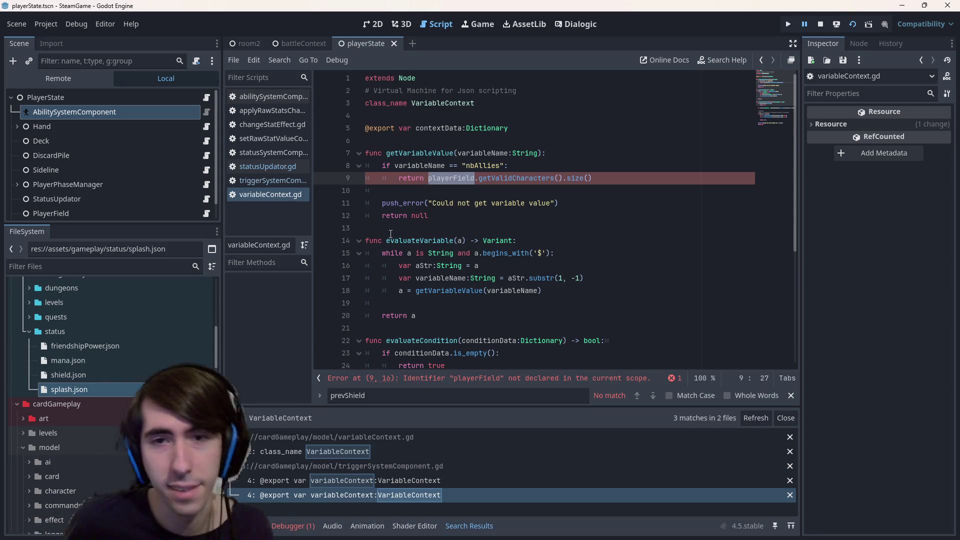
double_click(431, 128)
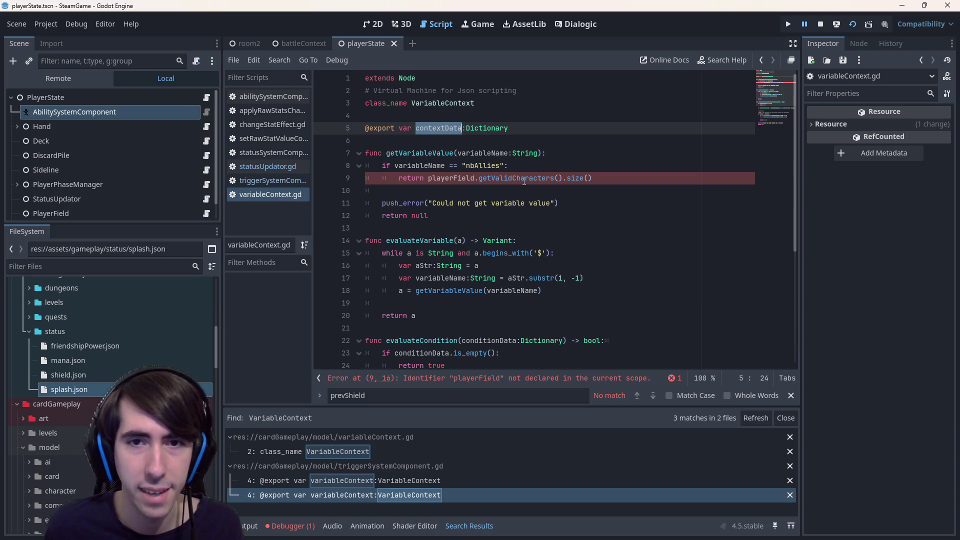
Step: Begin getVariableValue with 'var variable = contextData.get(variableName, null)'
left_click(611, 155)
key("Return")
type("return contextData")
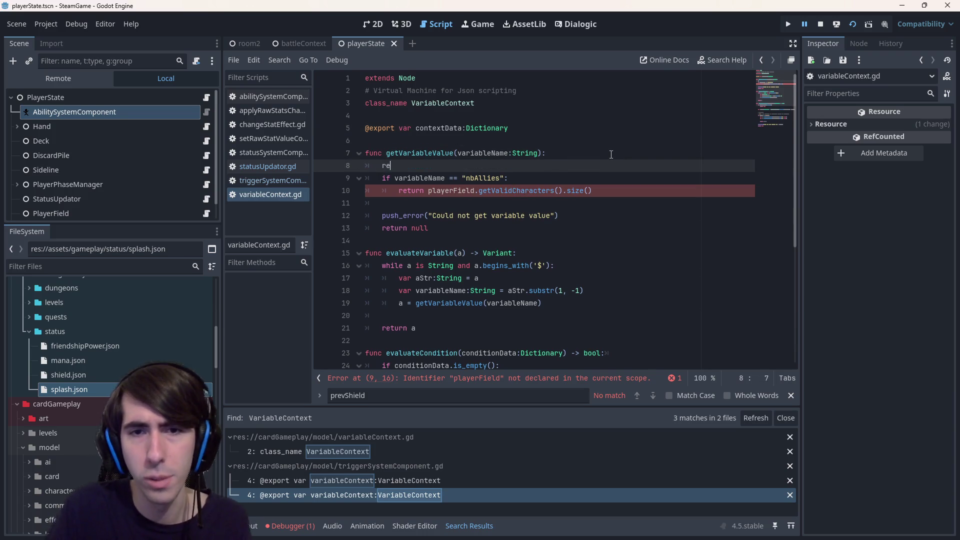
type(".")
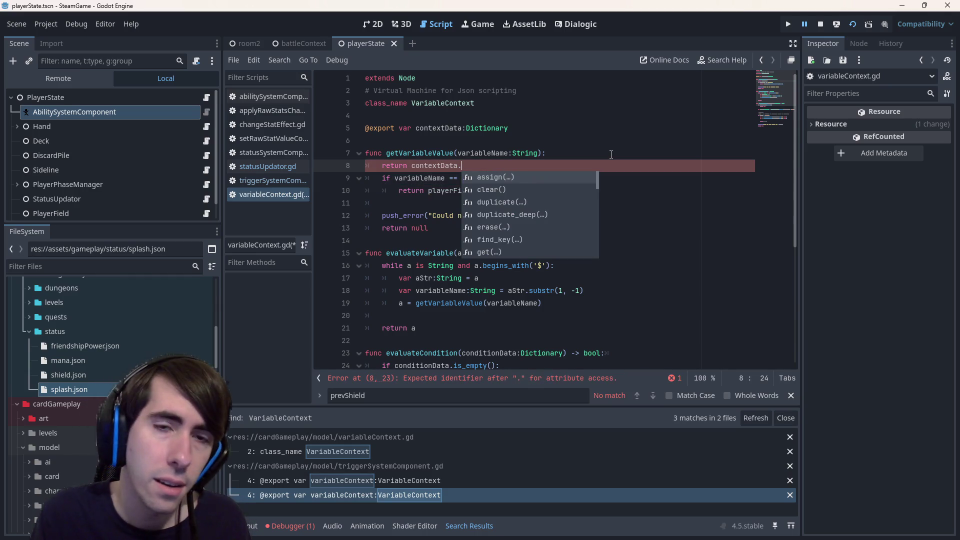
key("BackSpace")
key("BackSpace")
key("BackSpace")
type("var ")
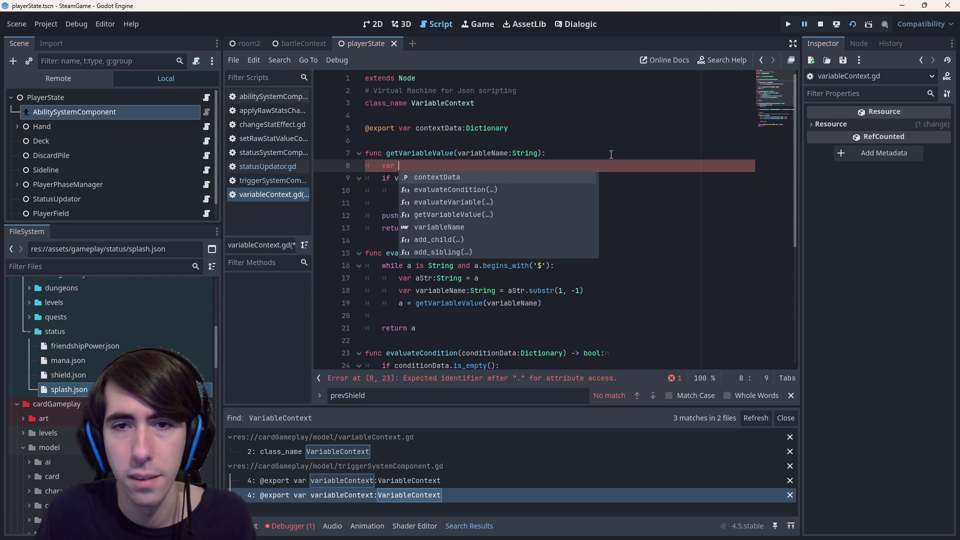
type("variable = ")
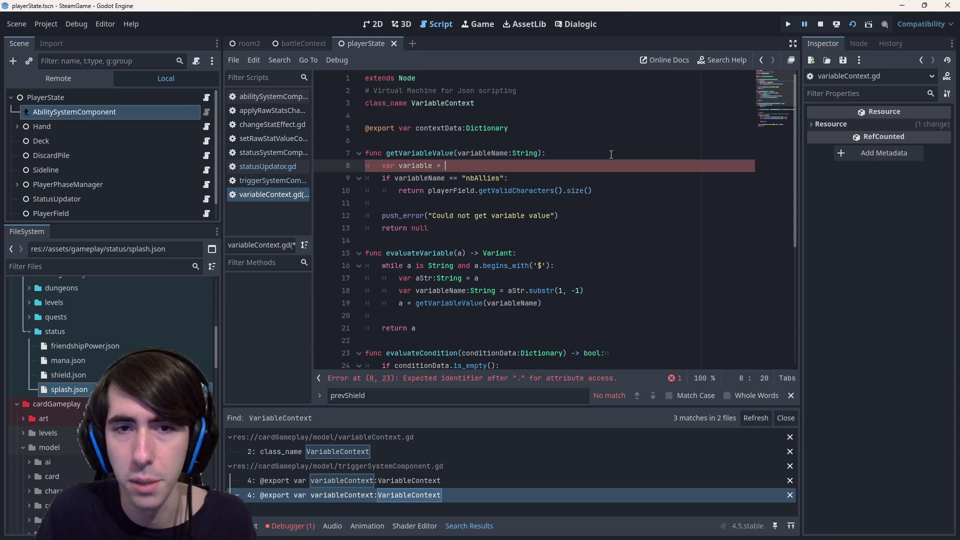
type("contextData.get")
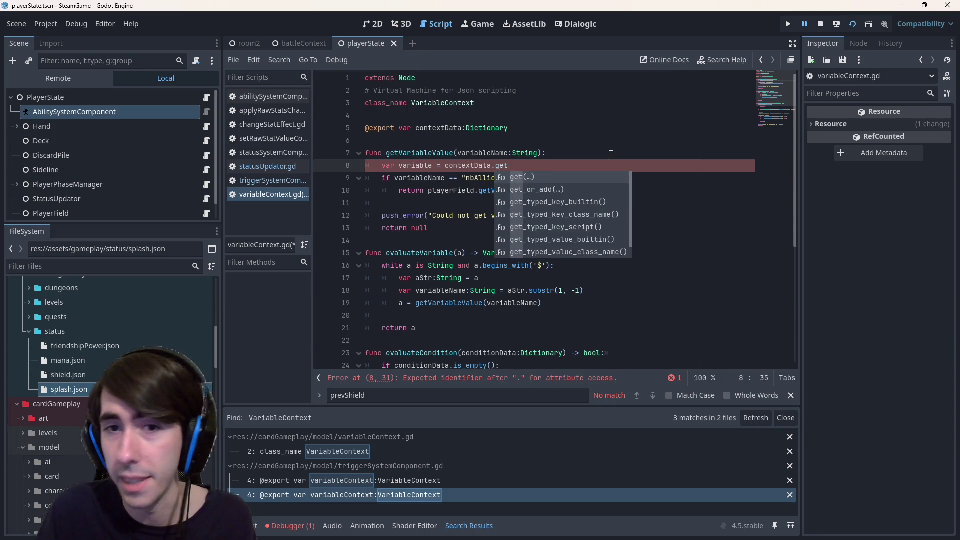
type("(variableName")
left_click(611, 155)
type("Name")
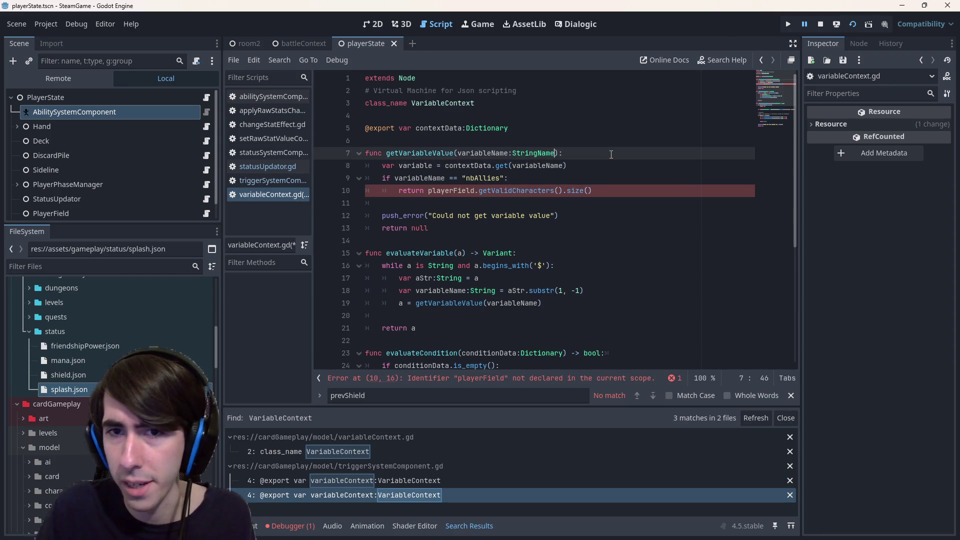
key("Down")
key("End")
key("Left")
type(", null")
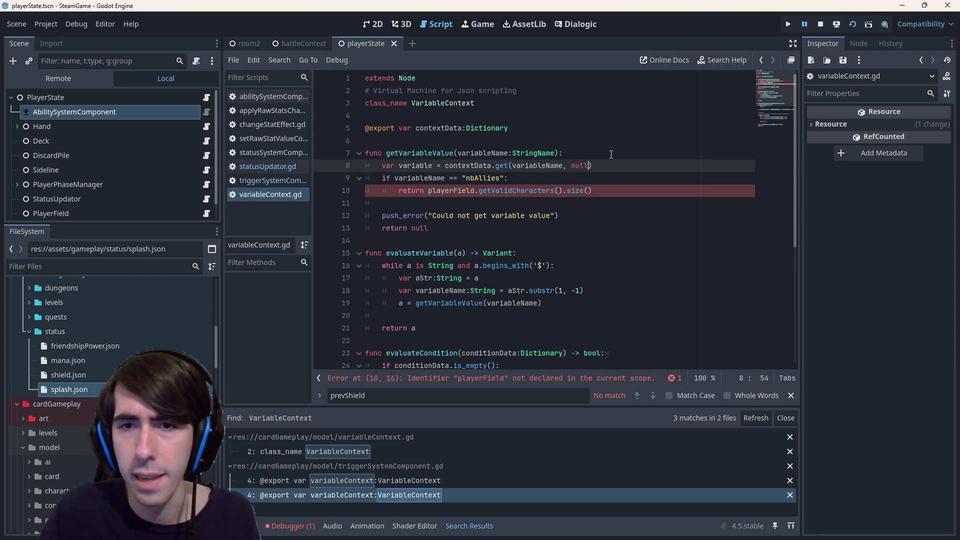
left_click(409, 169)
Step: Add an 'if variable == null:' check around push_error and return variable instead of null
double_click(416, 166)
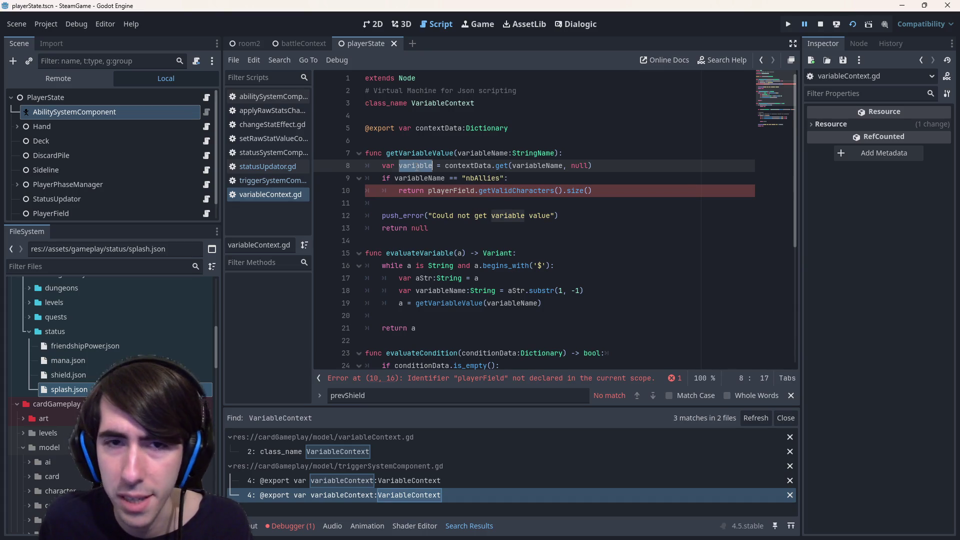
left_click(427, 203)
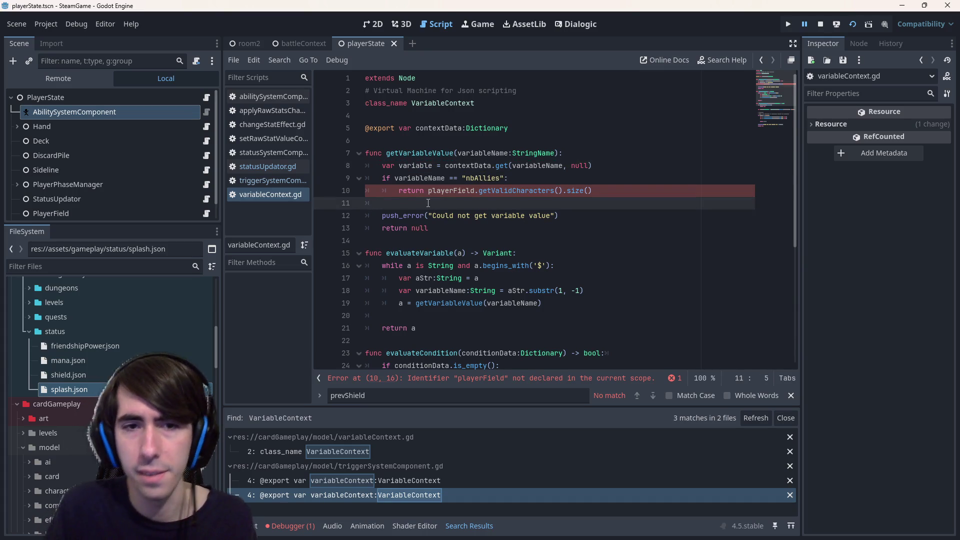
key("Return")
type("if variable == null")
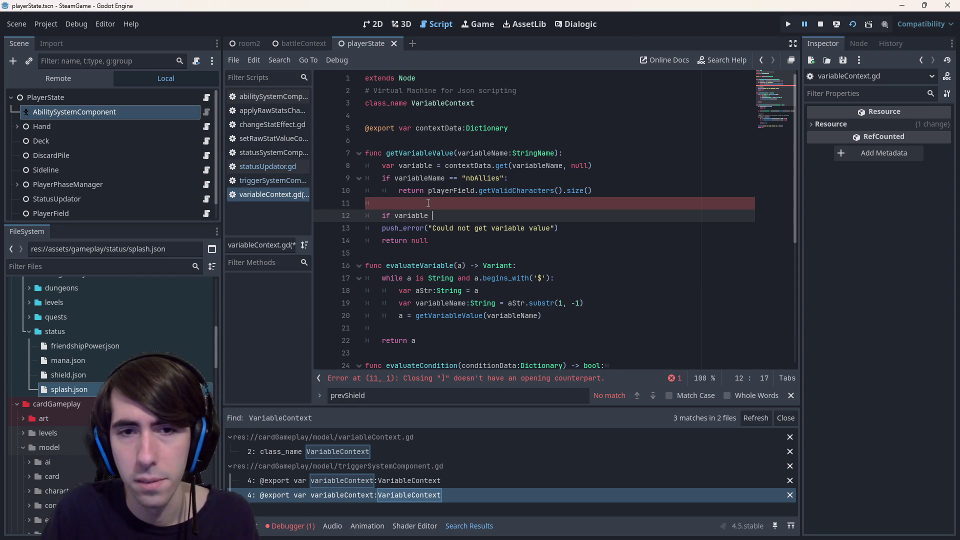
type(":")
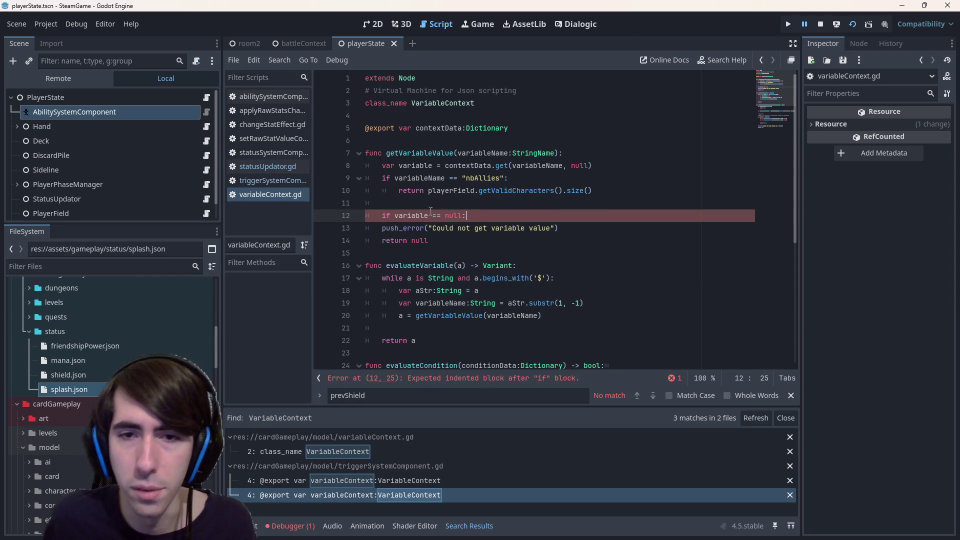
left_click_drag(450, 240, 345, 229)
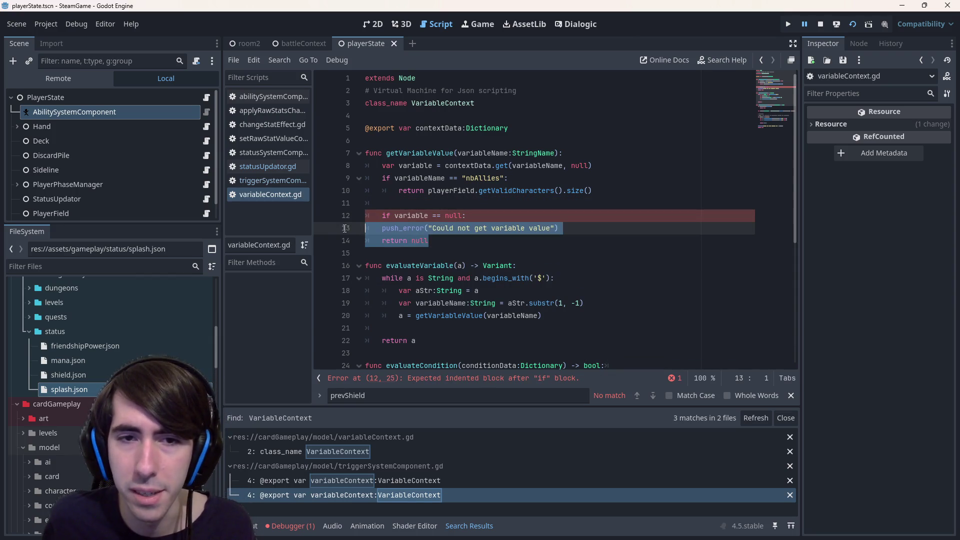
left_click(386, 229)
key("Tab")
left_click(428, 215)
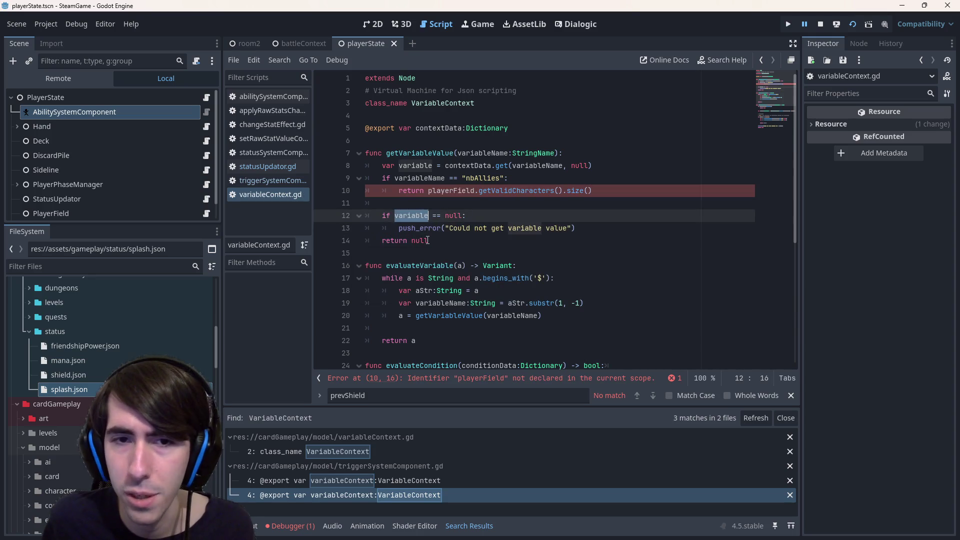
double_click(428, 241)
type("variable")
left_click(539, 249)
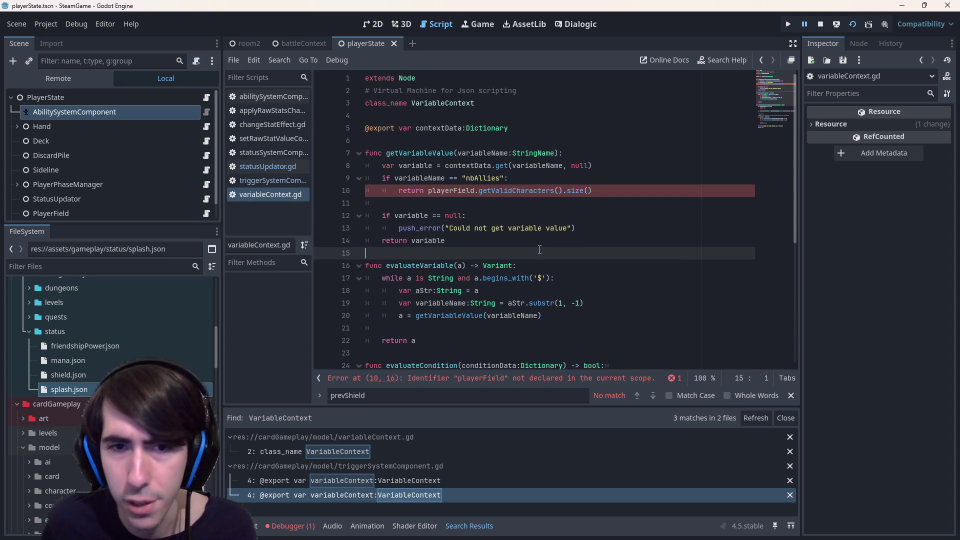
left_click_drag(539, 250, 284, 221)
Step: Delete the nbAllies special-case check and its return
double_click(424, 244)
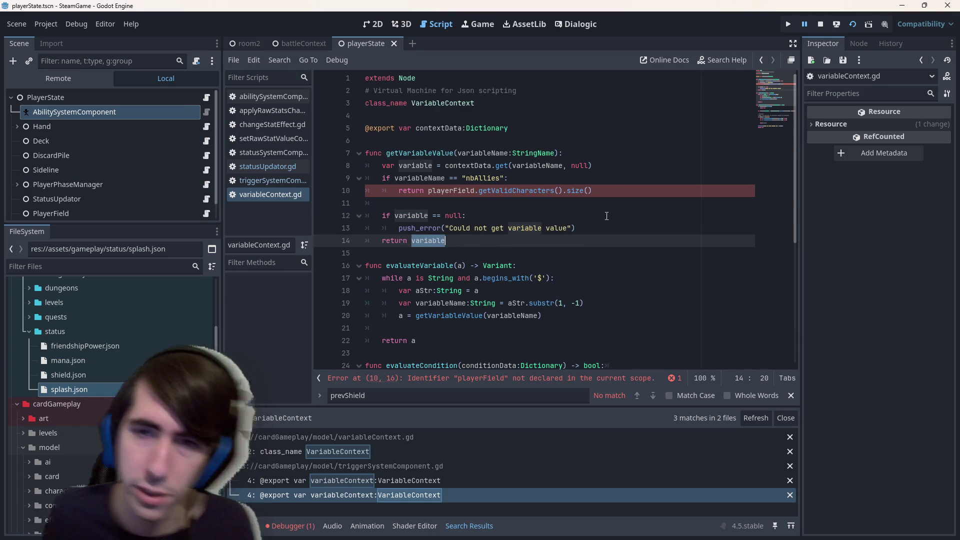
left_click_drag(594, 191, 315, 182)
key("Delete")
key("Delete")
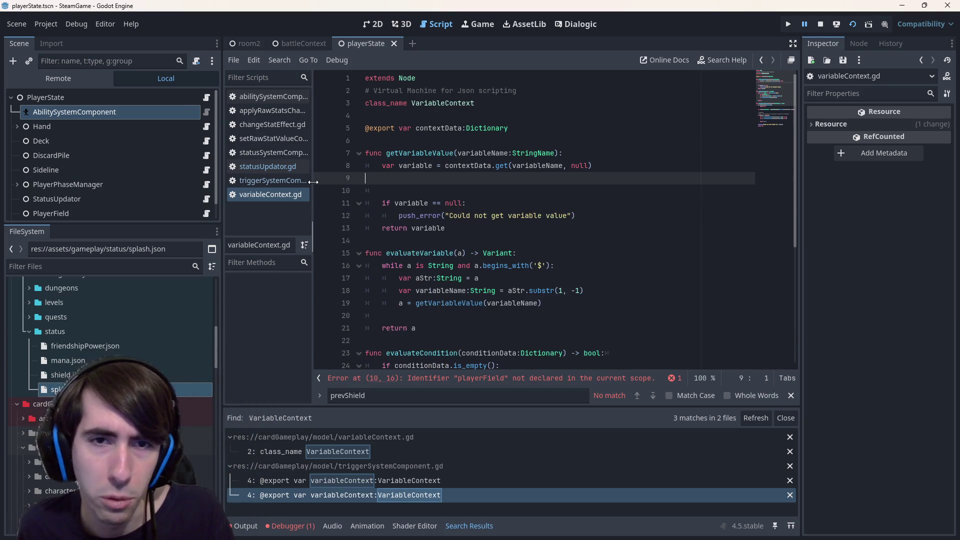
Step: Remove the leftover blank line in getVariableValue and save variableContext.gd
key("BackSpace")
key("ctrl+s")
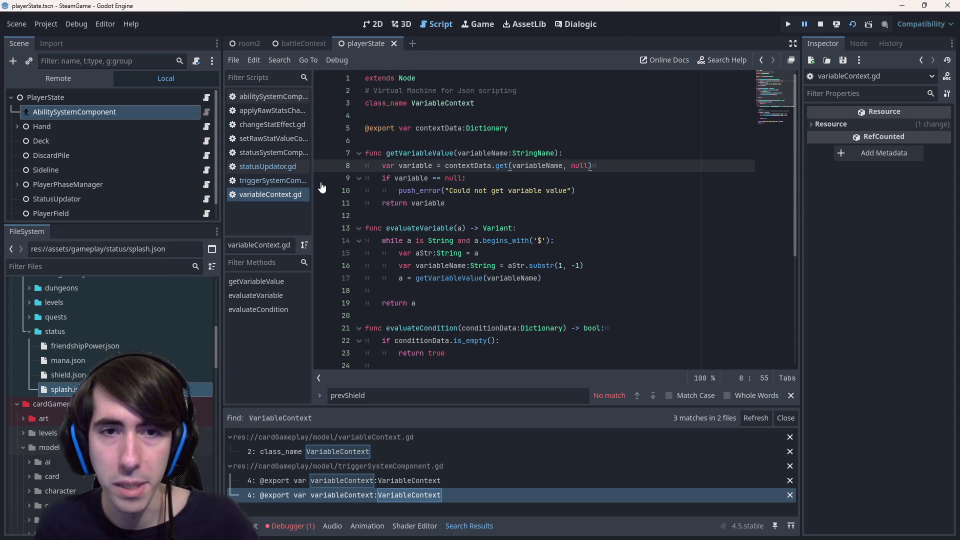
double_click(403, 154)
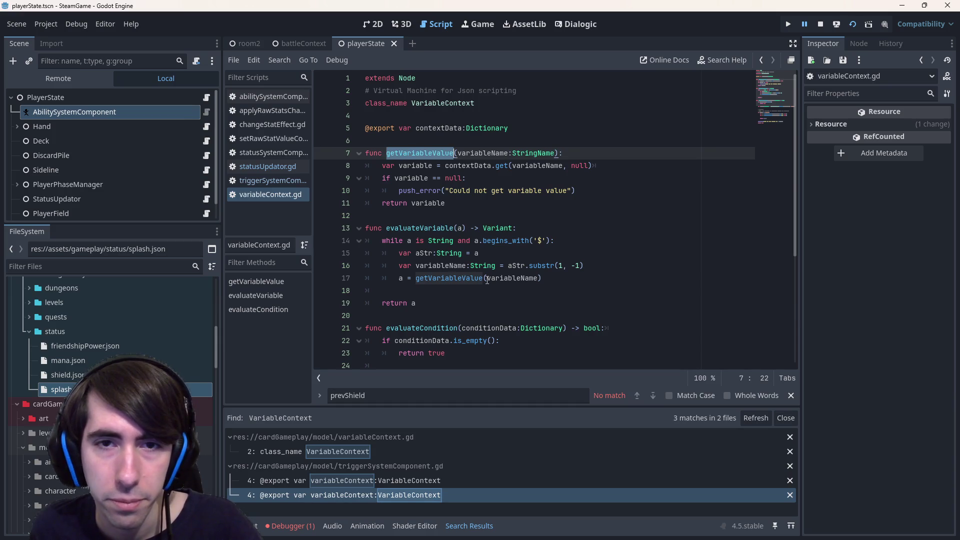
scroll(501, 186, "down", 1)
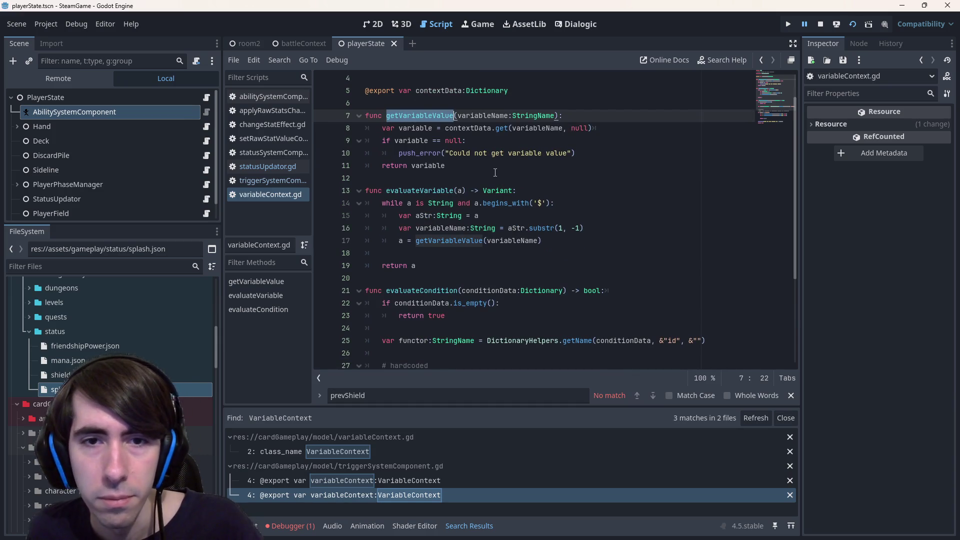
scroll(502, 163, "up", 1)
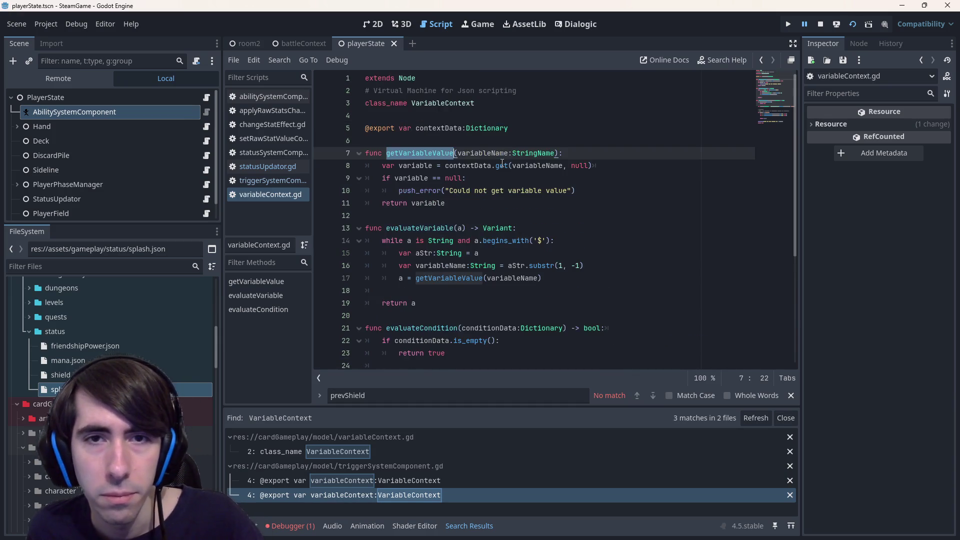
Step: Review where contextData is used throughout variableContext.gd
double_click(452, 129)
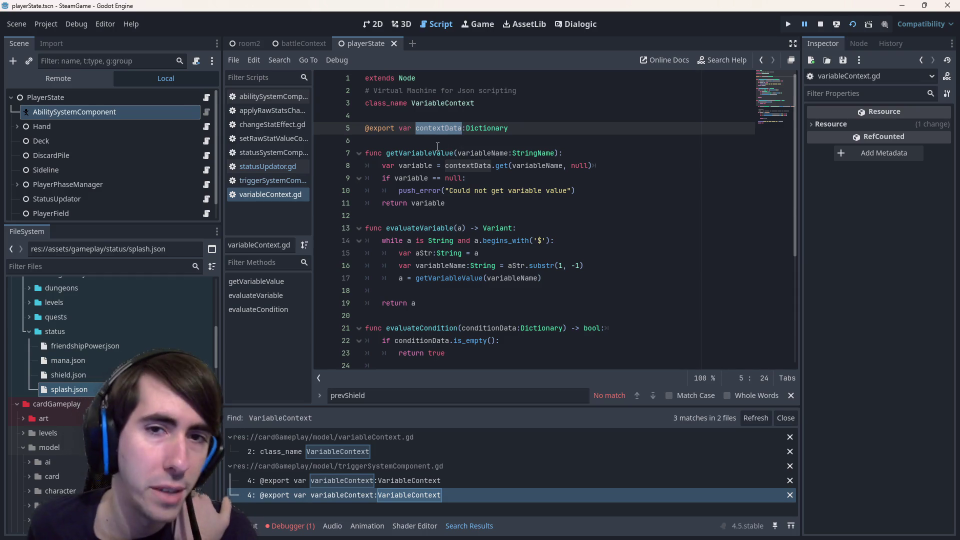
left_click(428, 129)
scroll(444, 140, "down", 2)
scroll(445, 153, "up", 2)
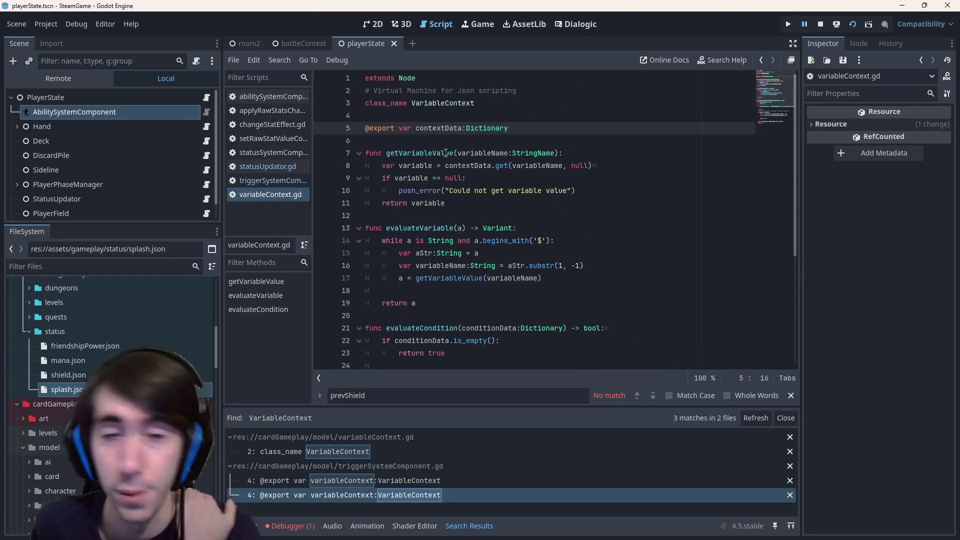
scroll(450, 200, "down", 5)
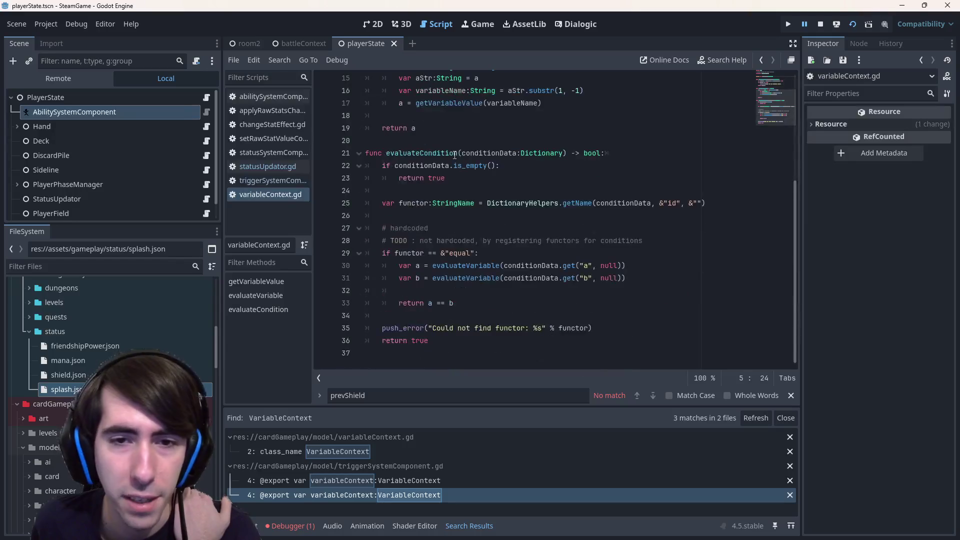
scroll(484, 168, "up", 5)
right_click(484, 167)
key("Escape")
Step: Switch to statusUpdator.gd and look over its commented-out getVariableValue helper
left_click(288, 166)
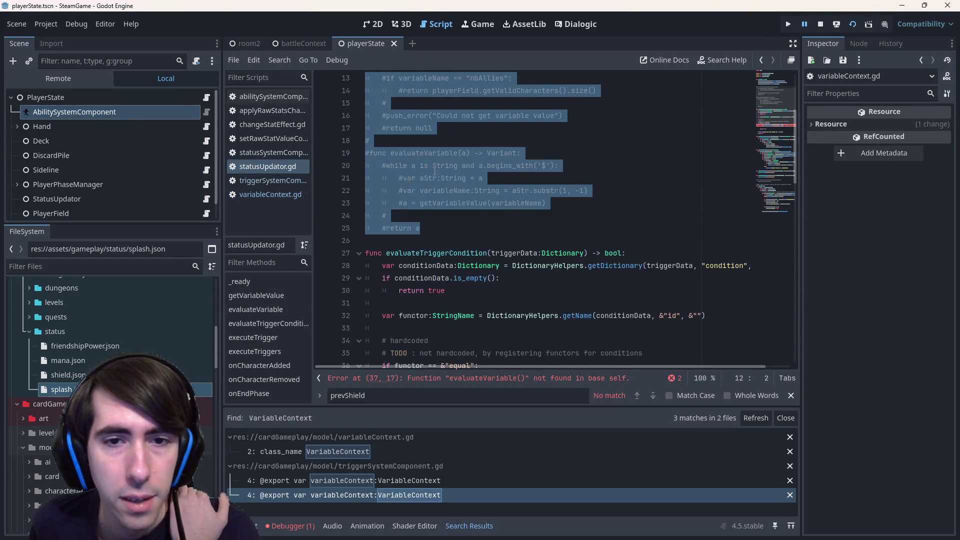
scroll(434, 171, "up", 2)
key("shift+Up")
scroll(455, 171, "up", 2)
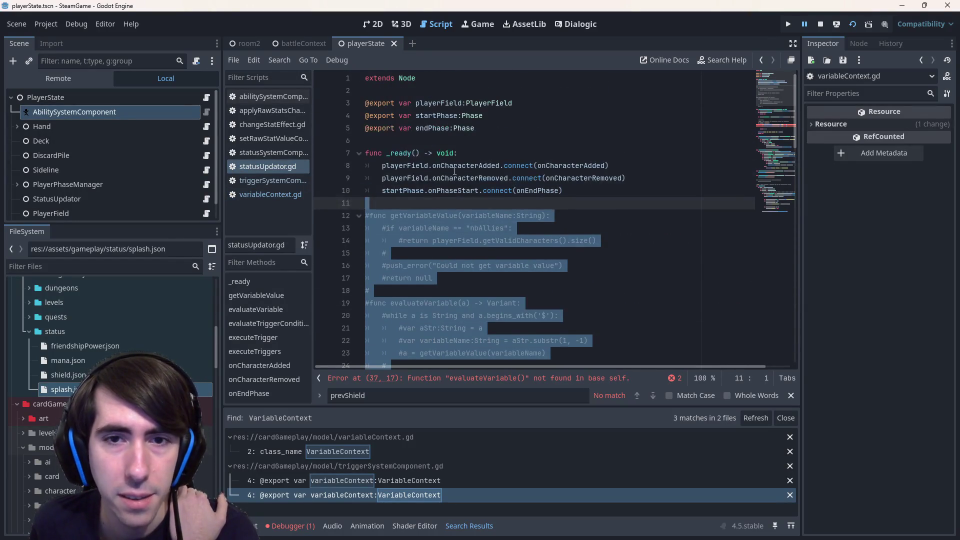
mouse_move(456, 171)
mouse_move(563, 266)
left_mouse_down()
mouse_move(294, 220)
mouse_move(307, 223)
left_mouse_up()
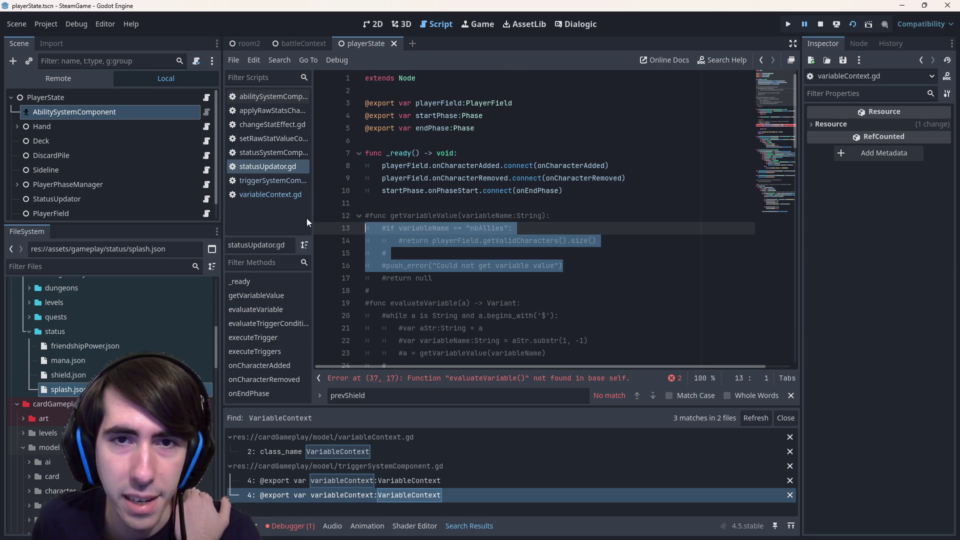
left_click(495, 144)
Step: Inspect the unresolved evaluateVariable call on line 37 and the executeTriggers occurrences
scroll(472, 214, "down", 7)
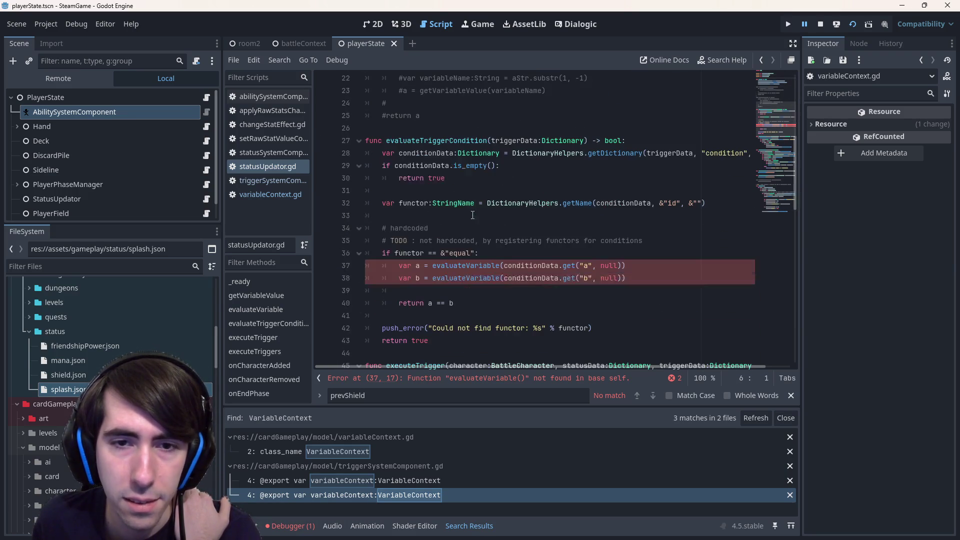
scroll(473, 215, "down", 2)
scroll(474, 220, "up", 2)
left_click(493, 289)
left_click(493, 265)
left_click(533, 265)
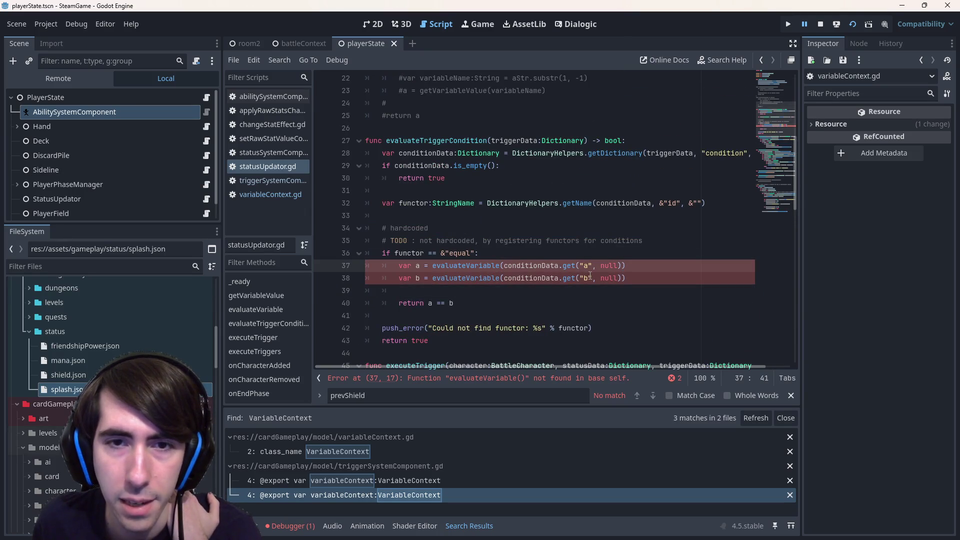
scroll(496, 251, "up", 3)
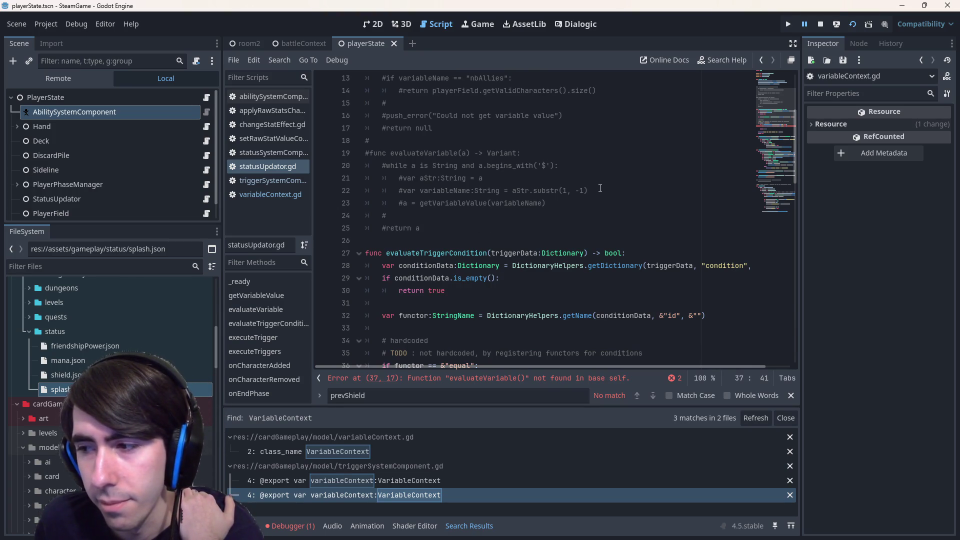
scroll(600, 188, "down", 16)
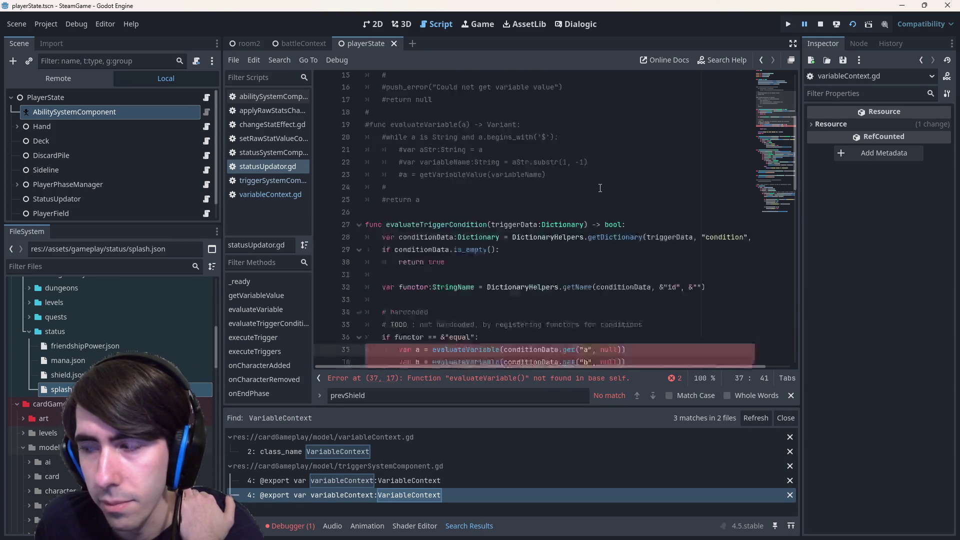
scroll(600, 188, "up", 20)
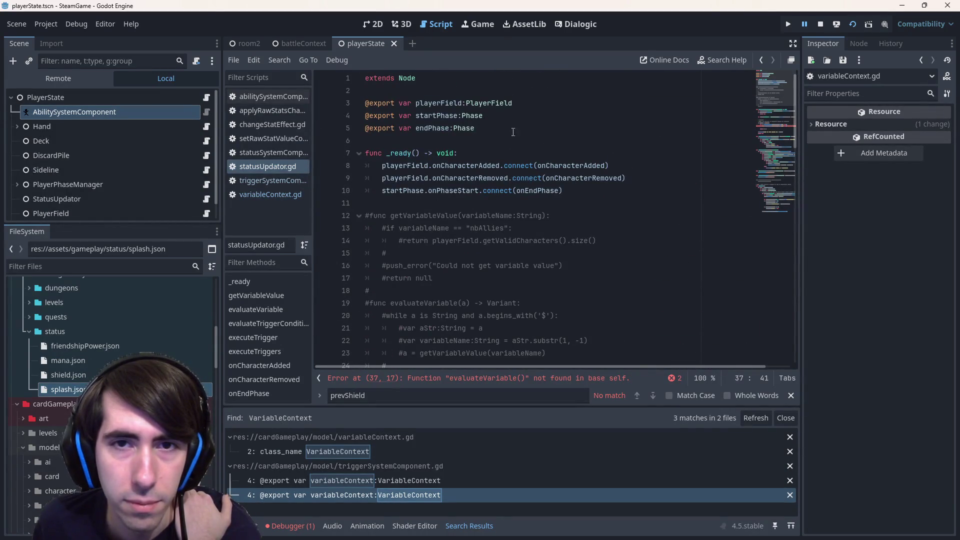
scroll(471, 146, "down", 13)
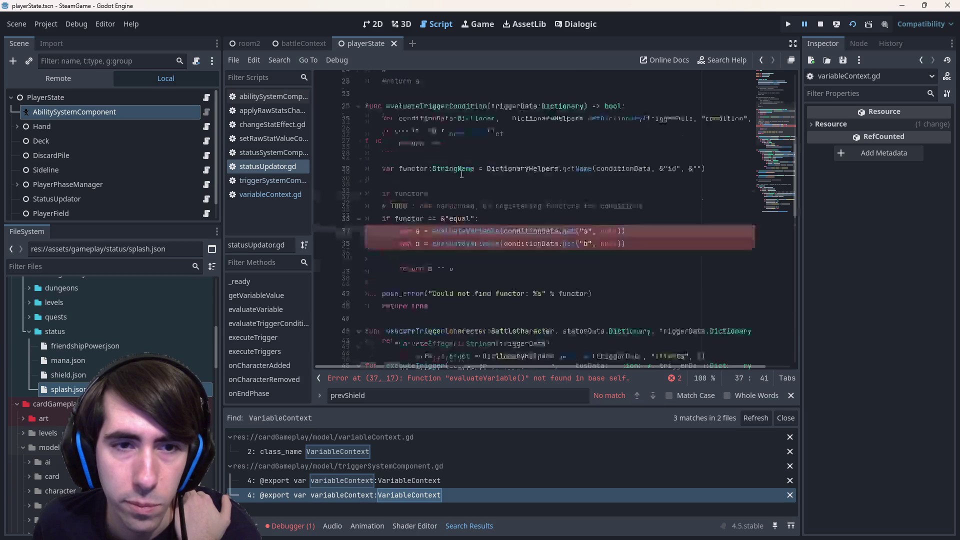
scroll(460, 175, "down", 3)
double_click(436, 178)
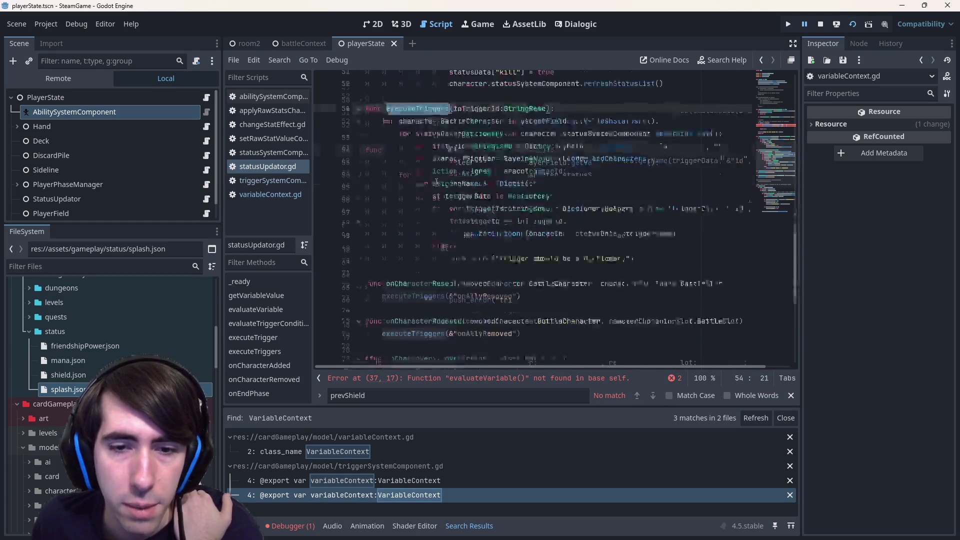
Step: Insert removedCharacter.triggerSystemComponent before the executeTriggers call in onCharacterAdded
scroll(436, 180, "down", 5)
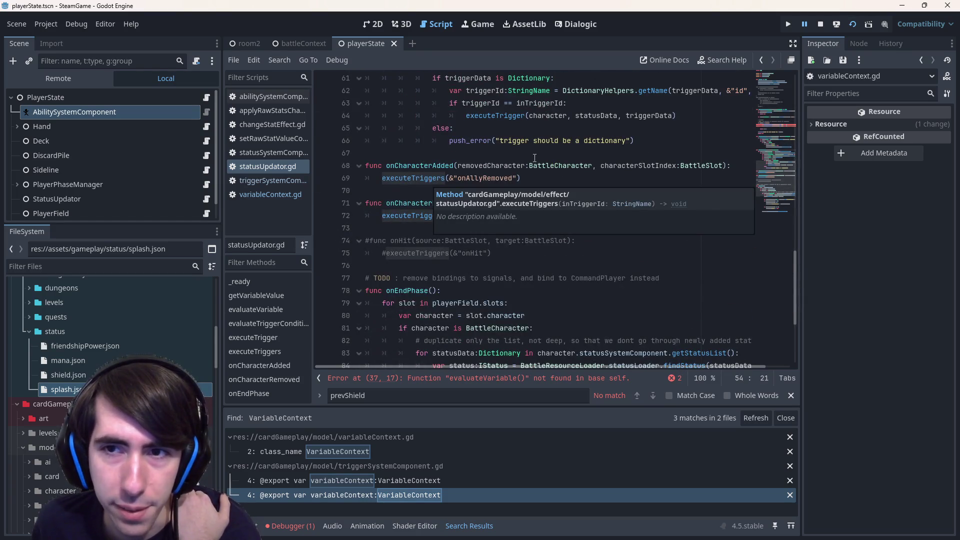
double_click(492, 166)
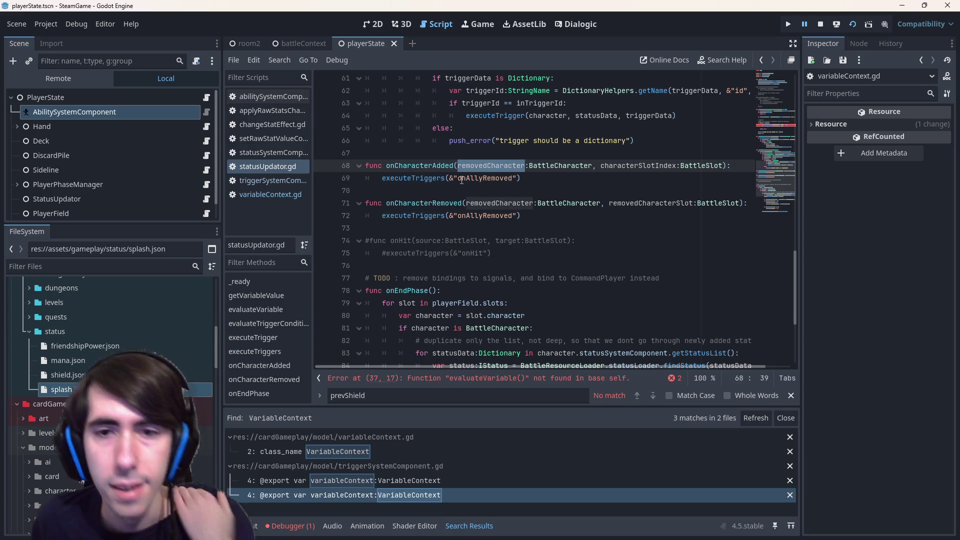
left_click(383, 179)
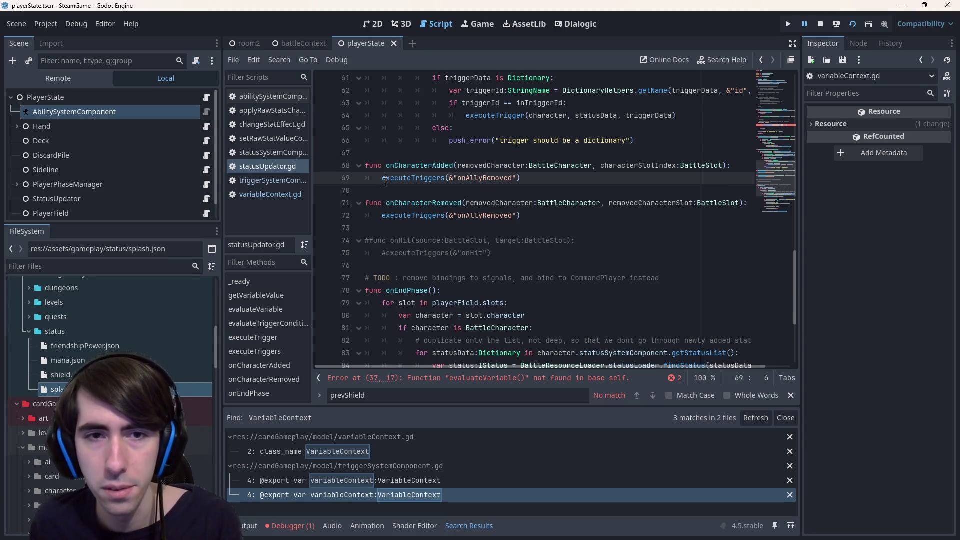
key("Return")
key("Up")
type("removedCharacter.g")
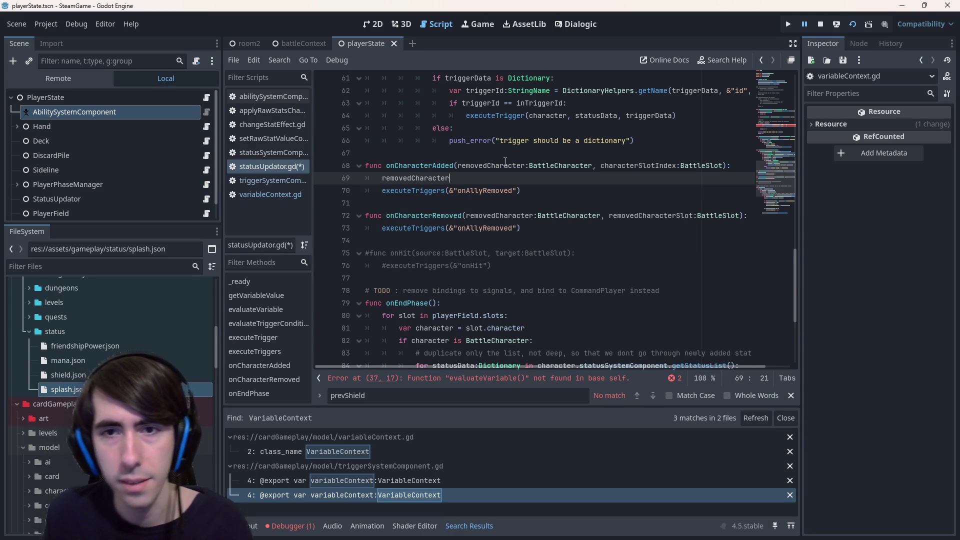
key("BackSpace")
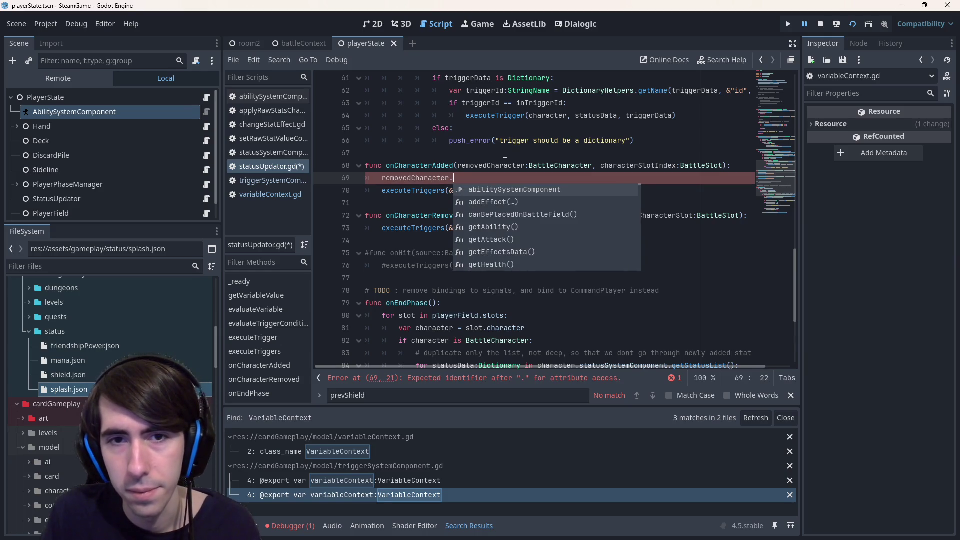
type("trigger")
key("Return")
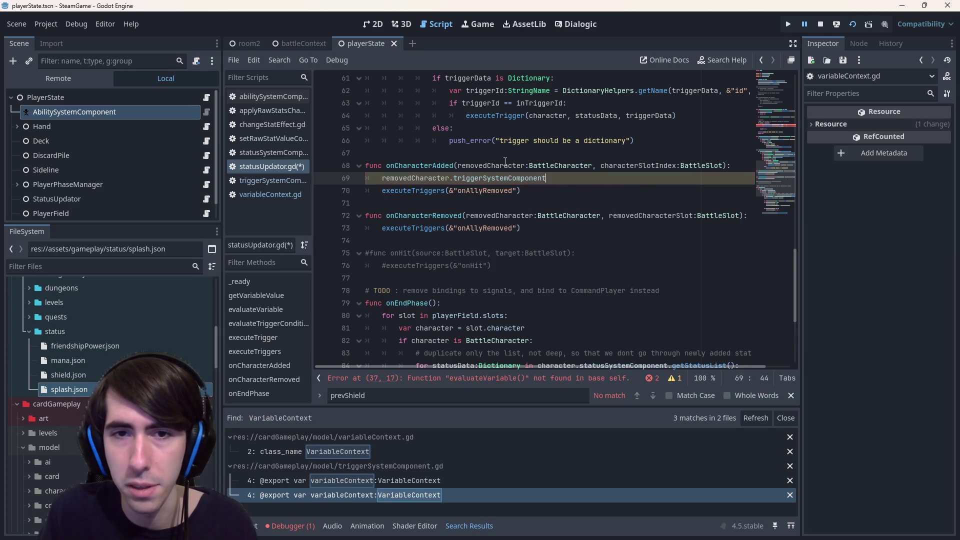
key("Delete")
key("Delete")
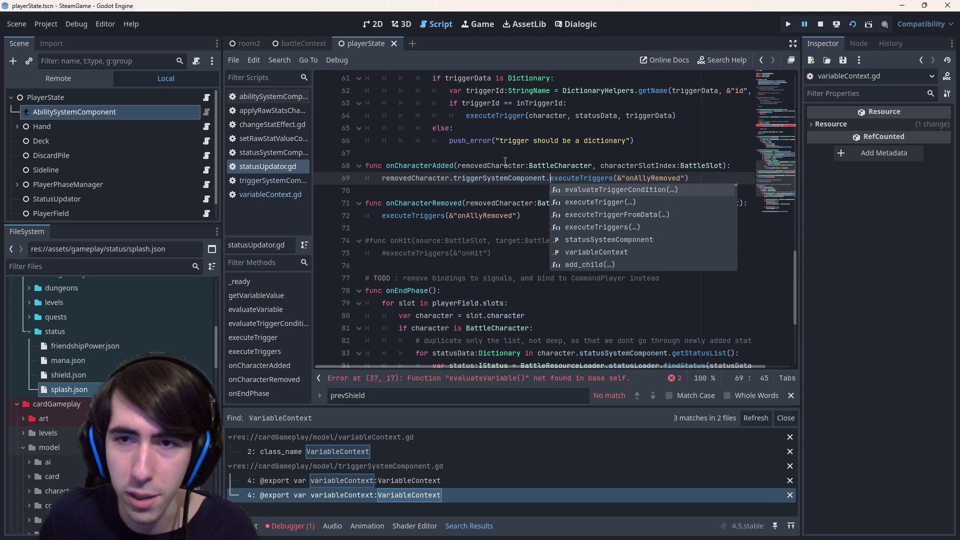
Step: Check the executeTriggers definition in triggerSystemComponent.gd, then return to statusUpdator.gd
left_click(574, 178, "ctrl")
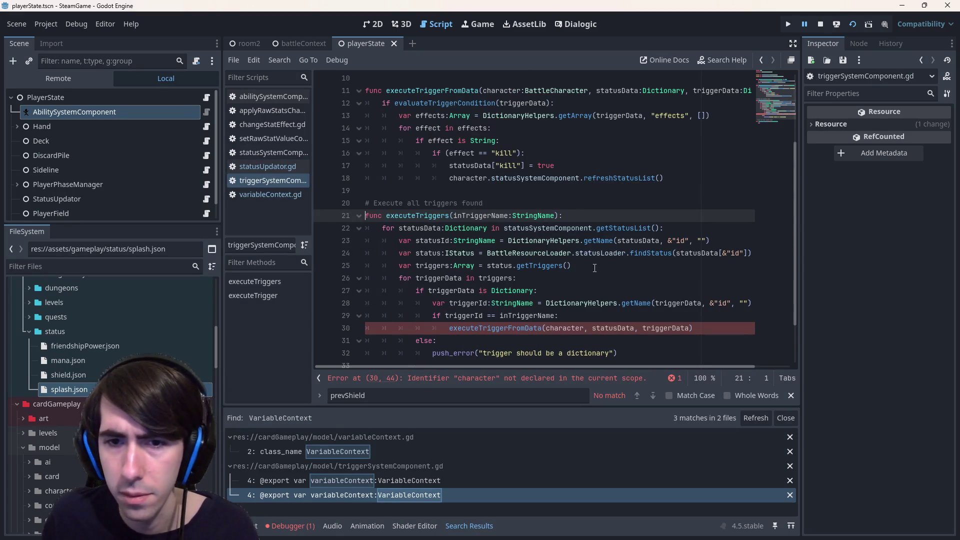
key("alt+Left")
key("alt+Left")
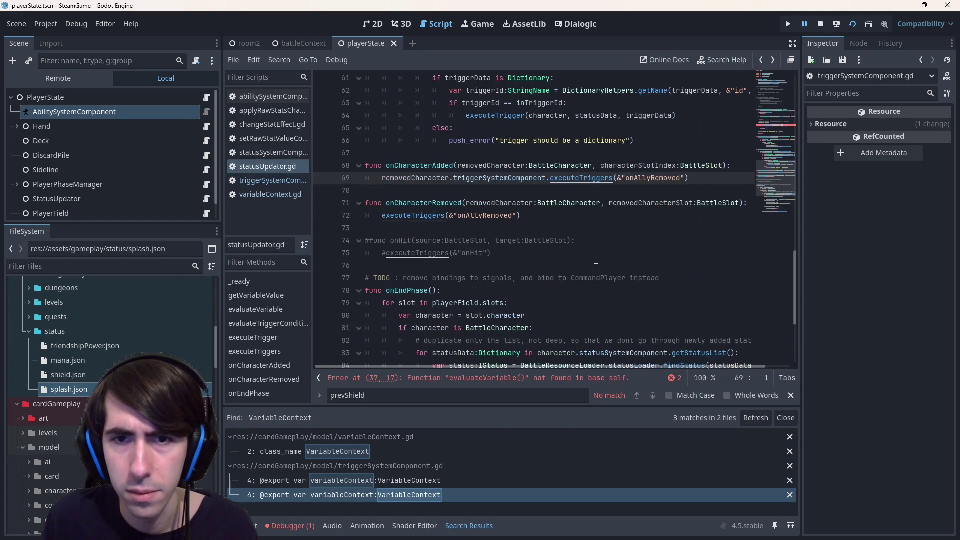
scroll(596, 268, "up", 3)
left_click(574, 261, "ctrl")
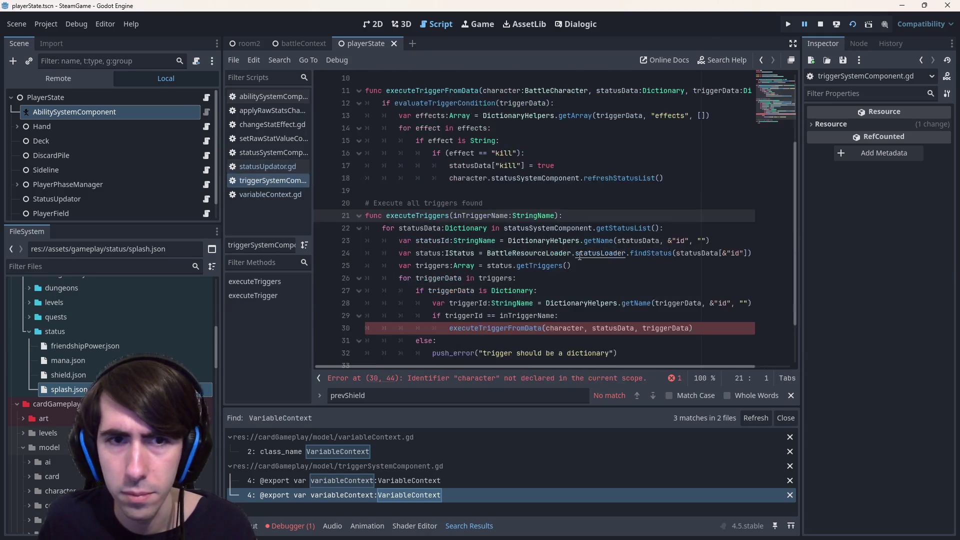
scroll(572, 258, "down", 1)
left_click(545, 301)
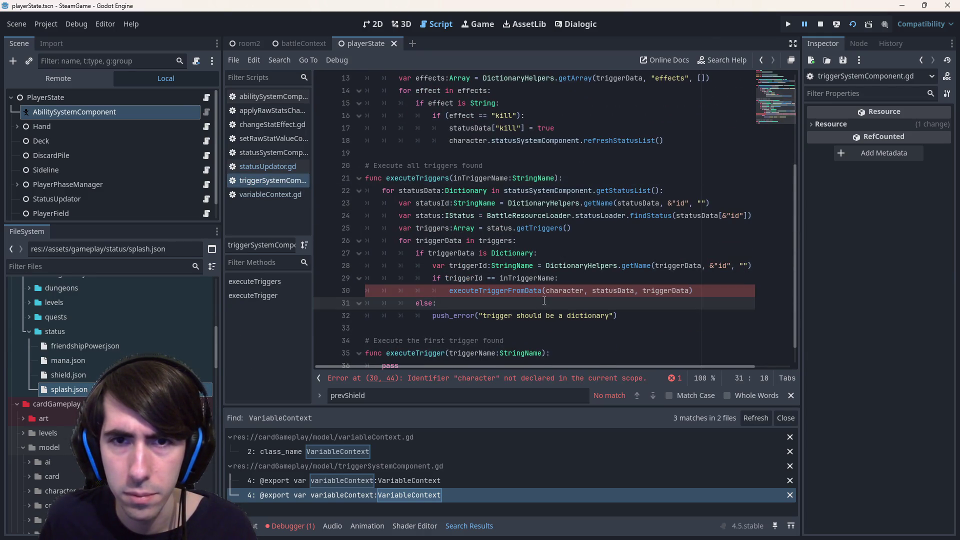
key("alt+Left")
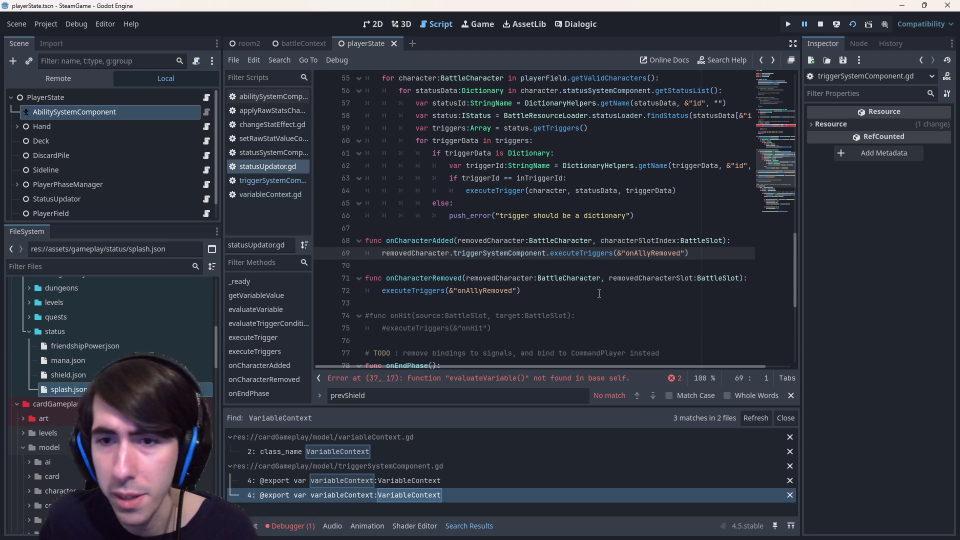
Step: Break line 69 after 'triggerSystemComponent.' and select the old loop body, lines 55–66
left_click(549, 253)
key("Return")
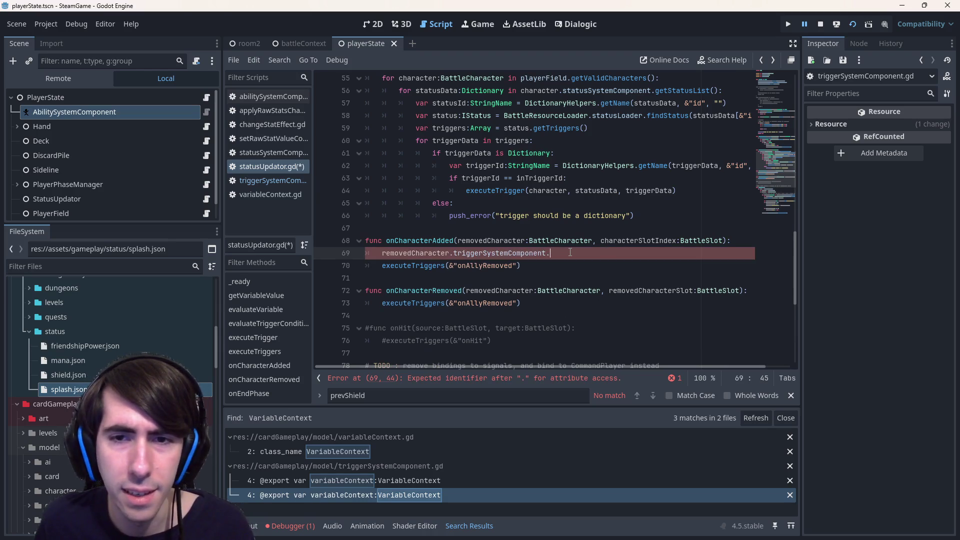
scroll(571, 233, "up", 6)
scroll(570, 233, "down", 5)
left_click_drag(648, 254, 340, 118)
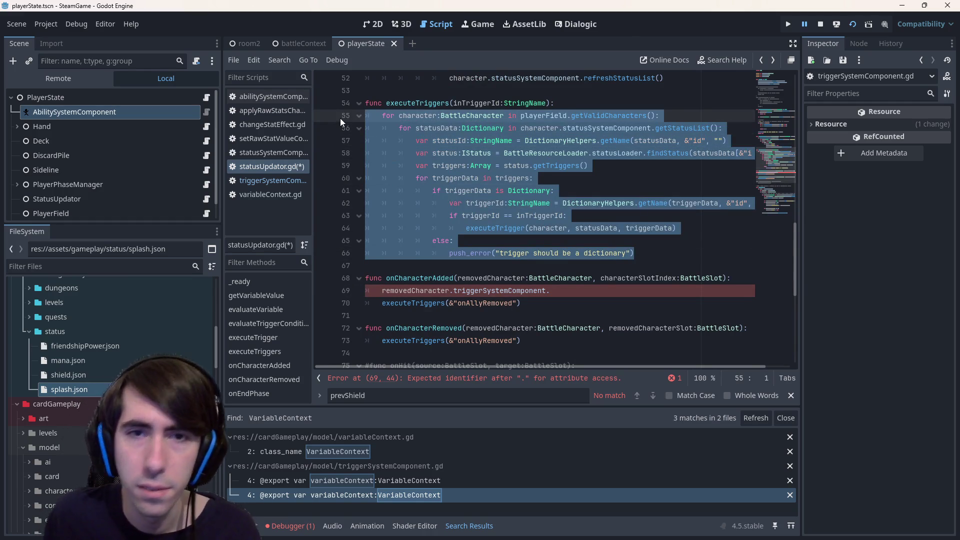
left_click(682, 255)
Step: Comment out the old per-status loop, lines 56–66, and save
mouse_move(682, 256)
left_mouse_down()
mouse_move(475, 214)
mouse_move(311, 134)
left_mouse_up()
key("ctrl+k")
key("ctrl+s")
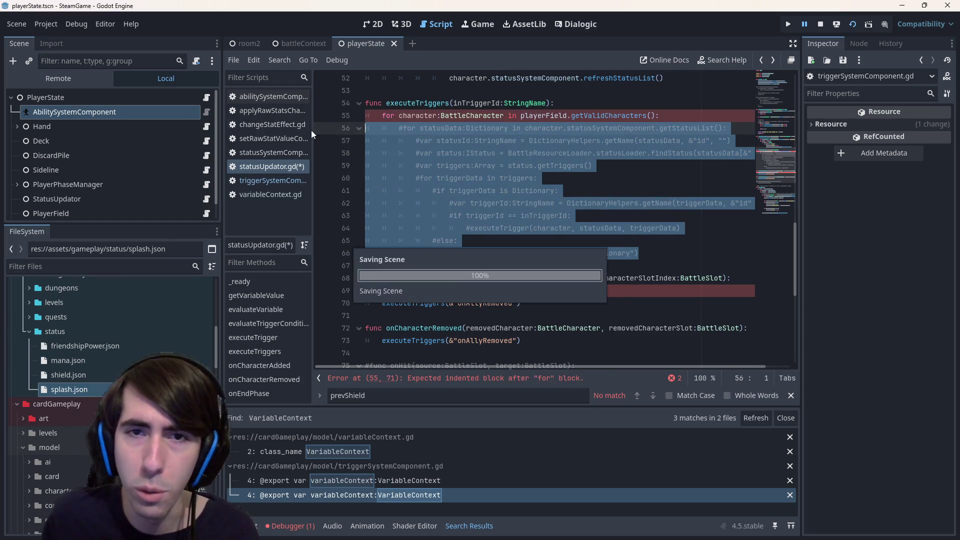
Step: Move the triggerSystemComponent line into the for loop as character.triggerSystemComponent, and save
double_click(424, 303)
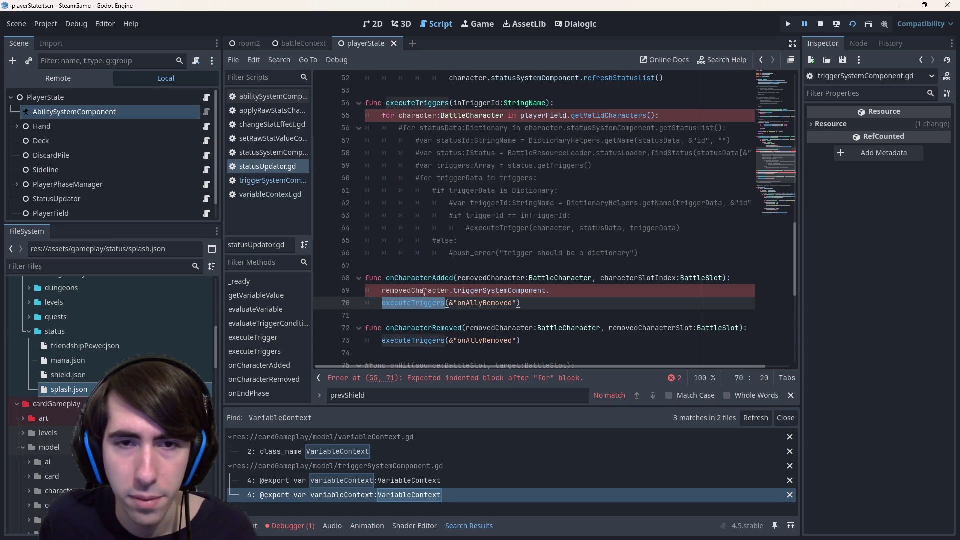
triple_click(538, 292)
key("BackSpace")
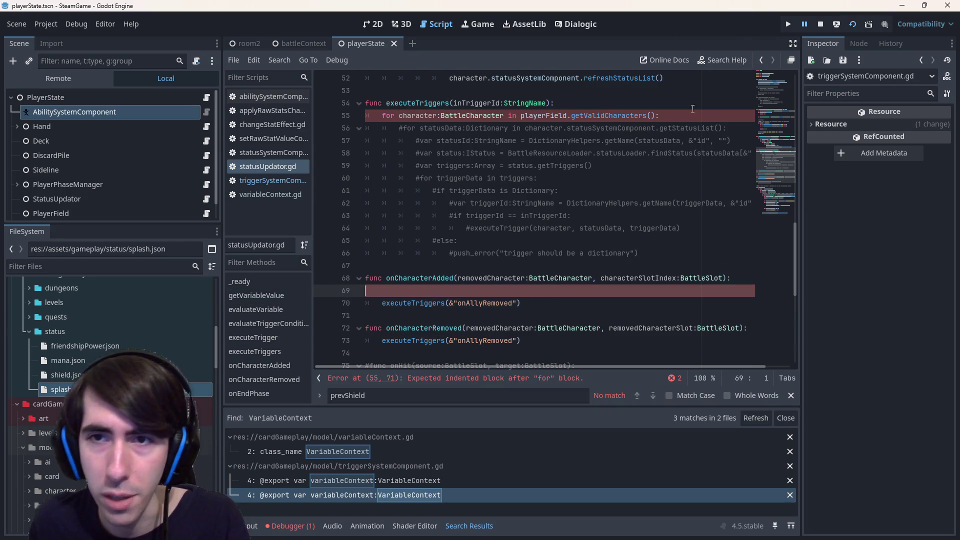
key("BackSpace")
left_click(692, 116)
key("Return")
type("removedCharacter.triggerSystemComponent.")
left_click(416, 129)
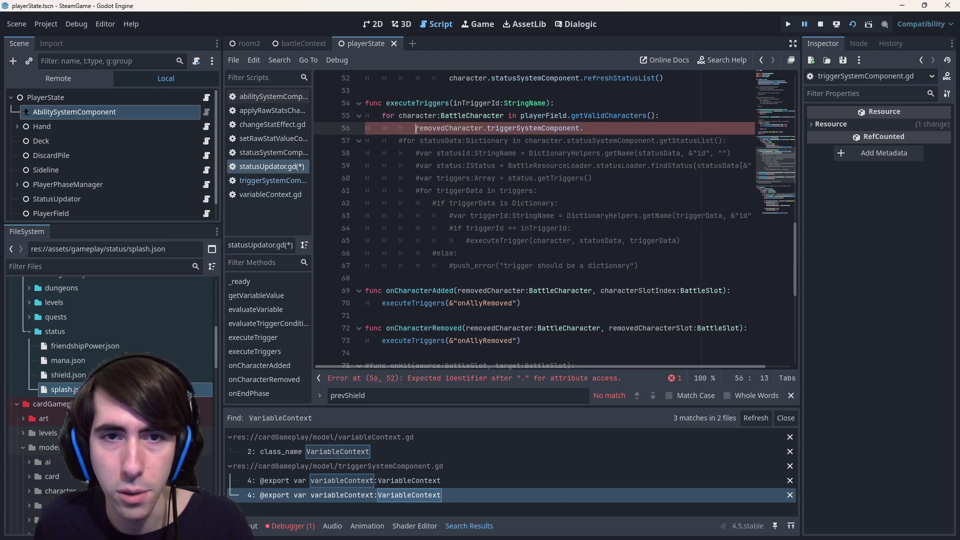
double_click(418, 115)
key("ctrl+c")
left_click_drag(399, 128, 467, 128)
key("ctrl+v")
key("ctrl+s")
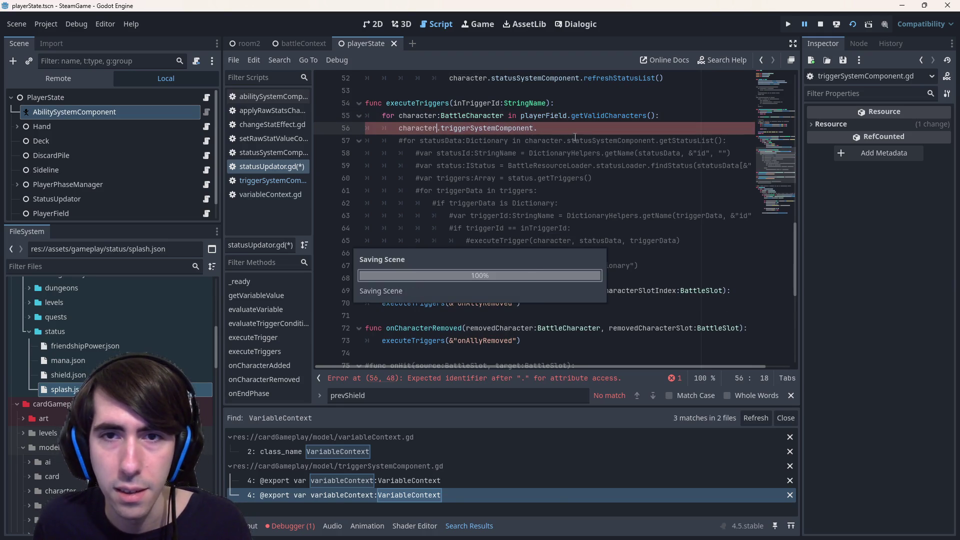
Step: Complete the line as character.triggerSystemComponent.executeTriggers(inTriggerId)
left_click(580, 128)
type("exec")
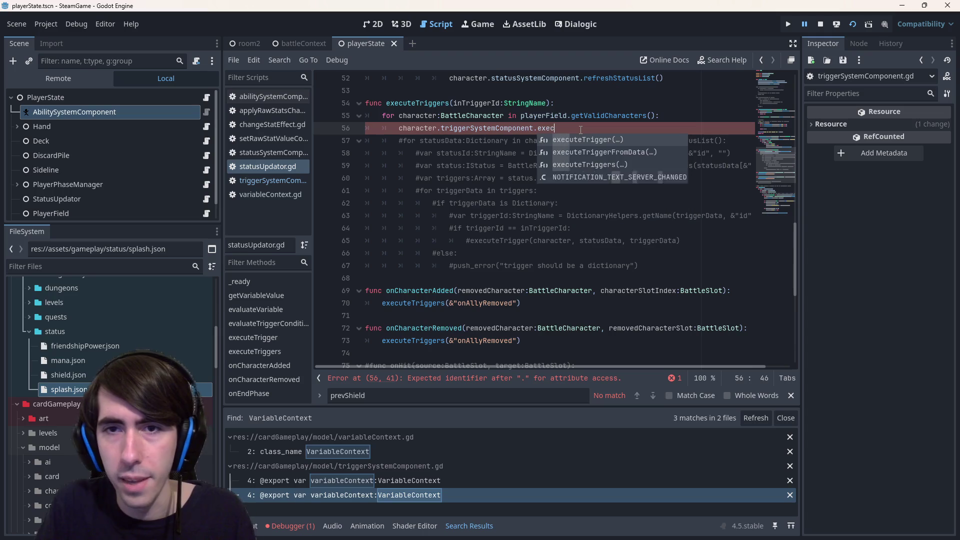
type("ute")
key("Down")
key("Down")
key("Return")
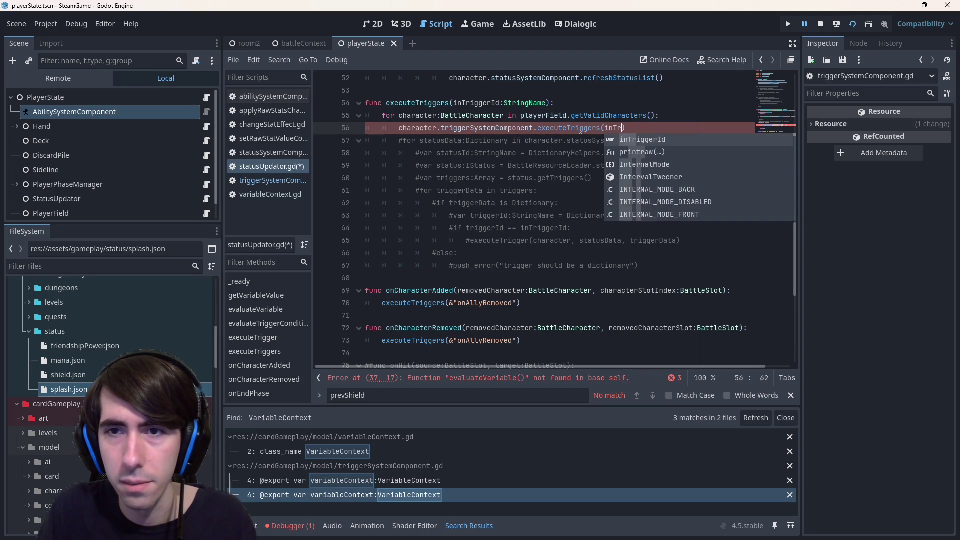
key("Return")
Step: Rename the inTriggerId parameter and its uses to triggerName, and save
double_click(477, 103)
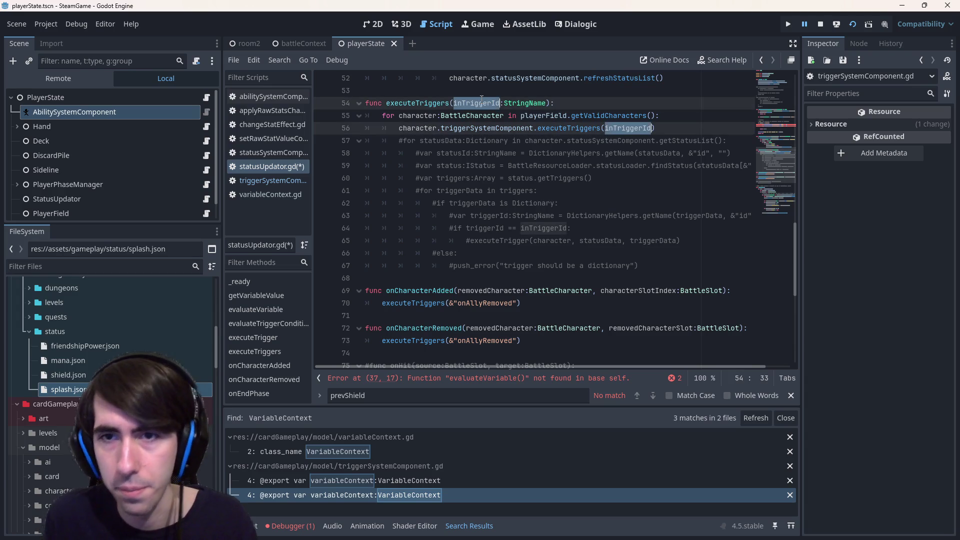
key("Right")
key("ctrl+BackSpace")
type("triggerName")
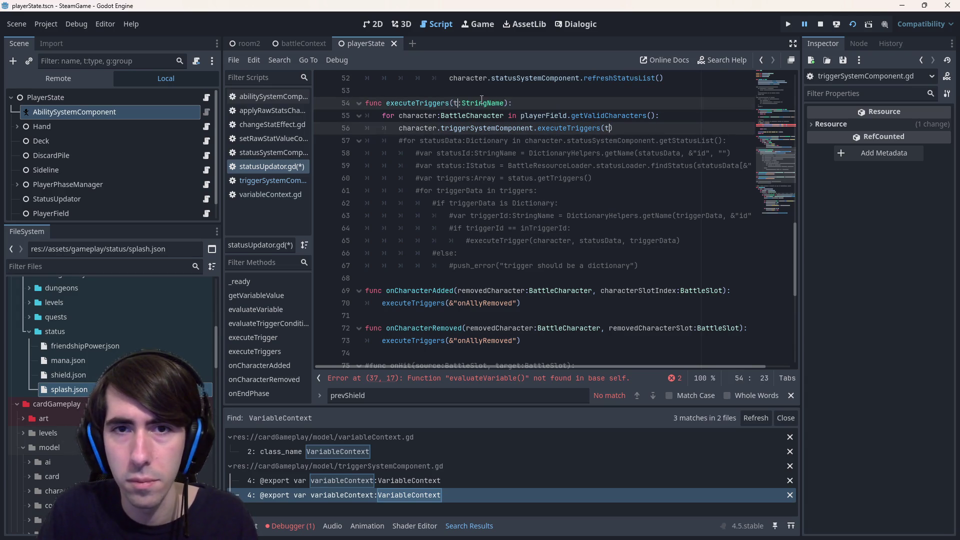
key("ctrl+s")
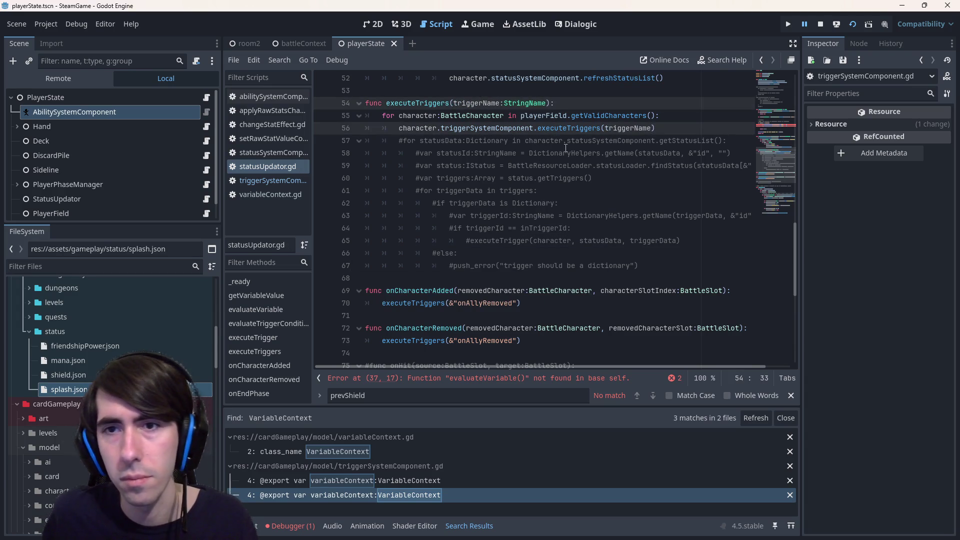
Step: Delete the commented-out loop block, lines 57–67
left_click(605, 153)
left_click_drag(671, 270, 323, 134)
key("BackSpace")
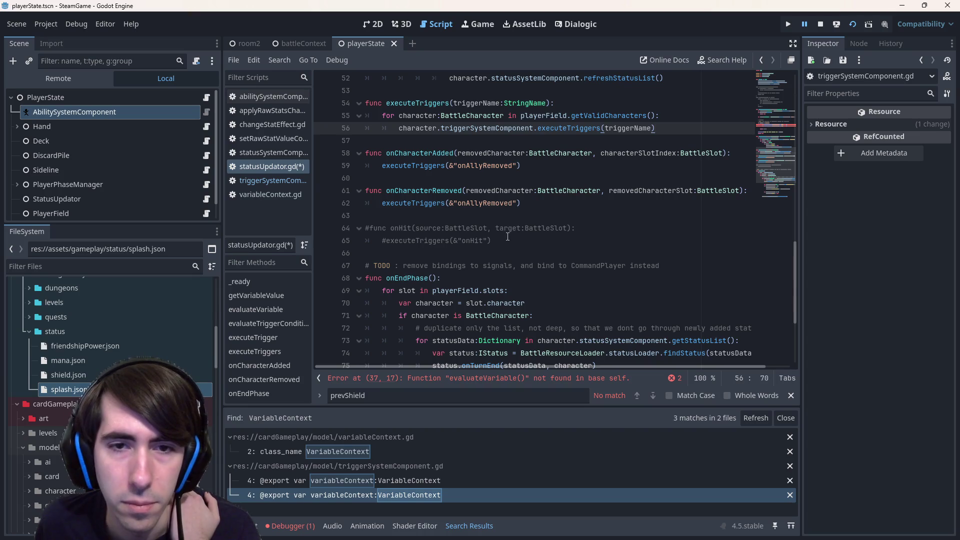
Step: Delete the whole executeTrigger function from statusUpdator.gd
scroll(507, 237, "up", 2)
double_click(440, 178)
scroll(429, 189, "up", 1)
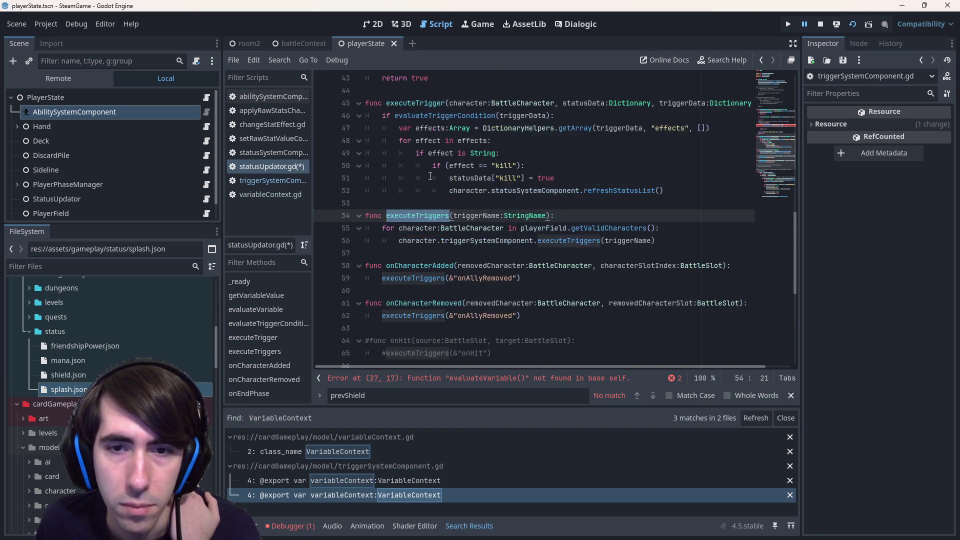
scroll(426, 191, "down", 2)
scroll(449, 215, "down", 6)
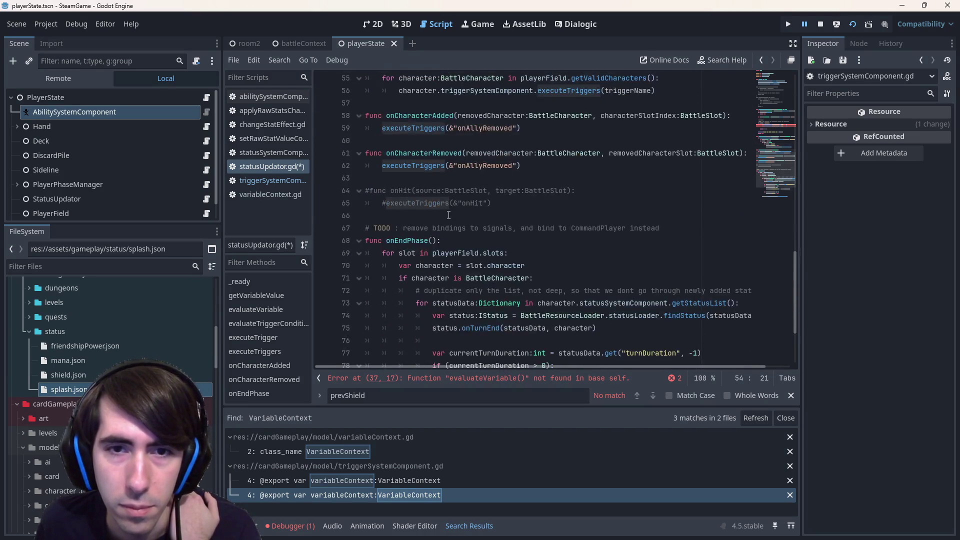
scroll(449, 213, "up", 10)
double_click(425, 178)
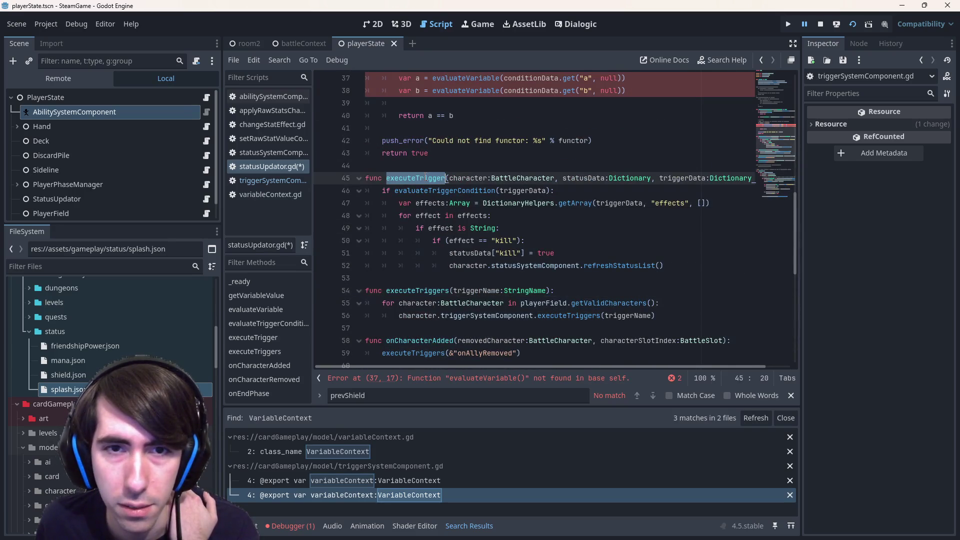
left_click_drag(680, 268, 329, 182)
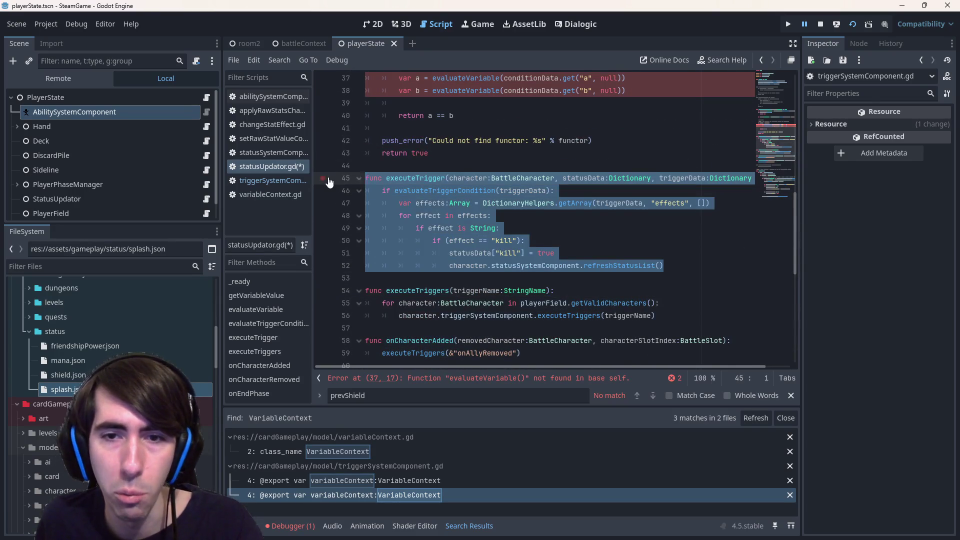
key("BackSpace")
key("BackSpace")
key("BackSpace")
Step: Delete the trigger-condition code on lines 26–43 and the commented evaluateVariable block
scroll(421, 201, "up", 2)
scroll(457, 270, "up", 1)
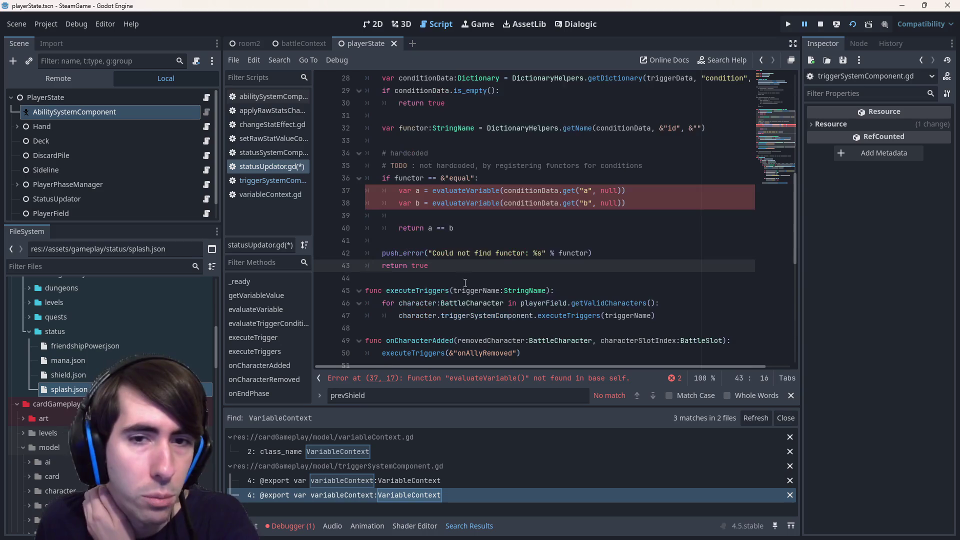
left_click_drag(460, 263, 345, 205)
key("BackSpace")
key("BackSpace")
scroll(445, 230, "up", 3)
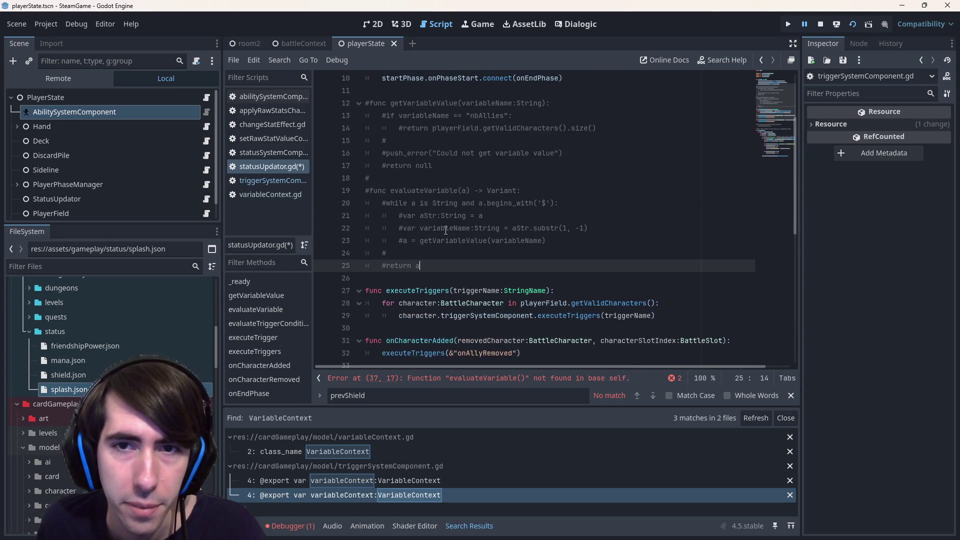
left_click_drag(454, 295, 329, 225)
key("BackSpace")
key("BackSpace")
key("BackSpace")
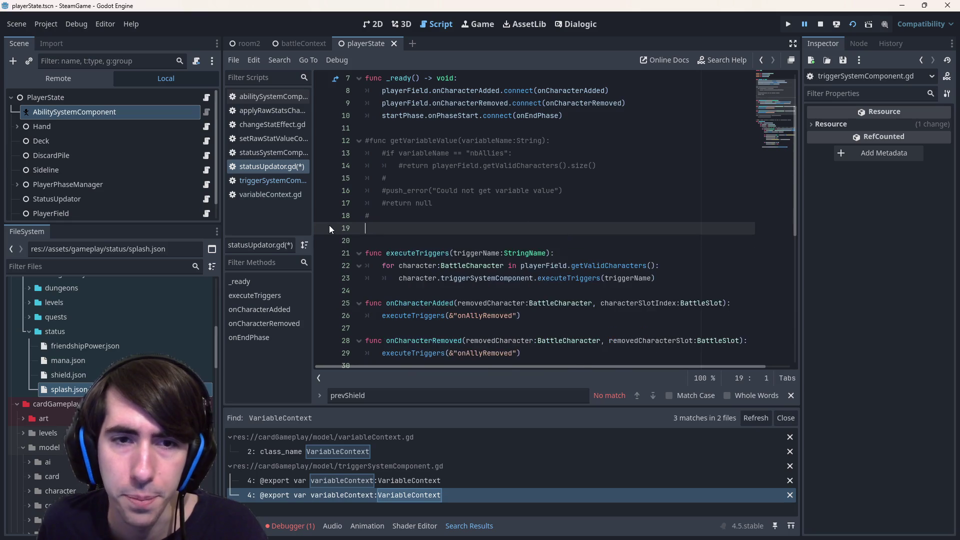
Step: Review the remaining getVariableValue comment and executeTriggers, leaving the caret on empty line 6
left_click_drag(615, 203, 298, 136)
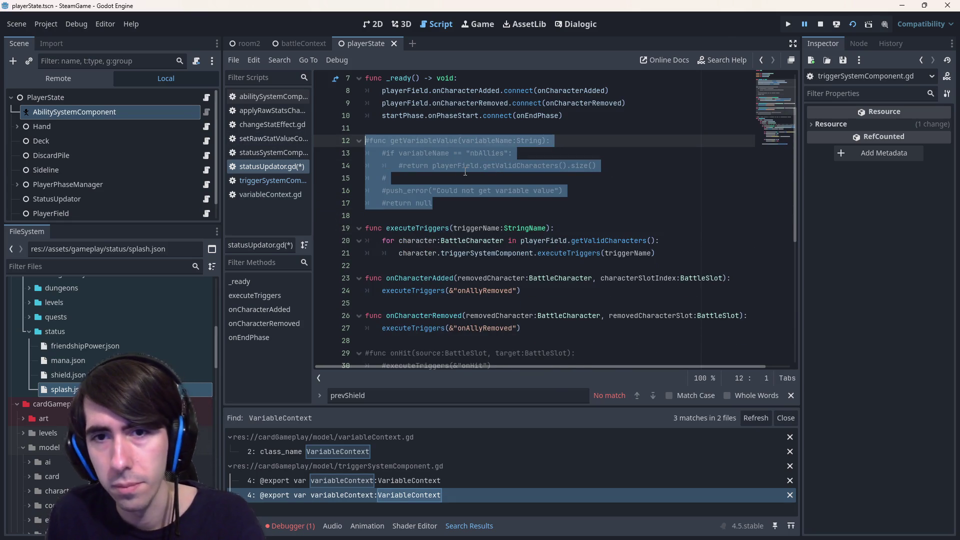
double_click(418, 228)
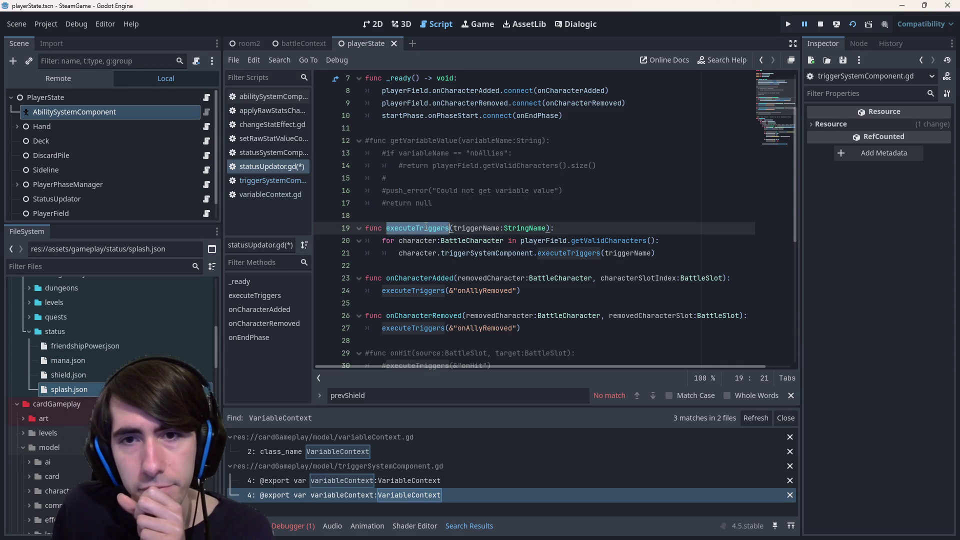
scroll(498, 171, "up", 1)
left_click(496, 216)
scroll(493, 193, "up", 1)
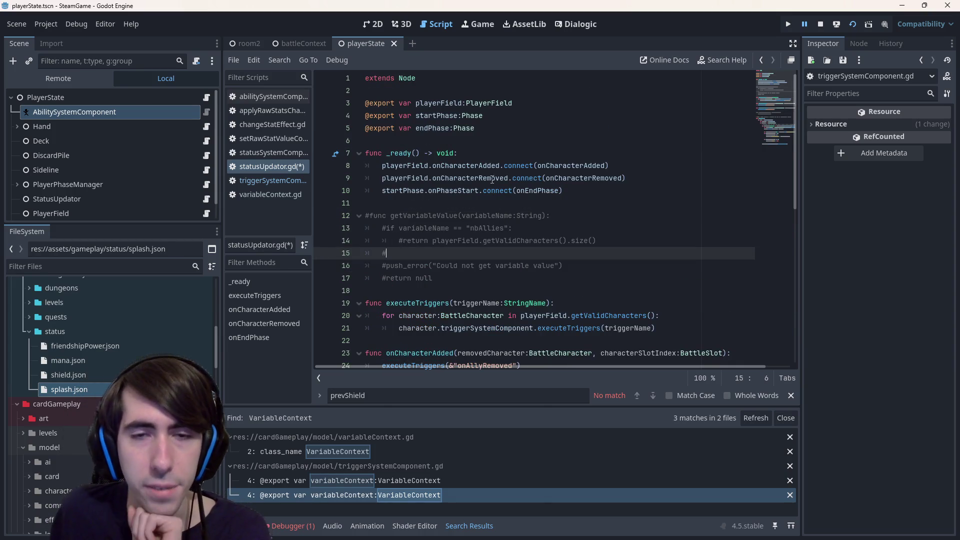
left_click(519, 140)
scroll(519, 139, "down", 1)
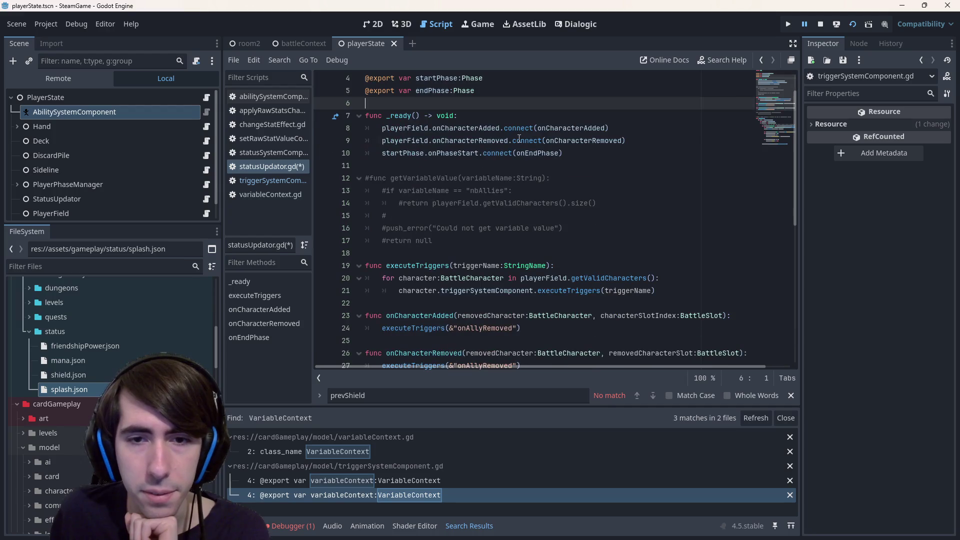
double_click(480, 290)
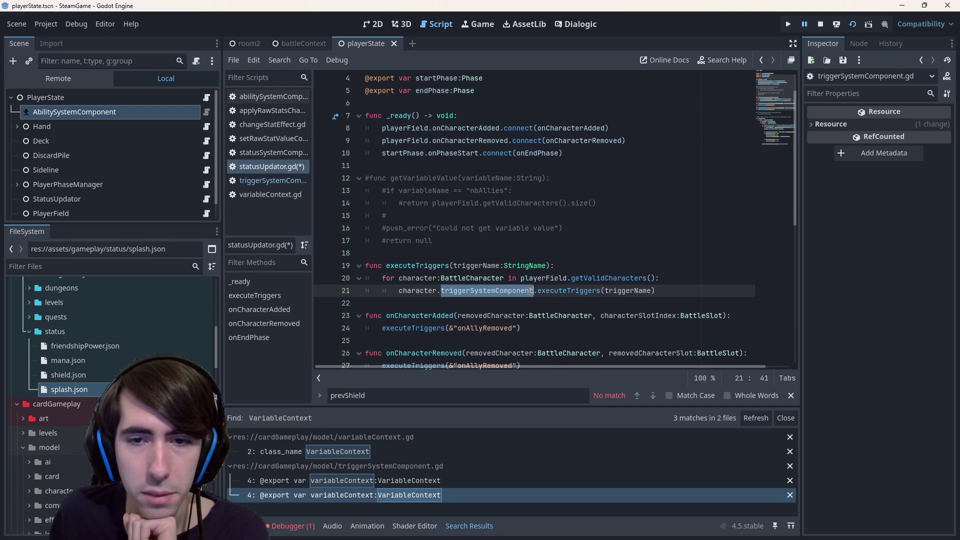
left_click(525, 105)
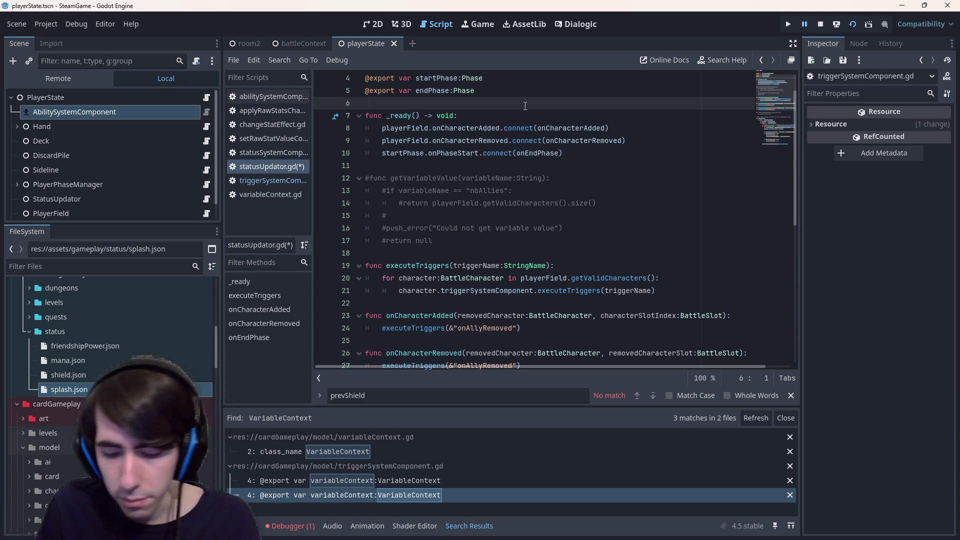
Step: Copy character.triggerSystemComponent onto a new line inside executeTriggers' character loop
left_click_drag(398, 290, 533, 291)
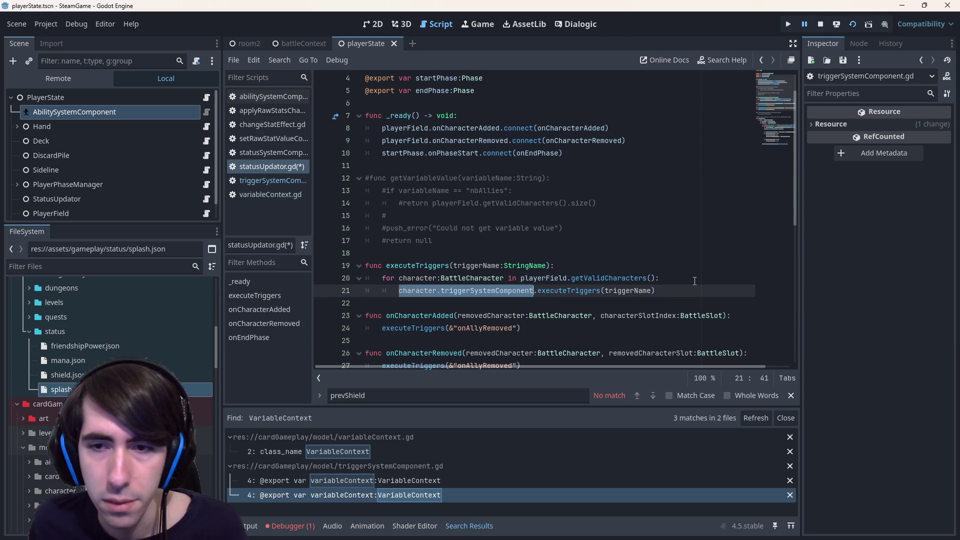
key("ctrl+c")
left_click(658, 270)
key("Return")
key("ctrl+v")
type(".")
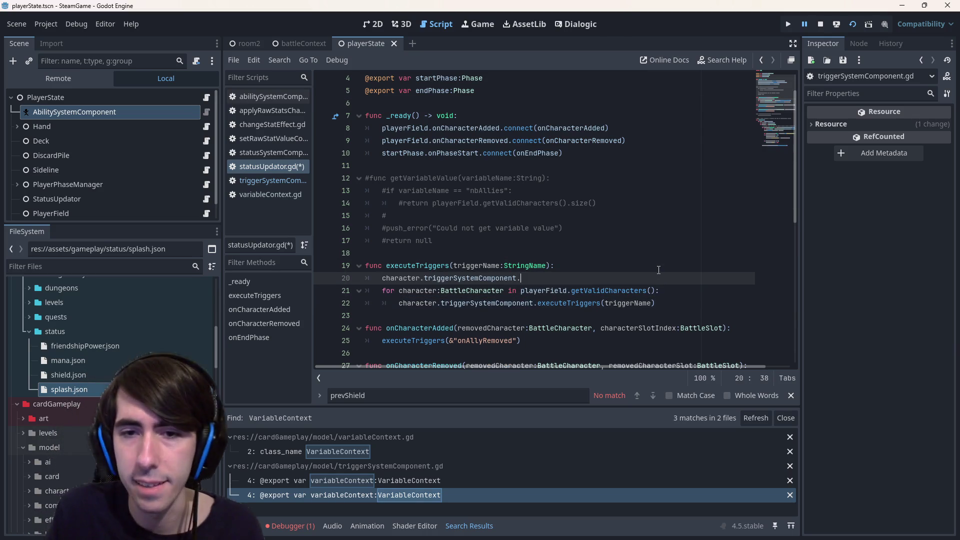
key("BackSpace")
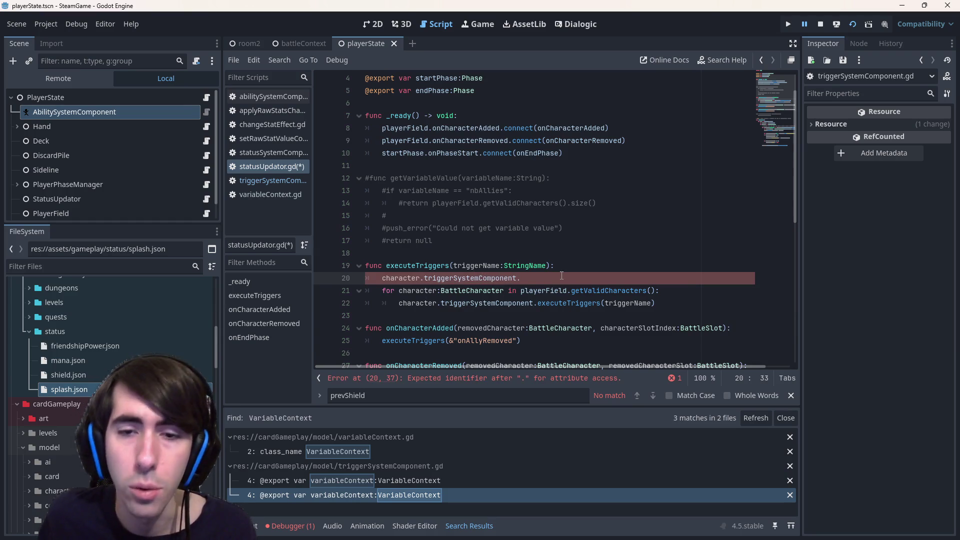
key("alt+Down")
key("Home")
key("Tab")
key("End")
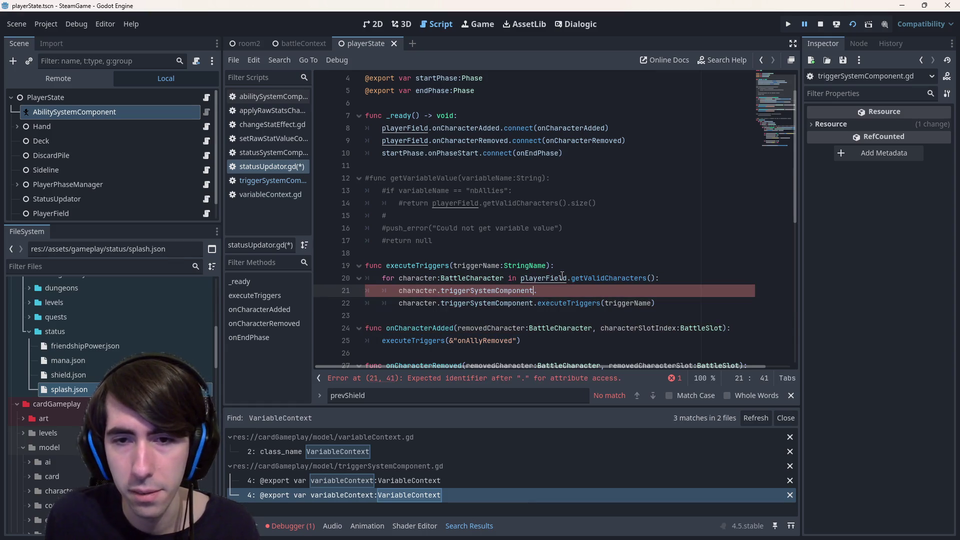
Step: Extend that line to variableContext.contextData["nbAllies" using code completion
key("ctrl+space")
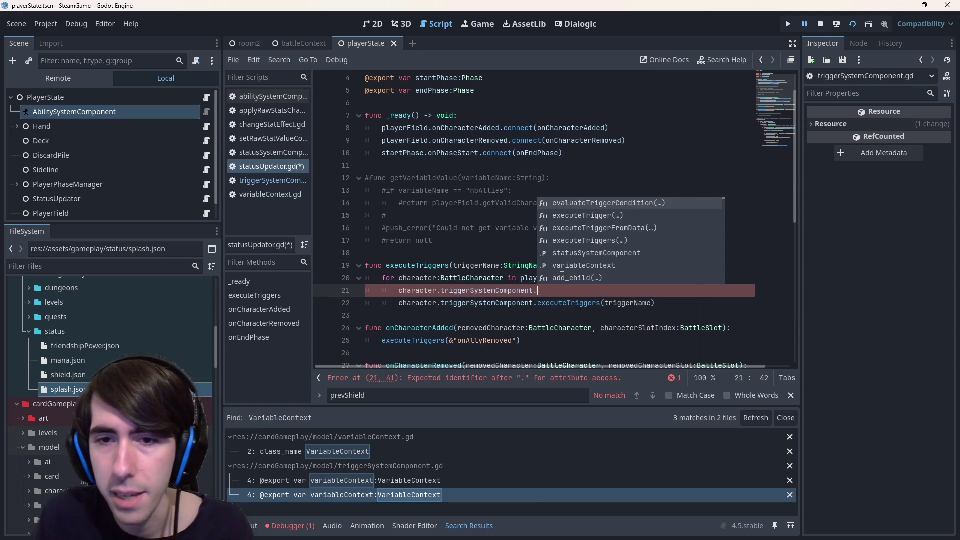
type("context")
key("Return")
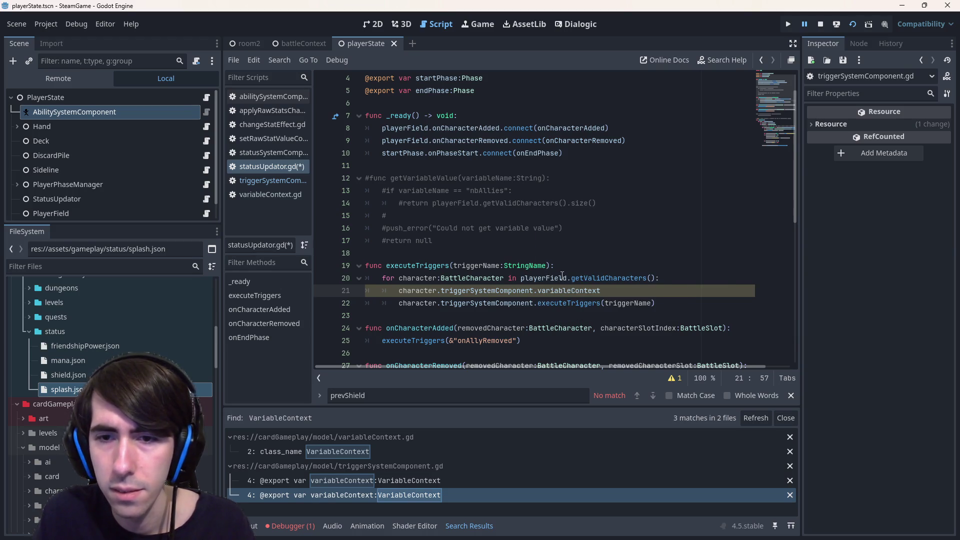
type(".")
key("Return")
type("[")
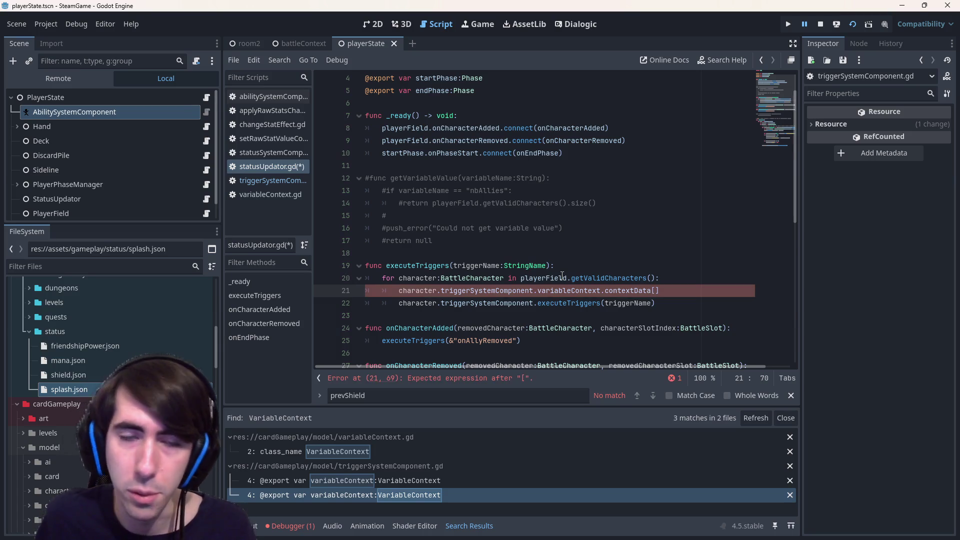
double_click(478, 192)
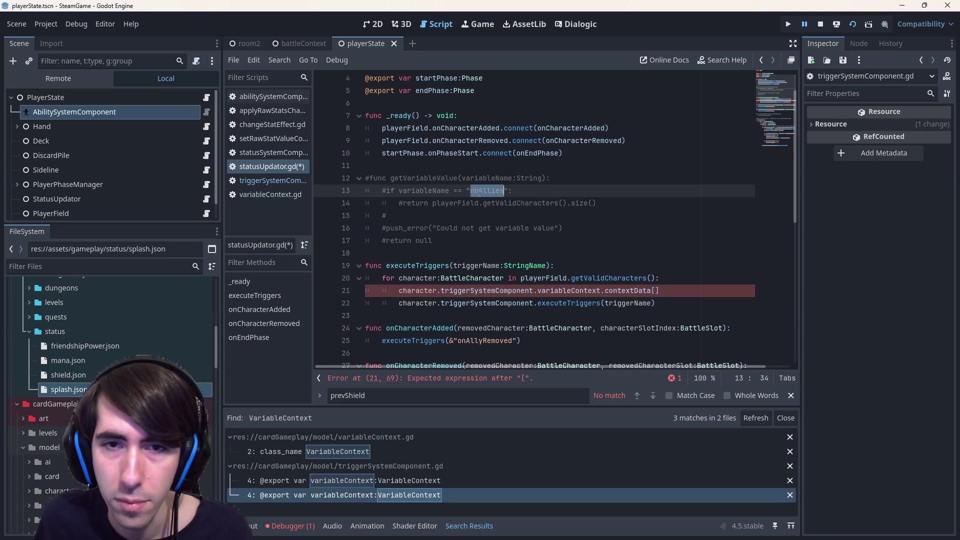
left_click(657, 291)
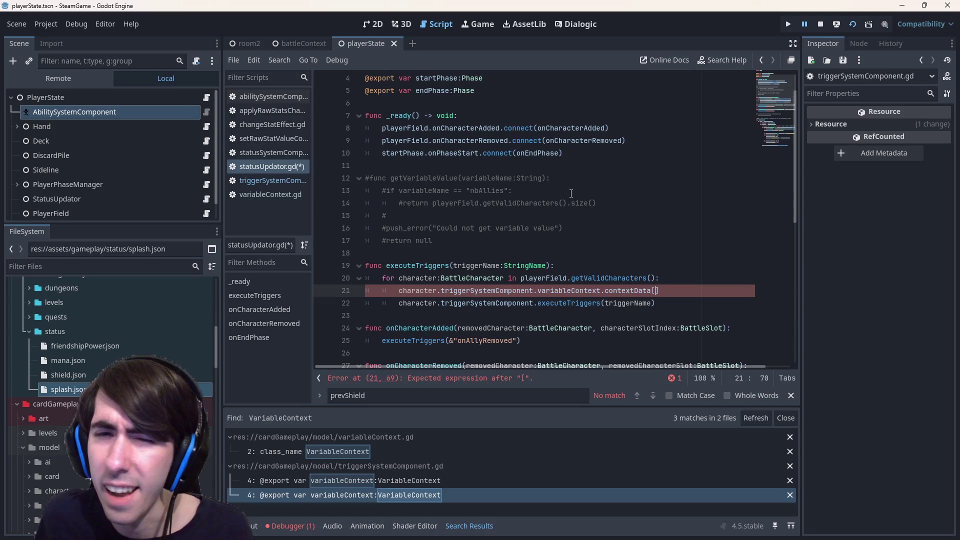
type("\"")
key("ctrl+v")
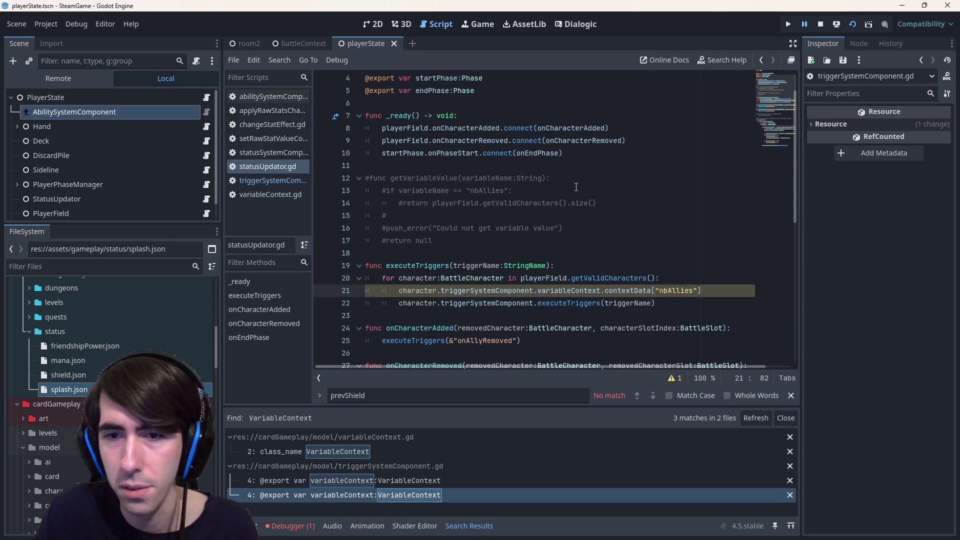
Step: Declare var variableContext:VariableContext = character.triggerSystemComponent.variableContext above it and save
key("Up")
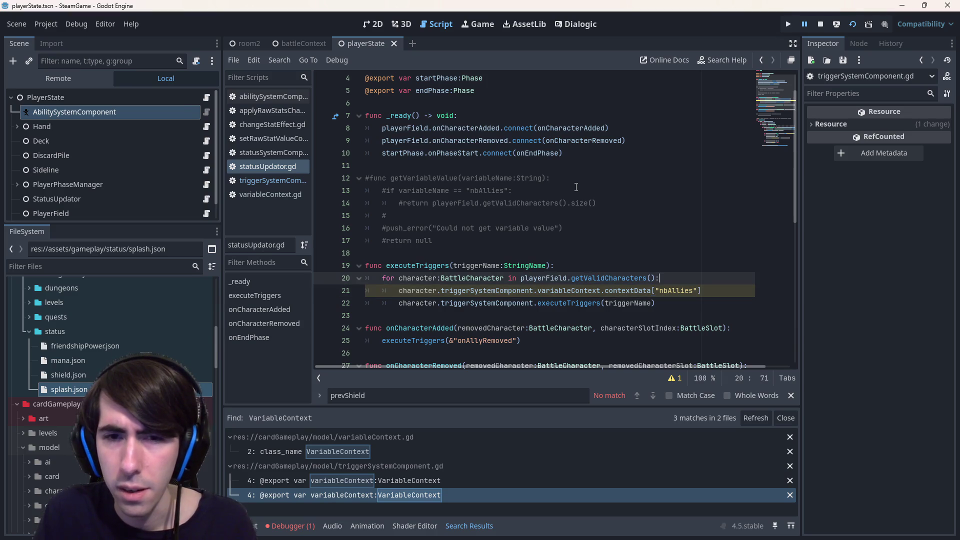
key("Return")
type("var v")
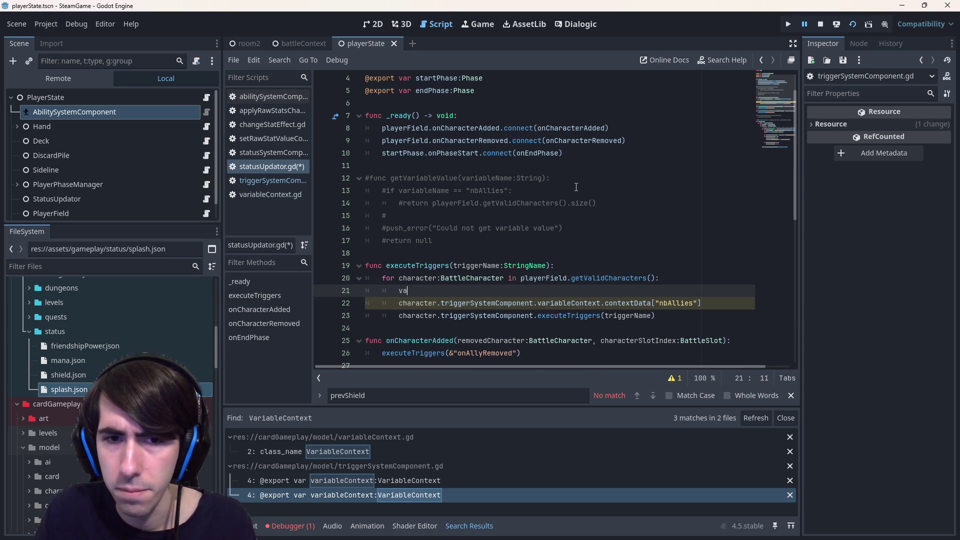
type("ariableContex")
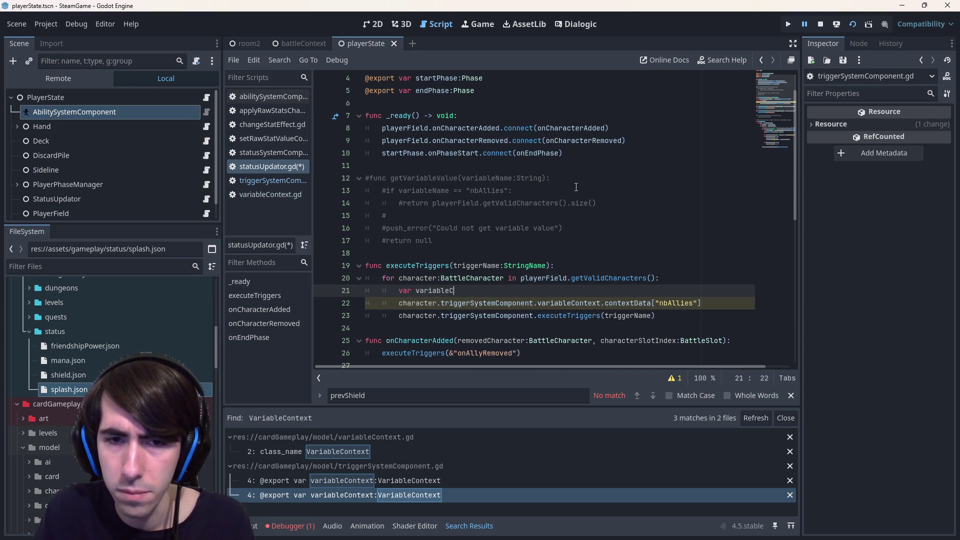
key("Down")
key("ctrl+Left")
key("ctrl+Left")
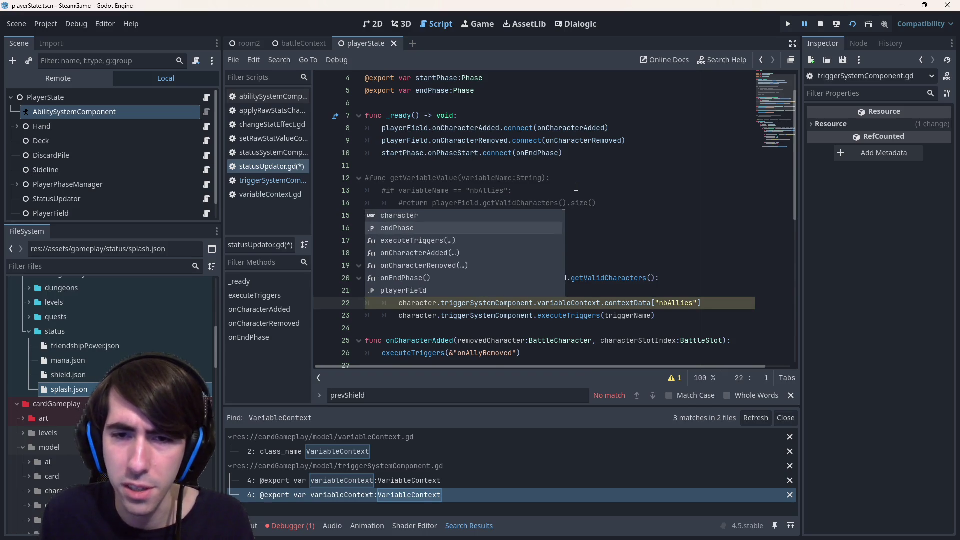
key("ctrl+Left")
key("ctrl+shift+Right")
key("ctrl+shift+Right")
key("ctrl+shift+Right")
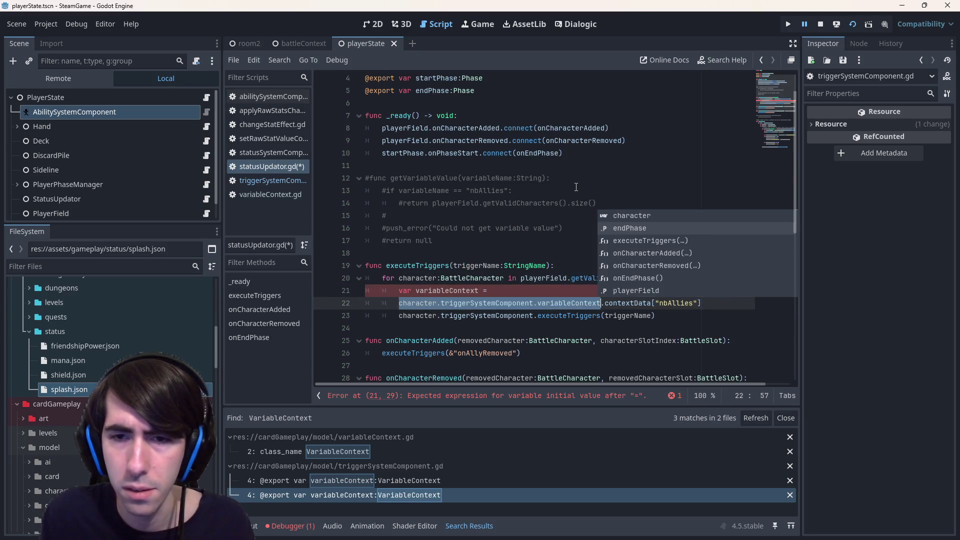
key("ctrl+x")
key("Up")
key("End")
key("ctrl+v")
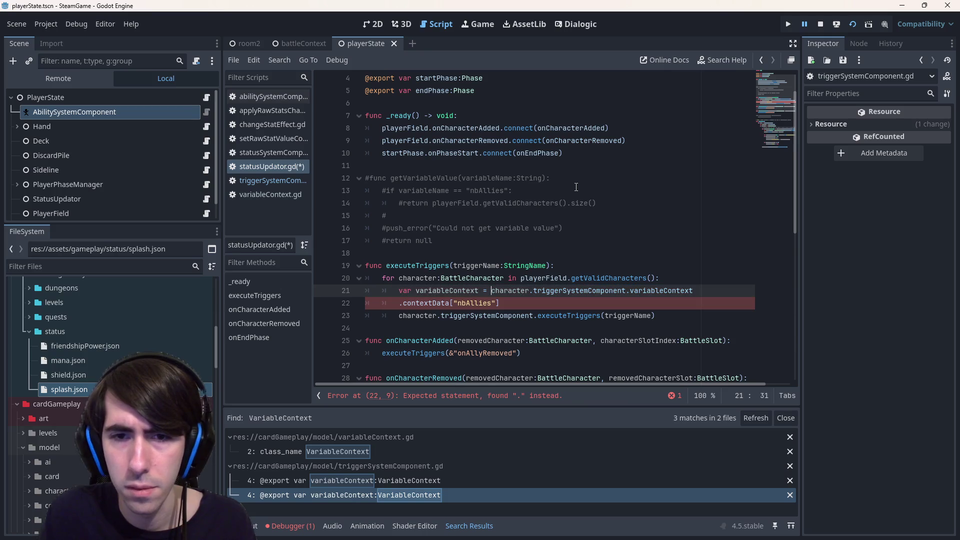
type(":VariableContext")
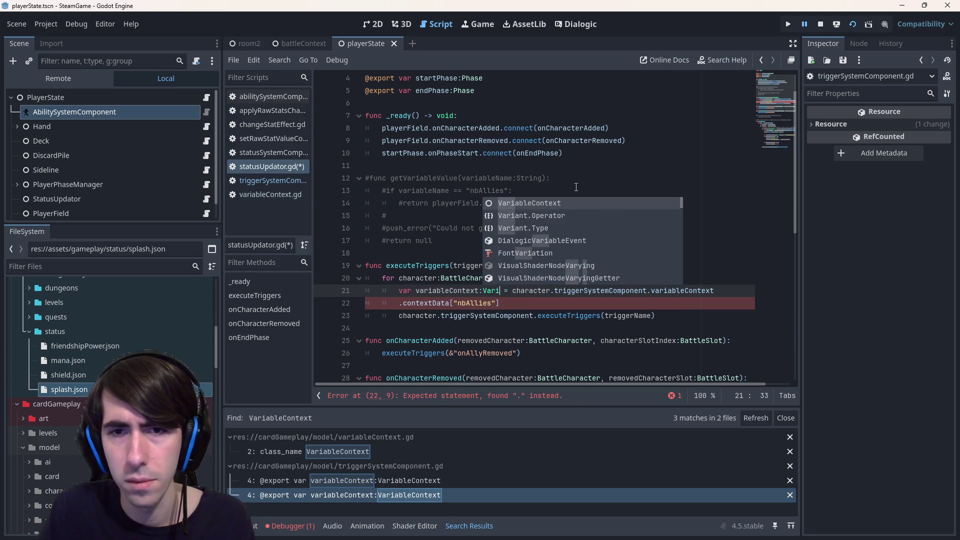
key("ctrl+s")
Step: Set variableContext.contextData["nbAllies"] = playerField.getValidCharacters().size() and save
double_click(449, 291)
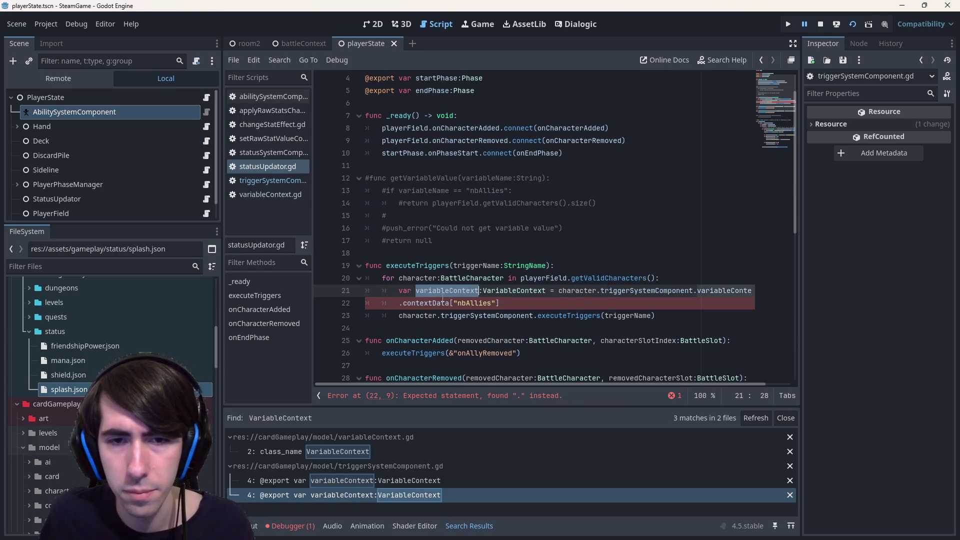
key("ctrl+c")
left_click(399, 308)
key("ctrl+v")
left_click(586, 306)
type("=")
key("ctrl+s")
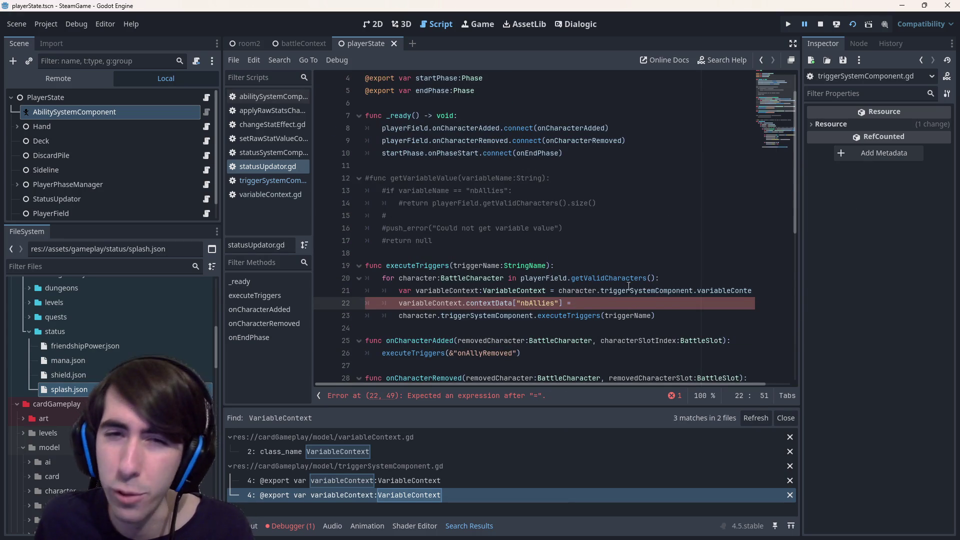
left_click_drag(596, 202, 432, 203)
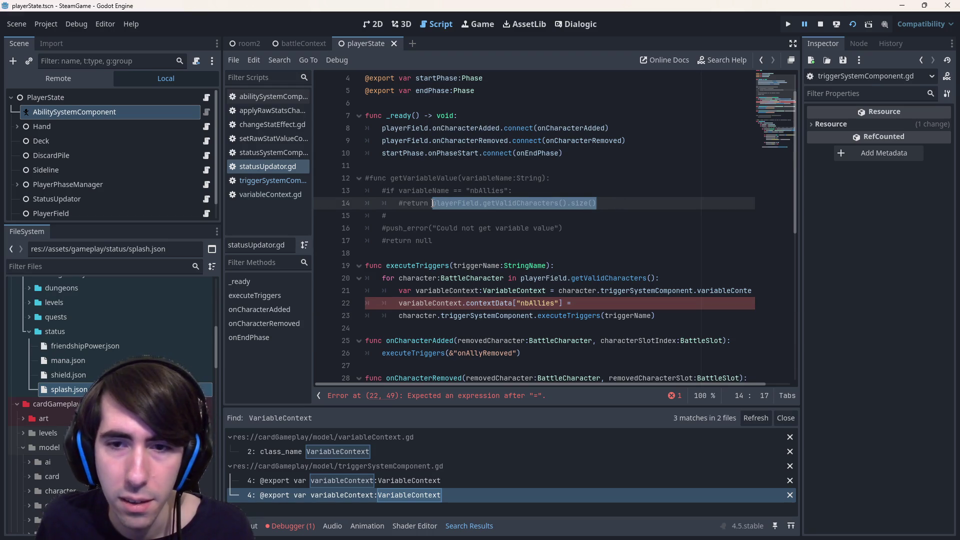
key("ctrl+c")
left_click(624, 306)
key("ctrl+v")
key("ctrl+s")
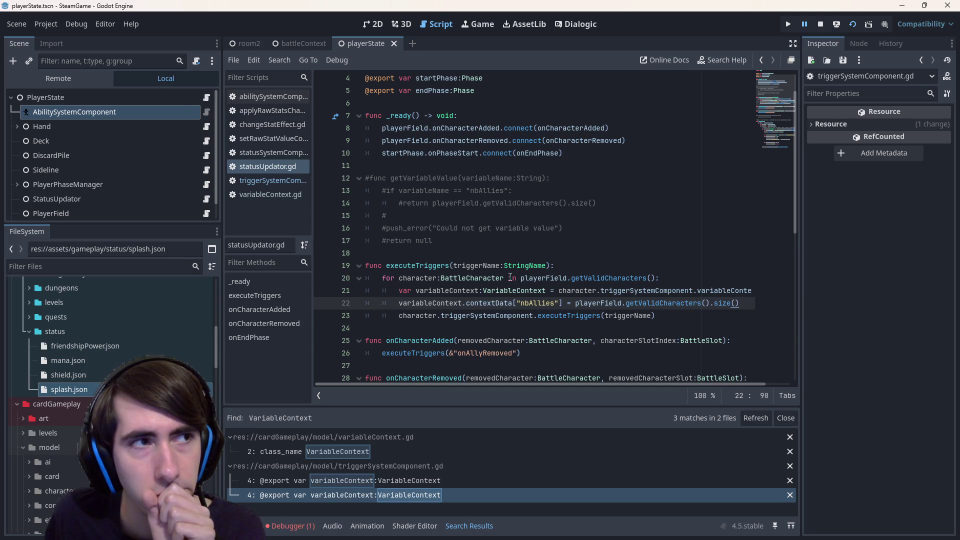
scroll(510, 277, "down", 1)
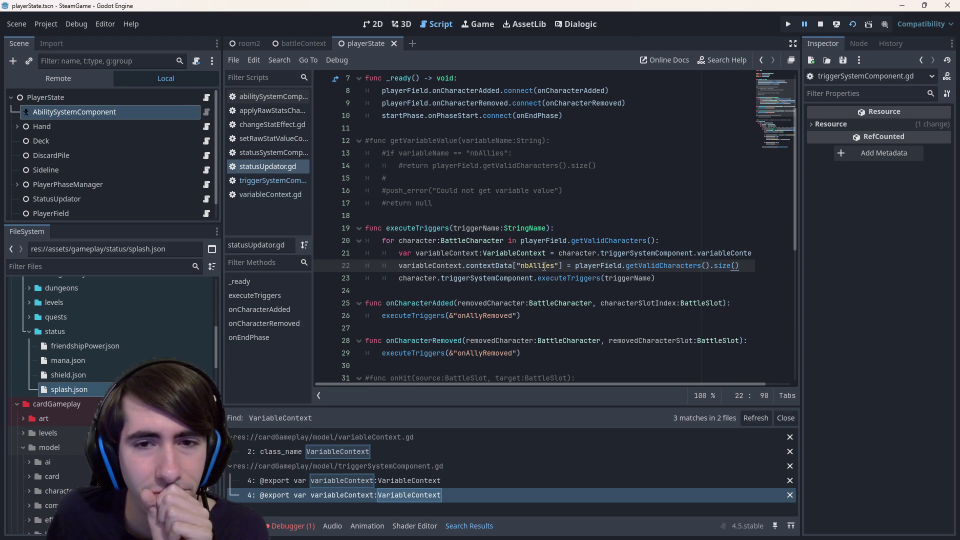
scroll(542, 268, "down", 3)
scroll(539, 271, "up", 4)
scroll(534, 273, "down", 2)
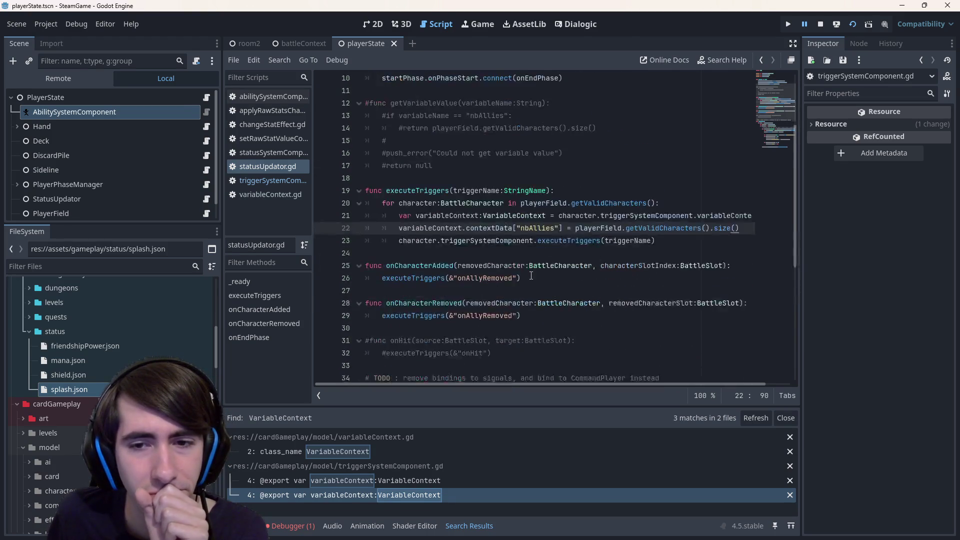
scroll(531, 277, "up", 1)
double_click(510, 266)
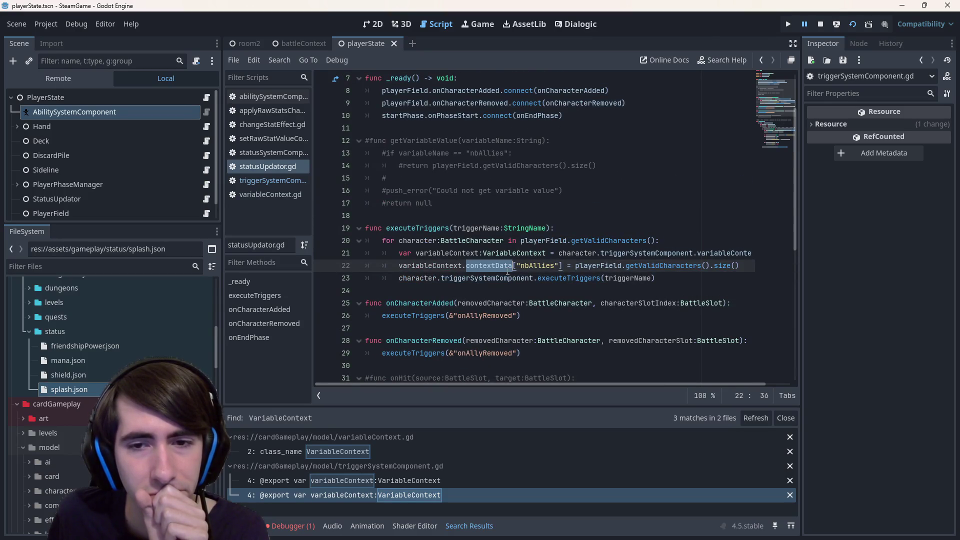
left_click(514, 267)
mouse_move(514, 268)
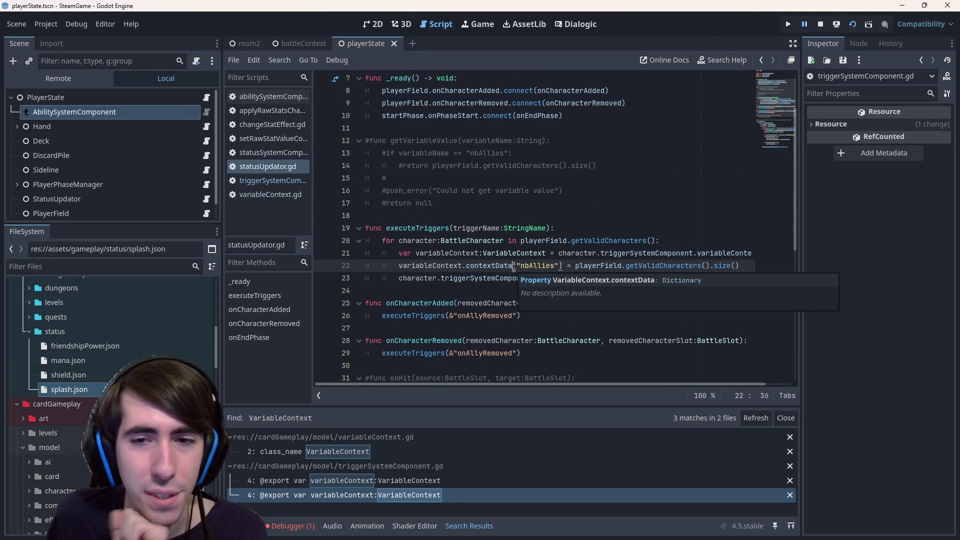
scroll(558, 261, "up", 2)
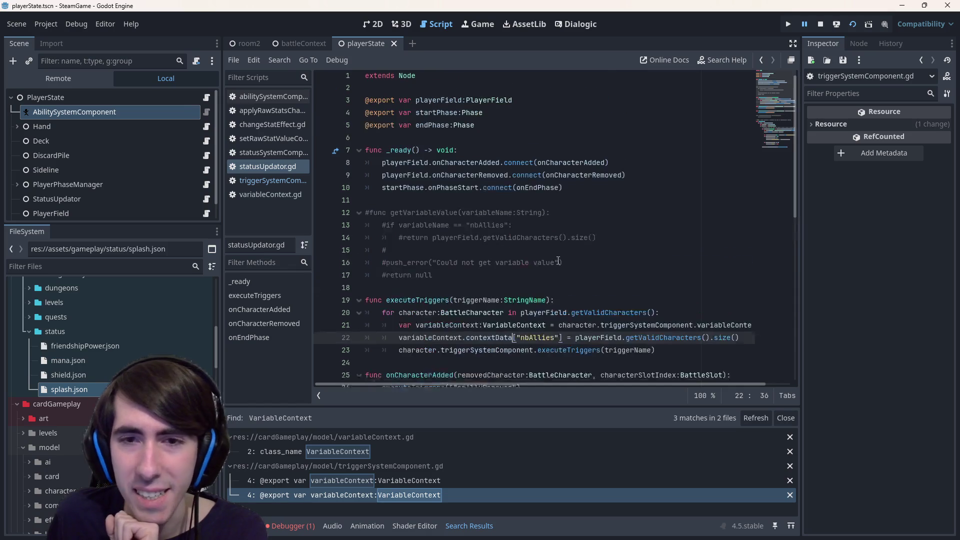
scroll(558, 260, "down", 3)
double_click(422, 279)
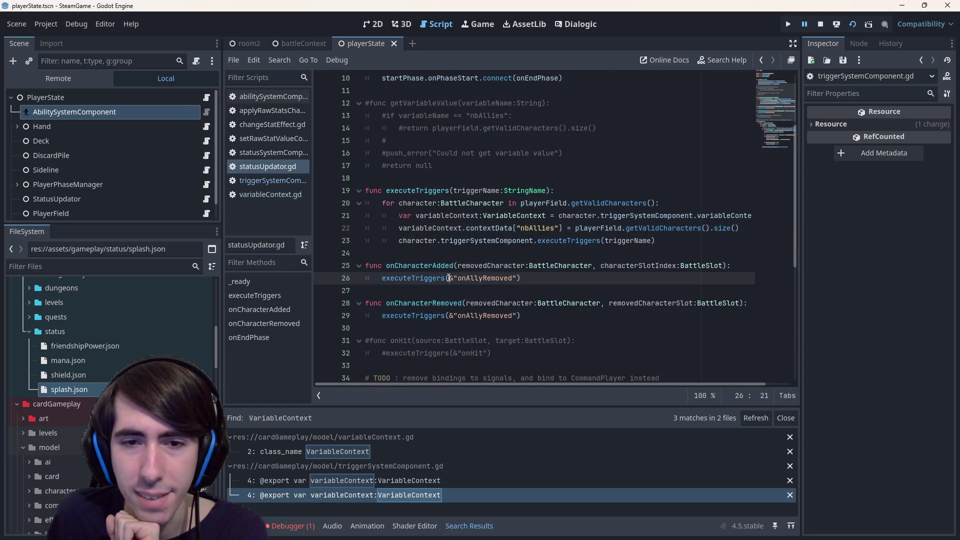
scroll(423, 279, "up", 1)
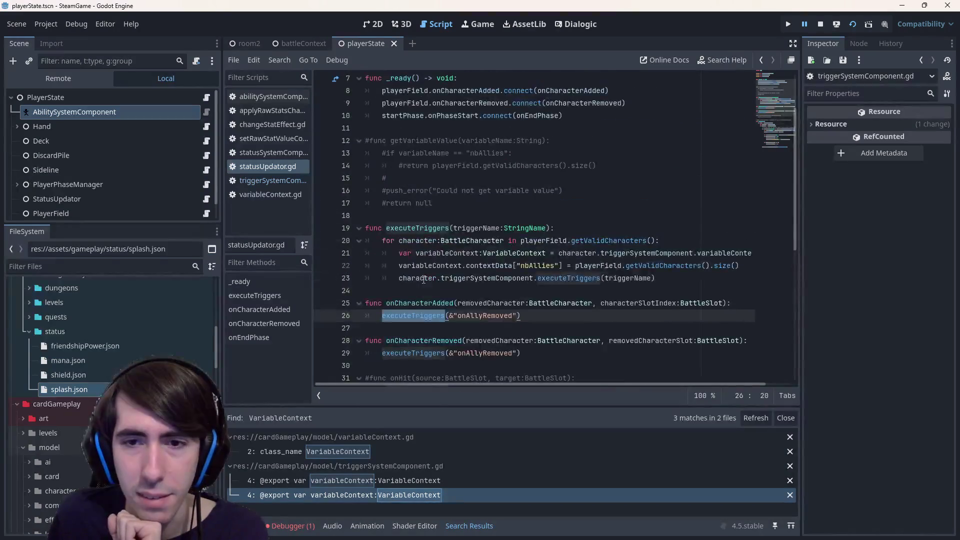
double_click(493, 265)
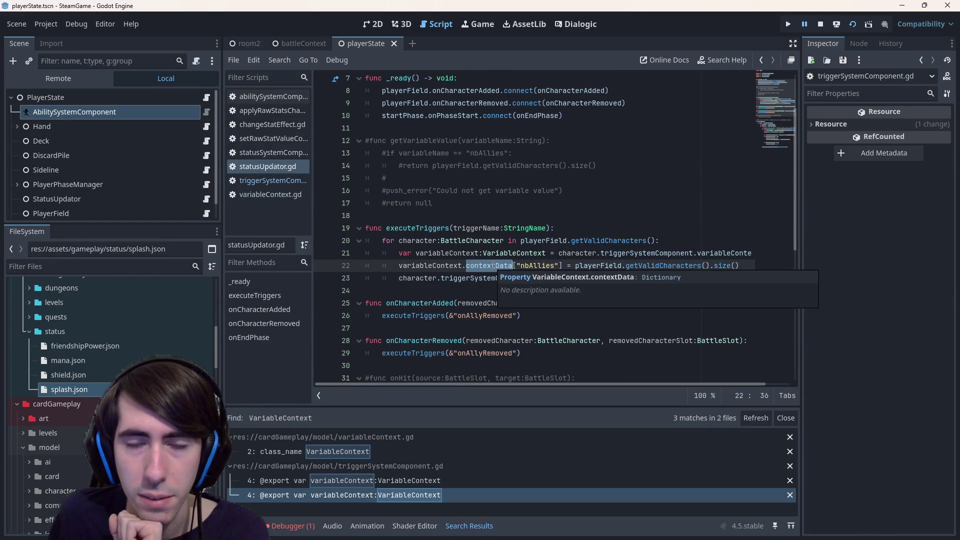
scroll(509, 238, "up", 1)
scroll(508, 237, "up", 1)
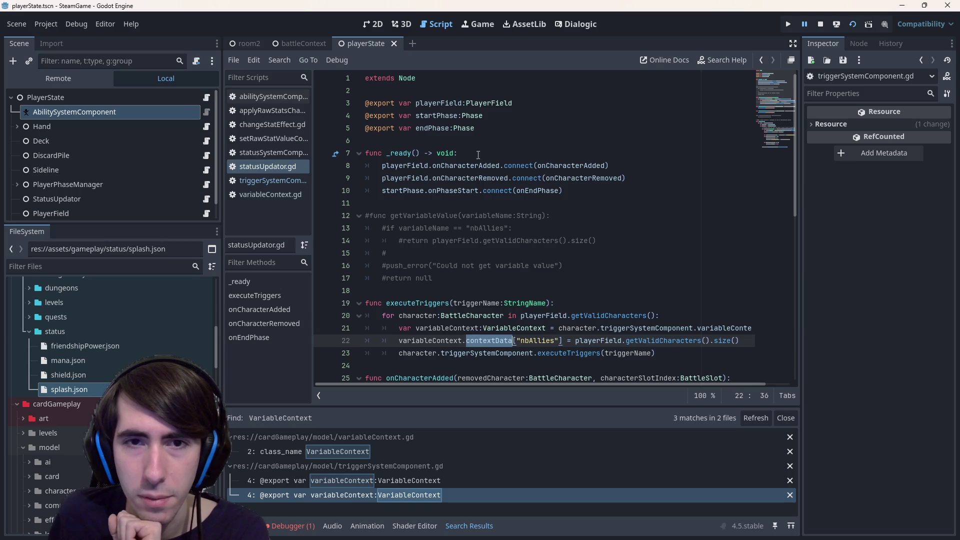
left_click_drag(400, 328, 546, 328)
left_click(498, 135)
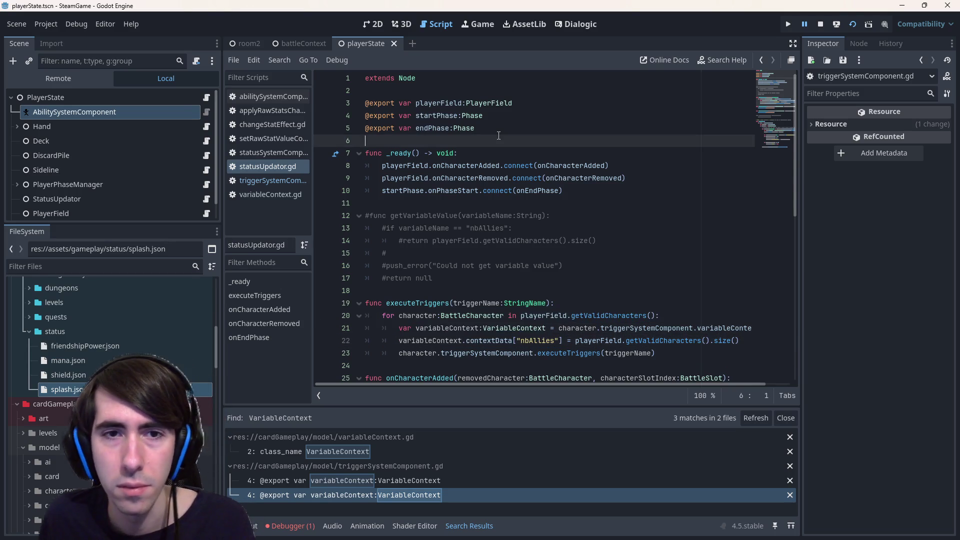
key("Return")
key("Return")
key("ctrl+v")
key("ctrl+z")
key("ctrl+z")
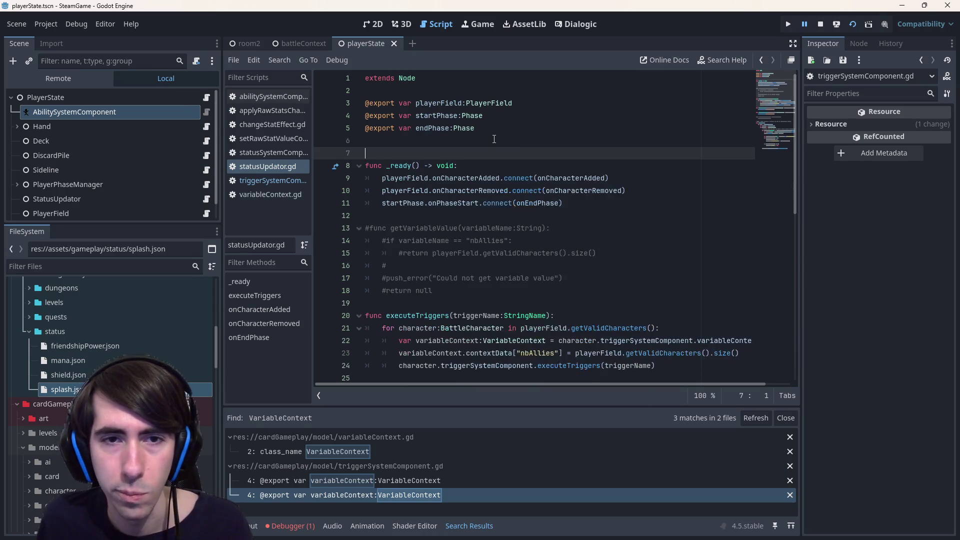
scroll(546, 215, "down", 2)
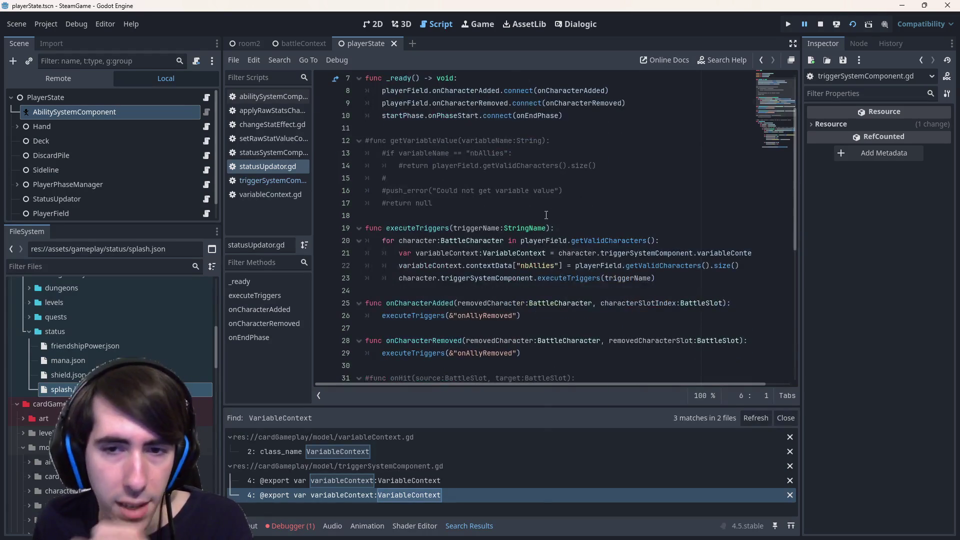
scroll(546, 215, "up", 2)
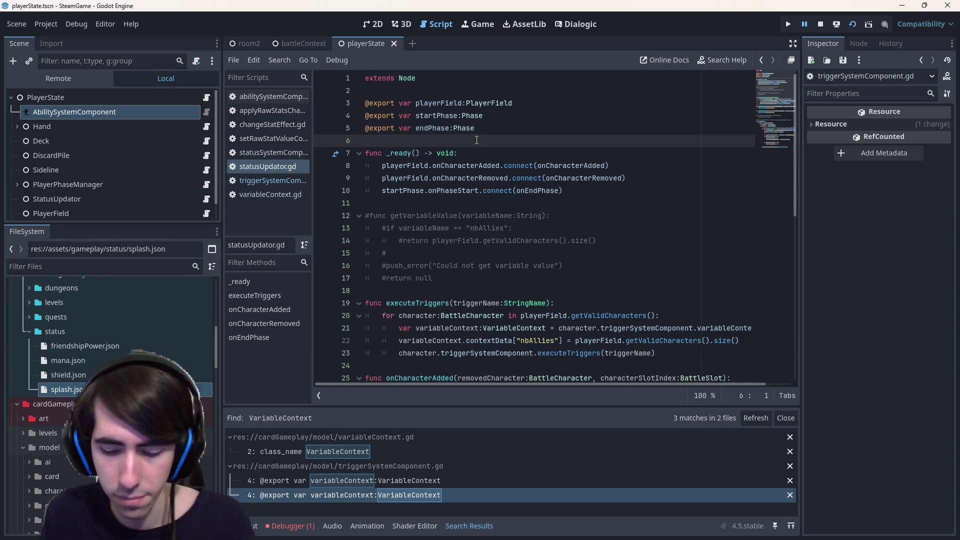
key("Return")
key("Return")
key("Up")
type("@expo")
key("Return")
key("ctrl+v")
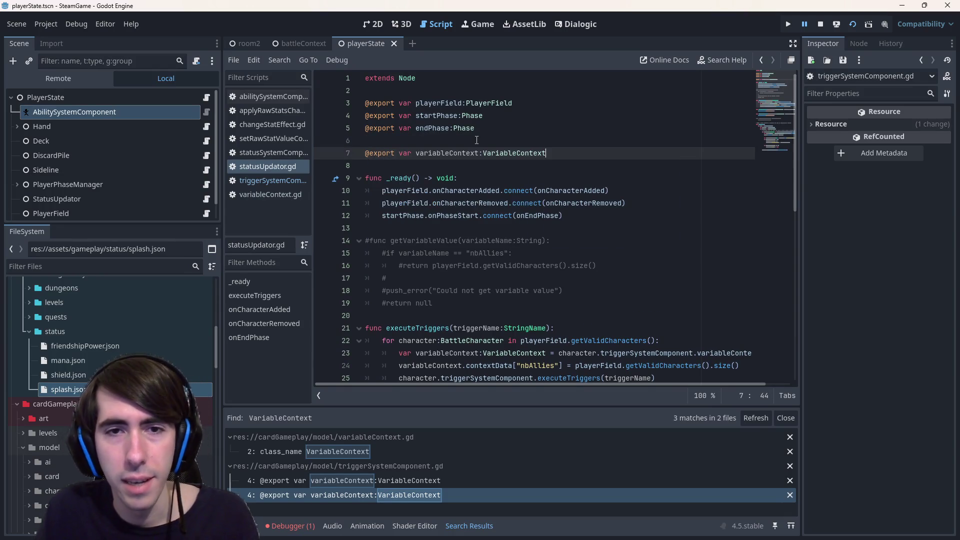
key("ctrl+shift+Right")
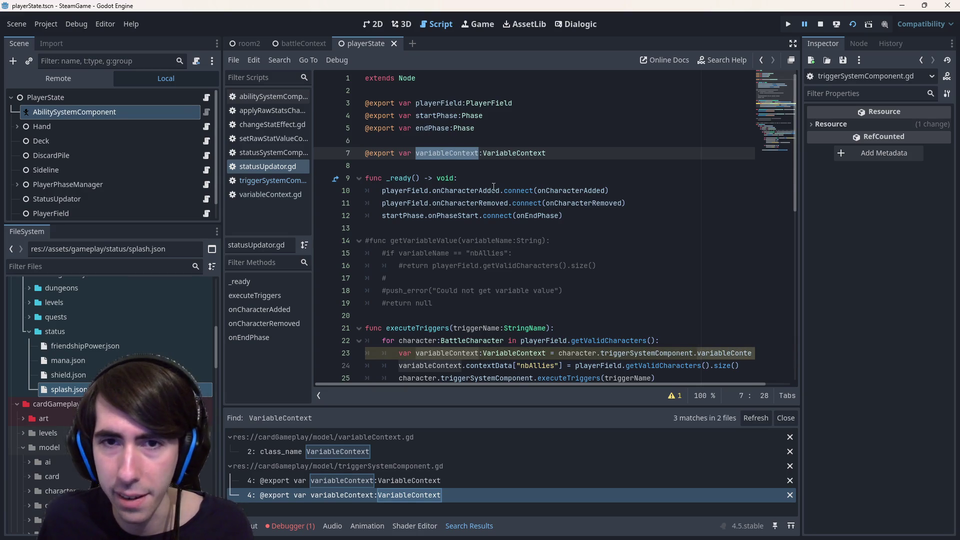
left_click(583, 218)
double_click(461, 153)
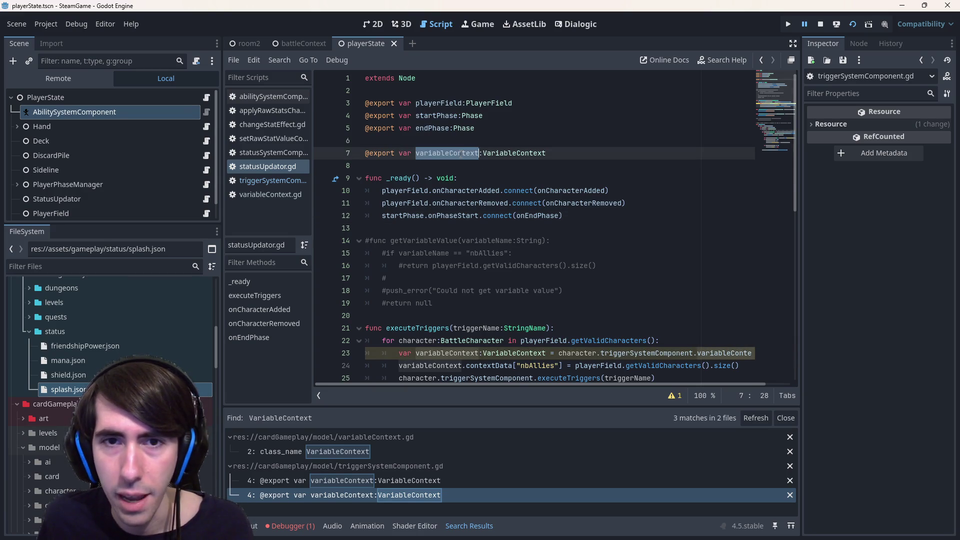
left_click(571, 159)
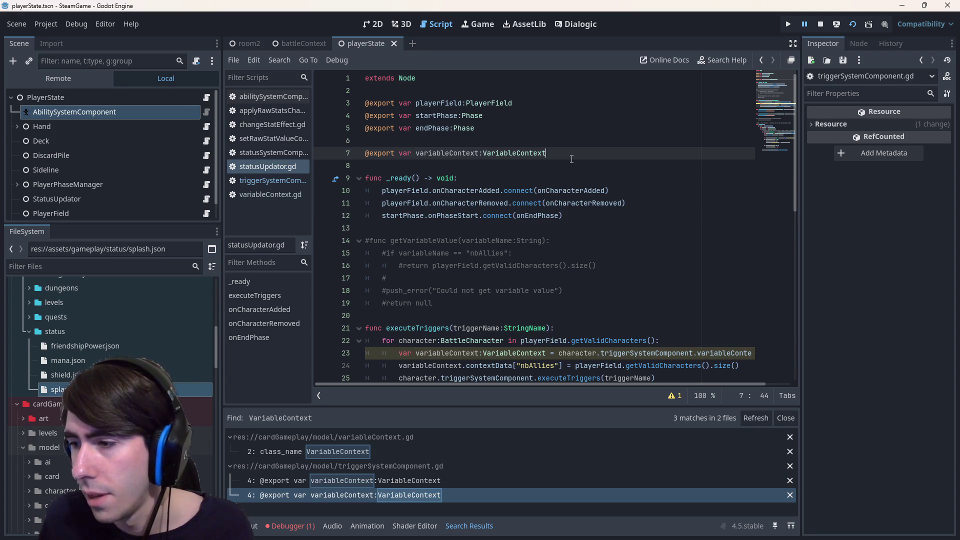
double_click(460, 154)
scroll(463, 220, "down", 3)
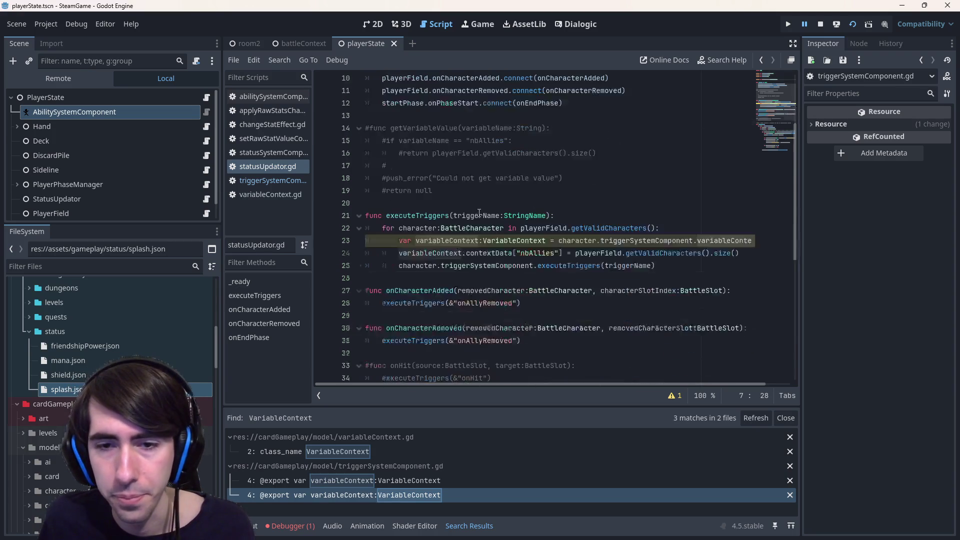
scroll(431, 225, "down", 3)
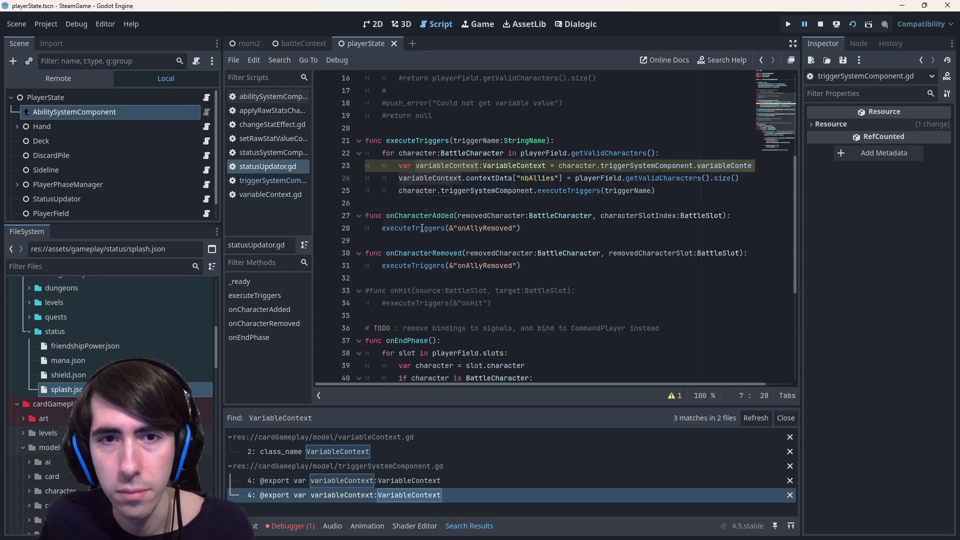
scroll(420, 225, "up", 3)
Step: Begin typing ', context:C' after triggerName:StringName in the executeTriggers signature
left_click(436, 220)
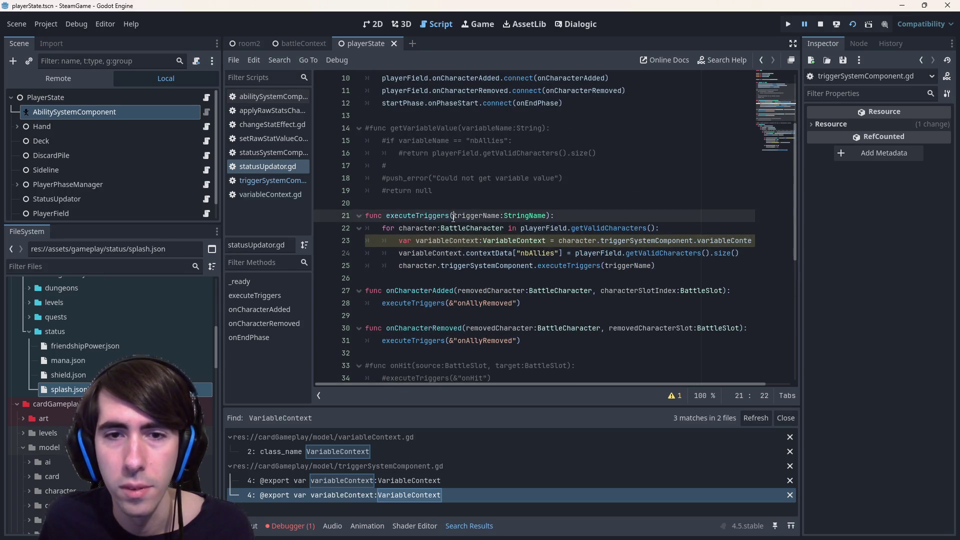
scroll(459, 215, "down", 4)
scroll(459, 215, "up", 5)
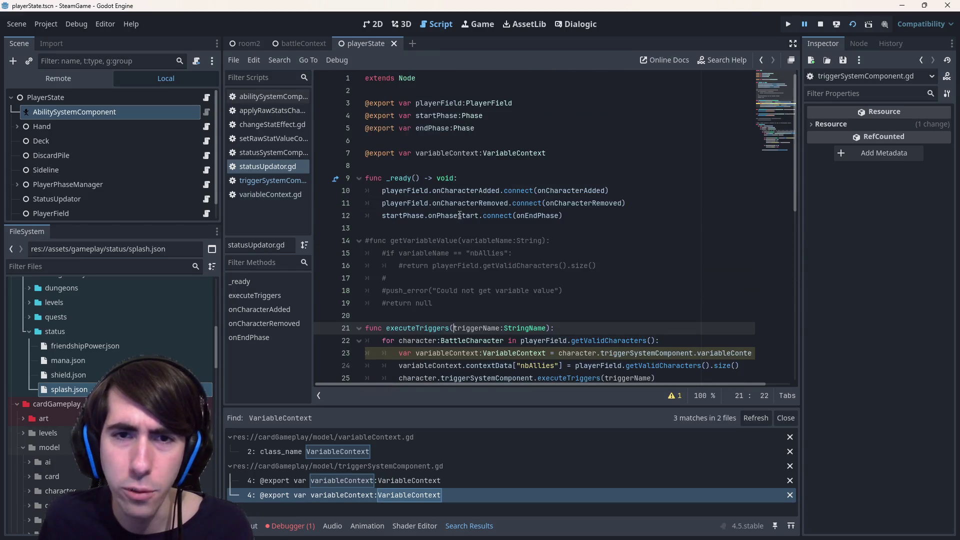
scroll(458, 214, "down", 2)
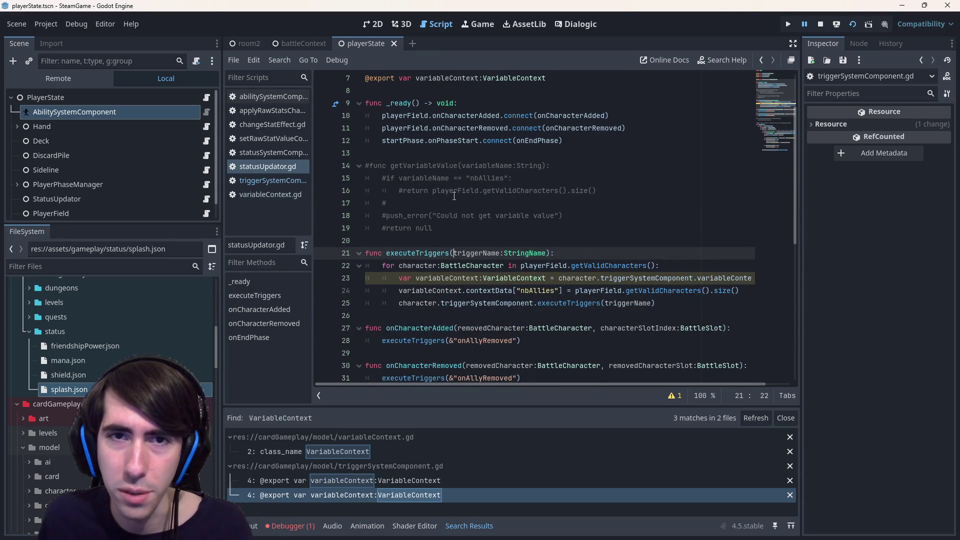
scroll(455, 200, "up", 1)
scroll(457, 160, "down", 3)
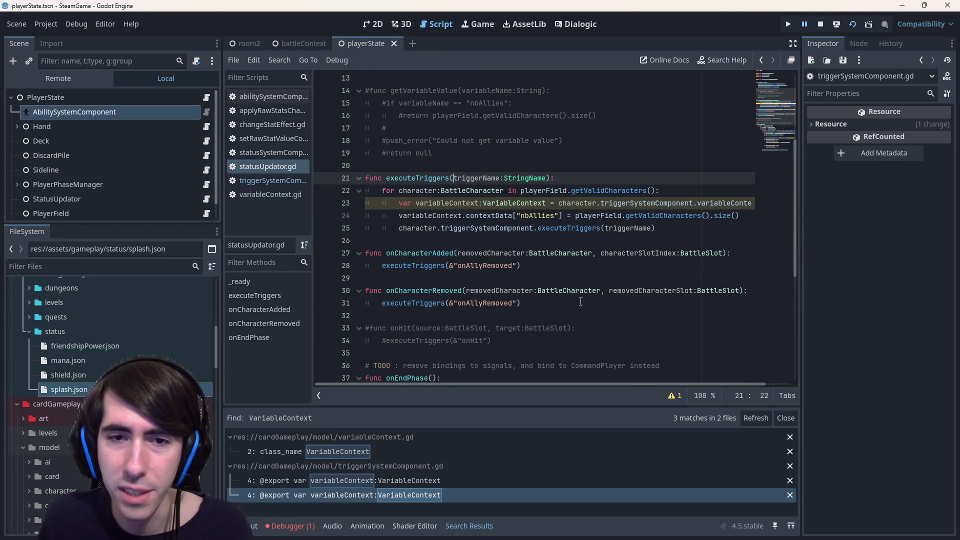
scroll(540, 250, "up", 1)
scroll(545, 210, "down", 1)
left_click(549, 178)
type(", context:C")
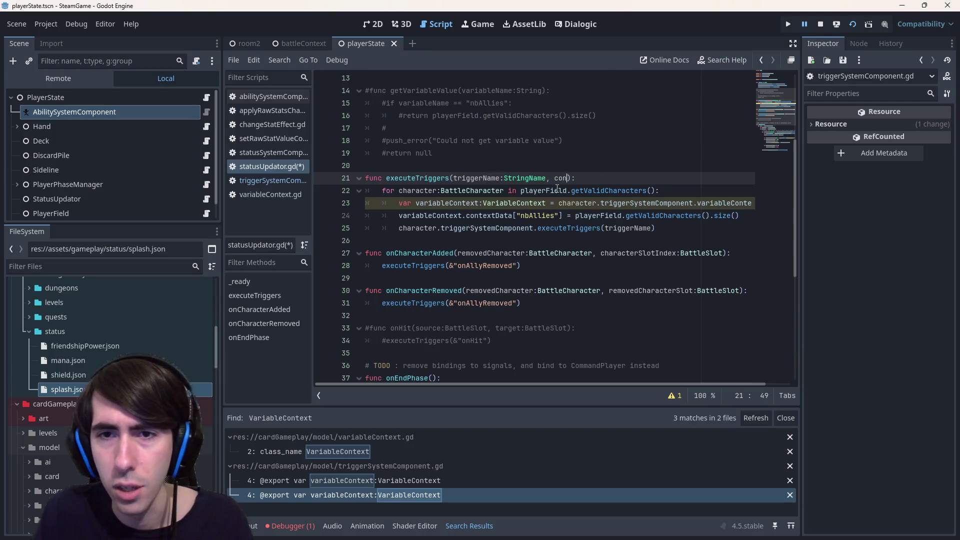
Step: Complete the new parameter as context:VariableContext and save
key("Return")
key("ctrl+s")
key("ctrl+Left")
key("ctrl+Left")
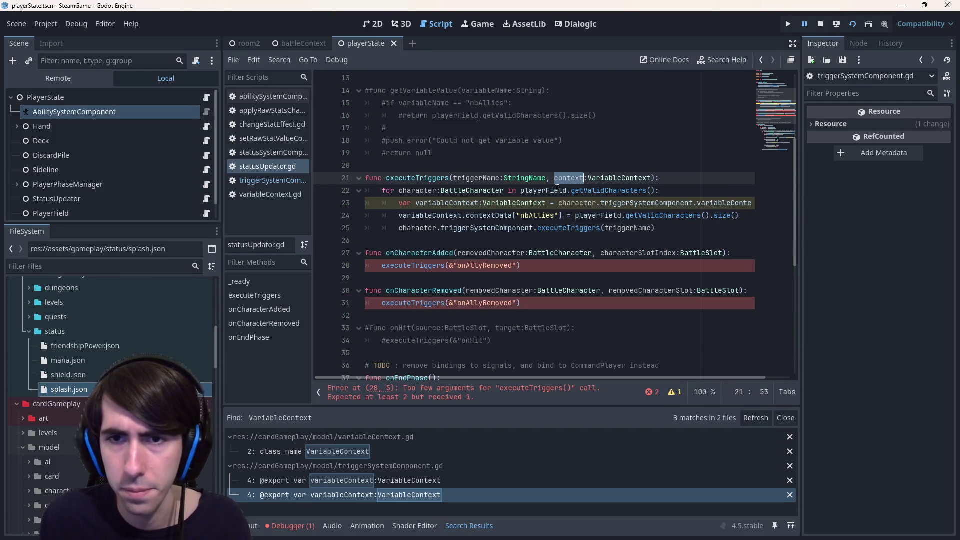
left_click(565, 187)
double_click(563, 183)
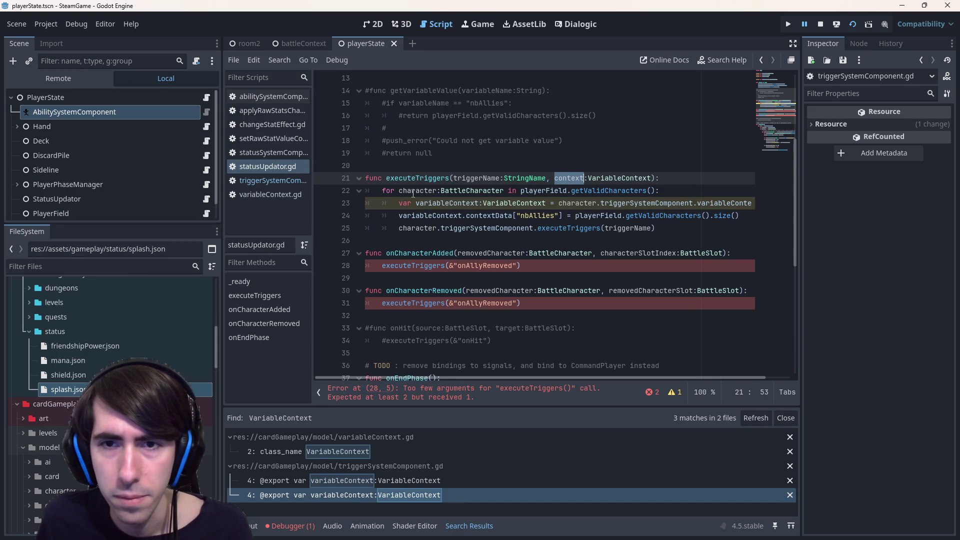
Step: Pass context after triggerName in the inner triggerSystemComponent.executeTriggers call and save
left_click(648, 228)
type(", context")
key("ctrl+s")
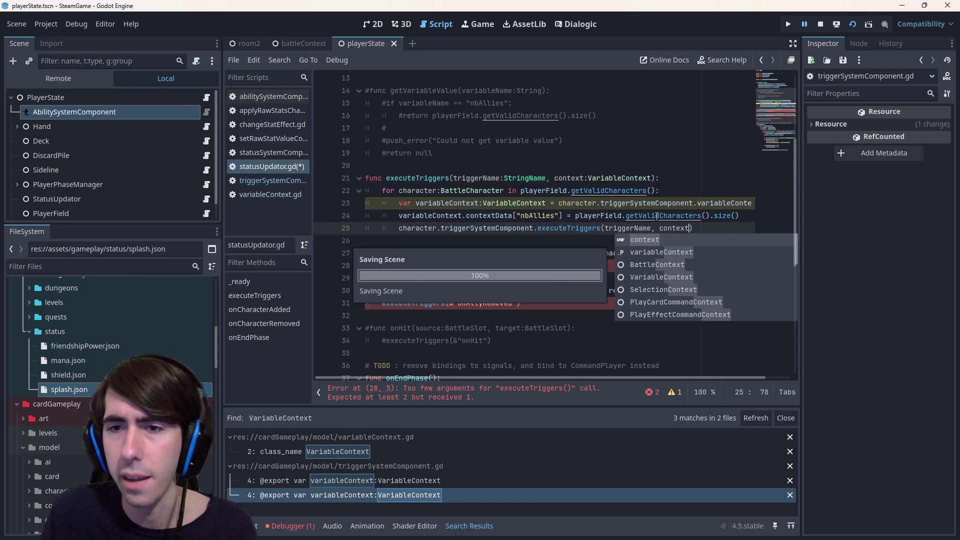
scroll(636, 231, "up", 1)
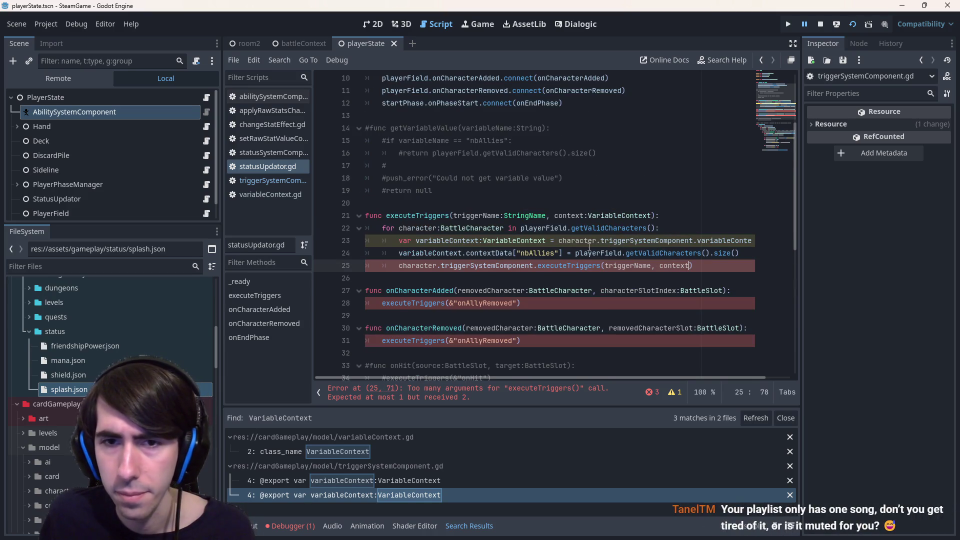
left_click_drag(751, 256, 333, 241)
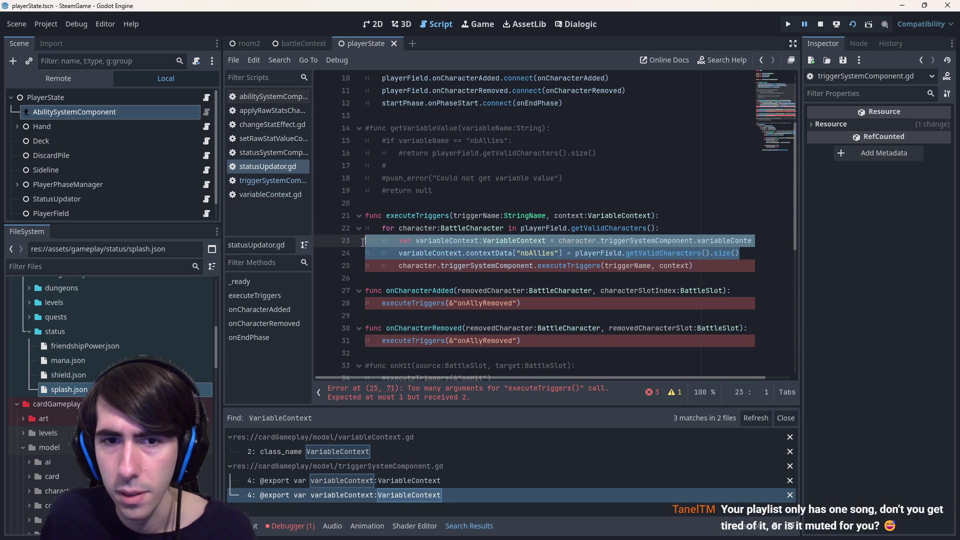
Step: Tidy the blank line below the commented block and start a refreshContext() function after _ready
scroll(505, 215, "up", 3)
scroll(505, 215, "down", 1)
left_click(440, 273)
key("Down")
key("Return")
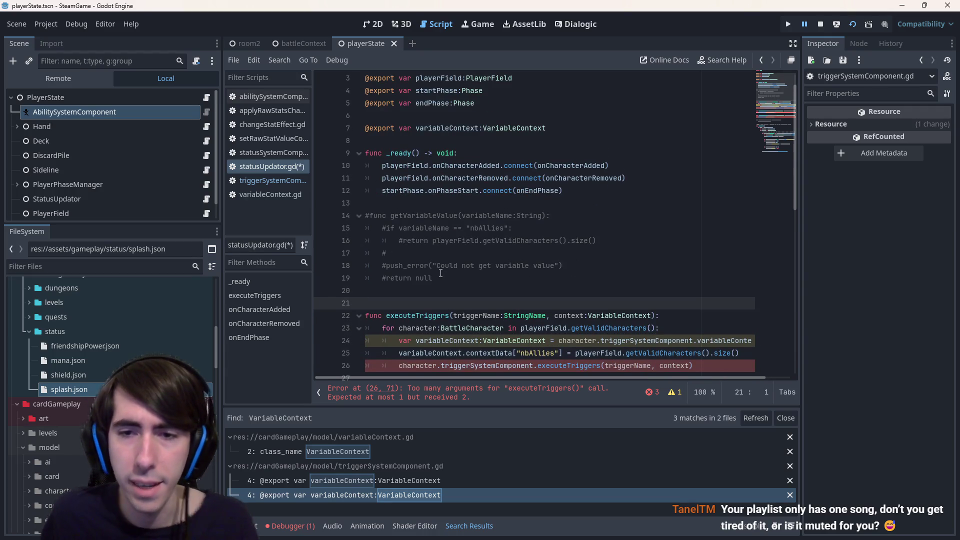
key("BackSpace")
left_click_drag(398, 328, 522, 328)
double_click(447, 129)
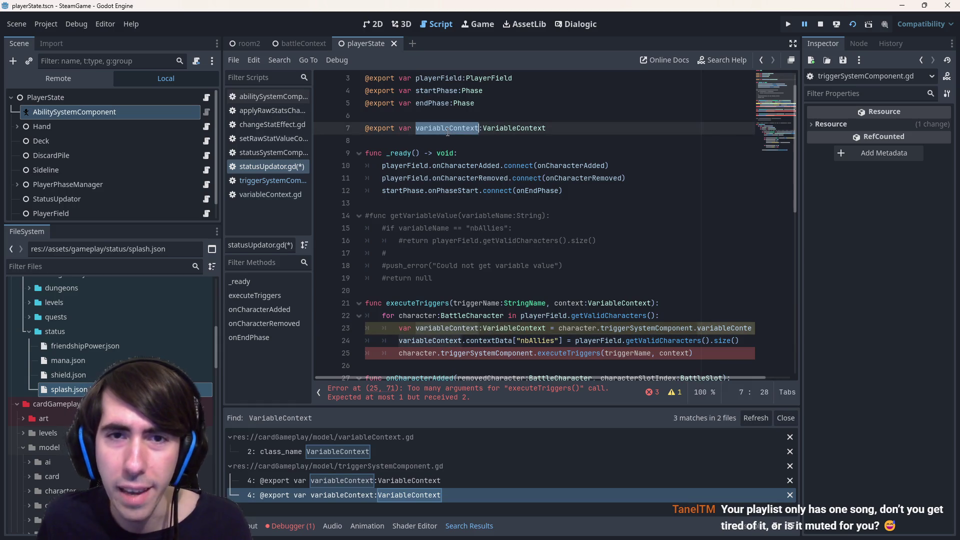
left_click(437, 198)
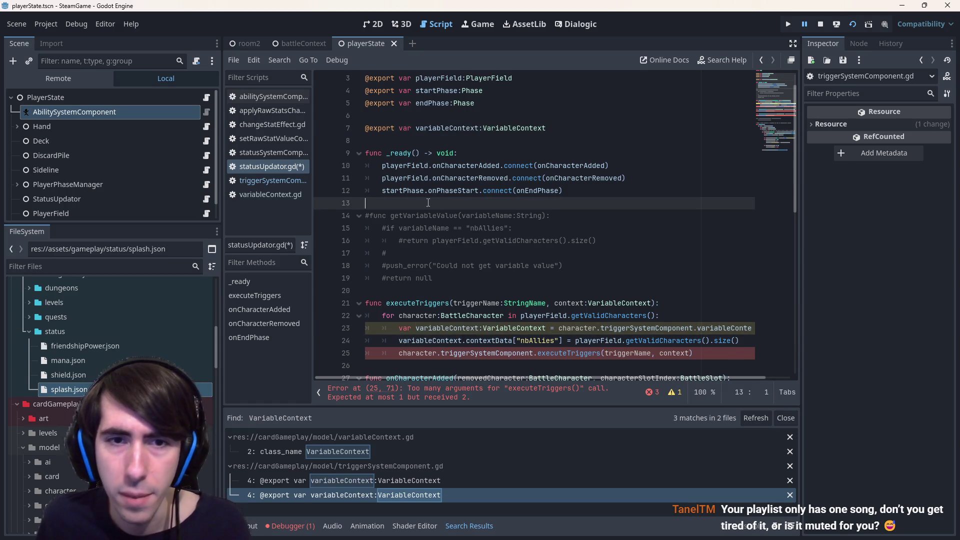
key("Return")
type("func refreshContext(")
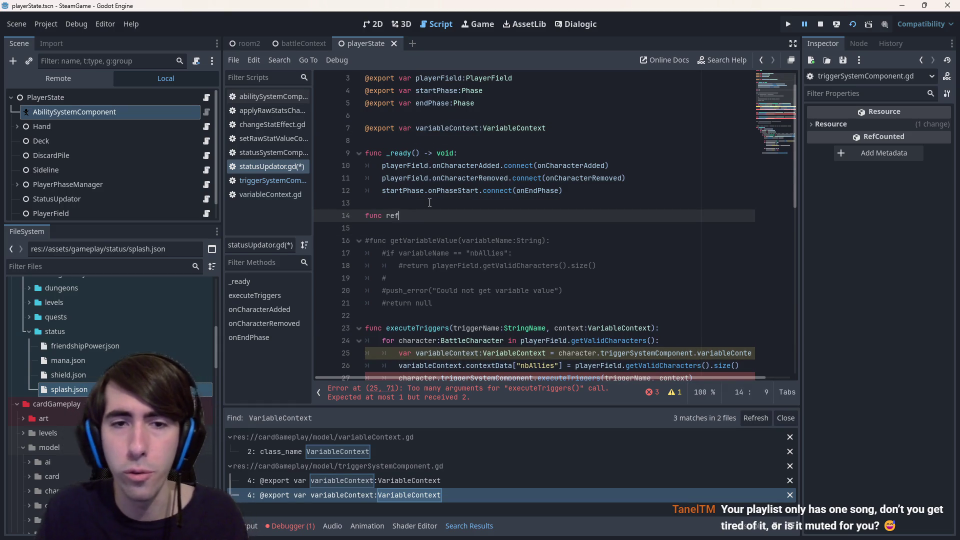
type("):")
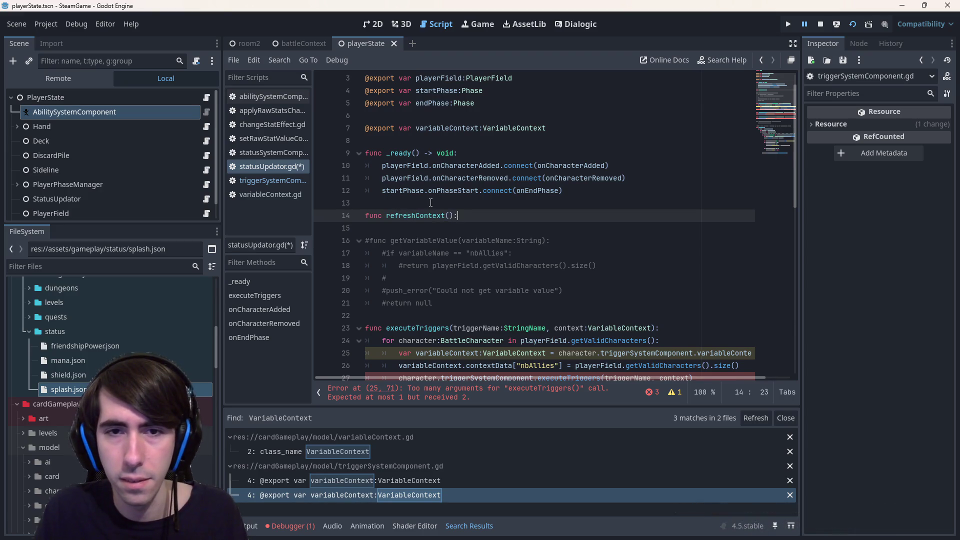
key("Return")
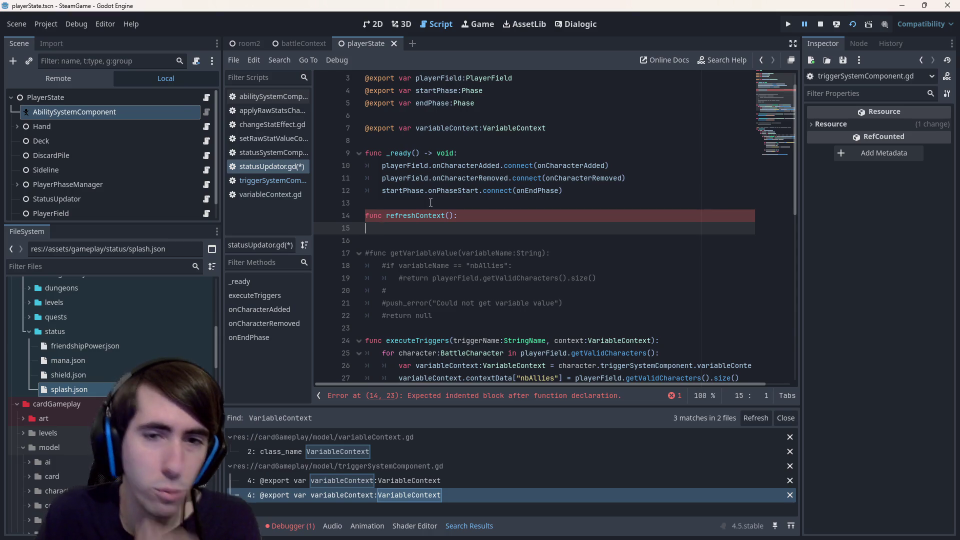
Step: Rename the new function to getContext()
key("ctrl+z")
key("ctrl+z")
key("ctrl+y")
key("ctrl+y")
key("BackSpace")
key("BackSpace")
key("ctrl+BackSpace")
key("ctrl+BackSpace")
type("getContext():")
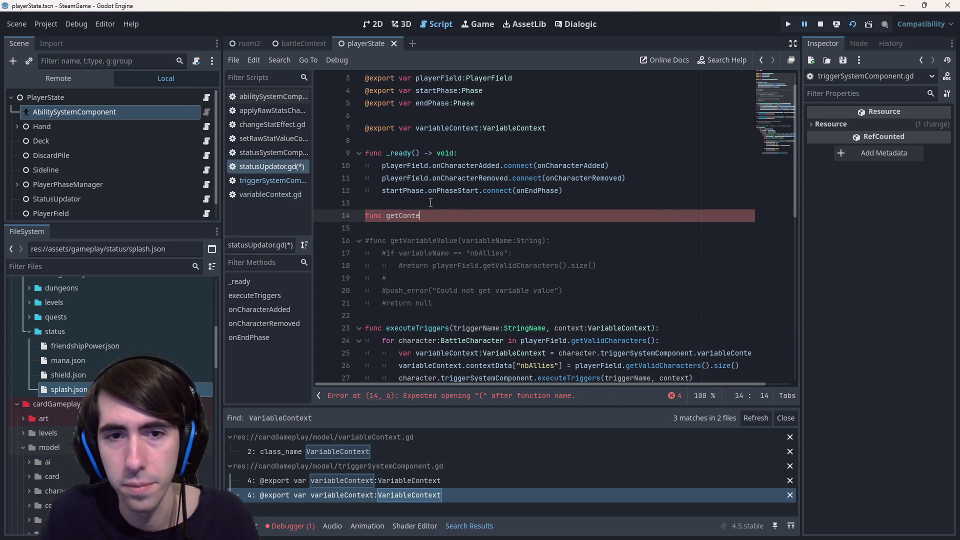
key("Return")
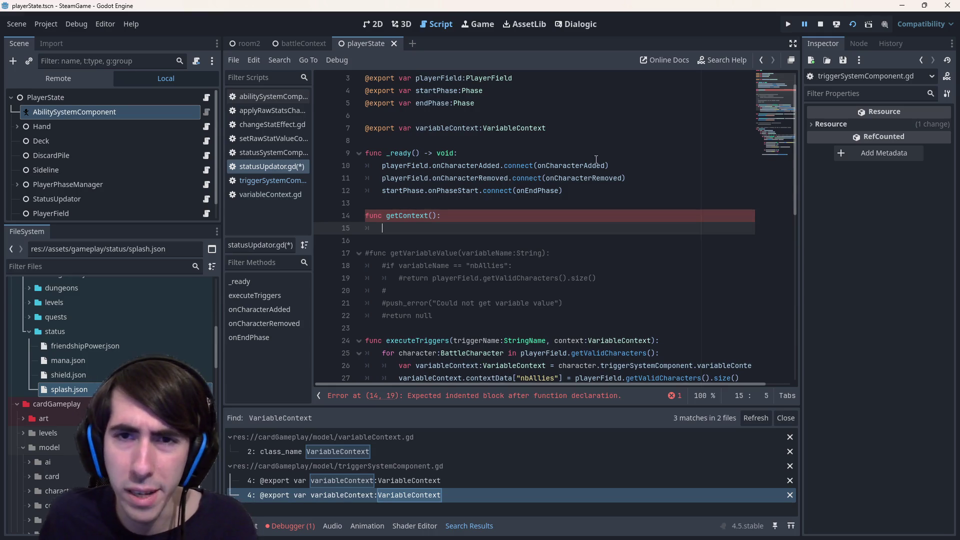
left_click(367, 128)
key("ctrl+x")
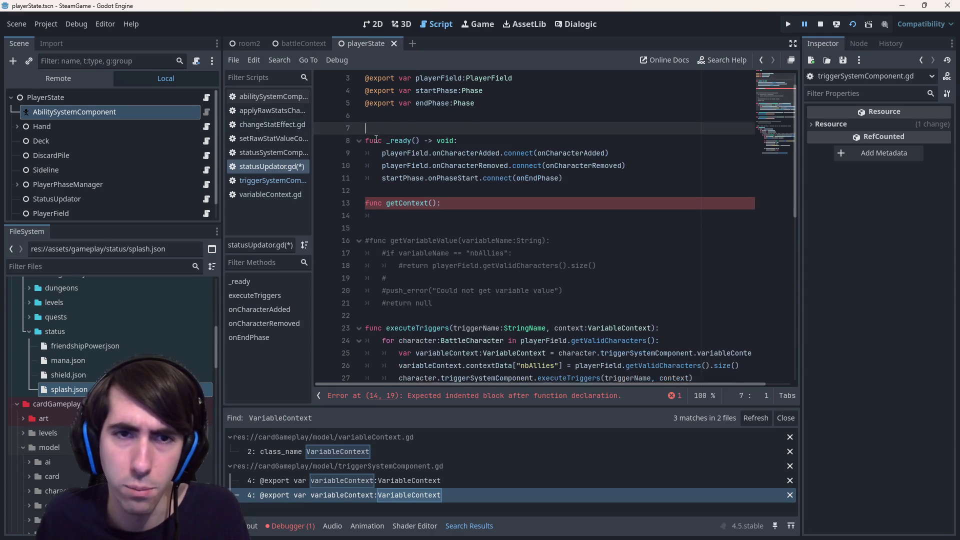
key("BackSpace")
left_click(408, 203)
key("ctrl+v")
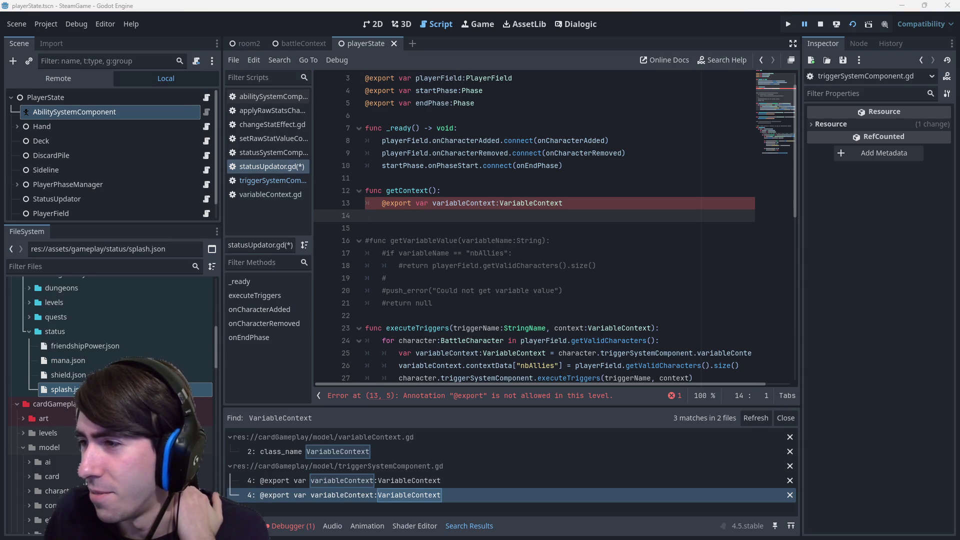
key("alt+Tab")
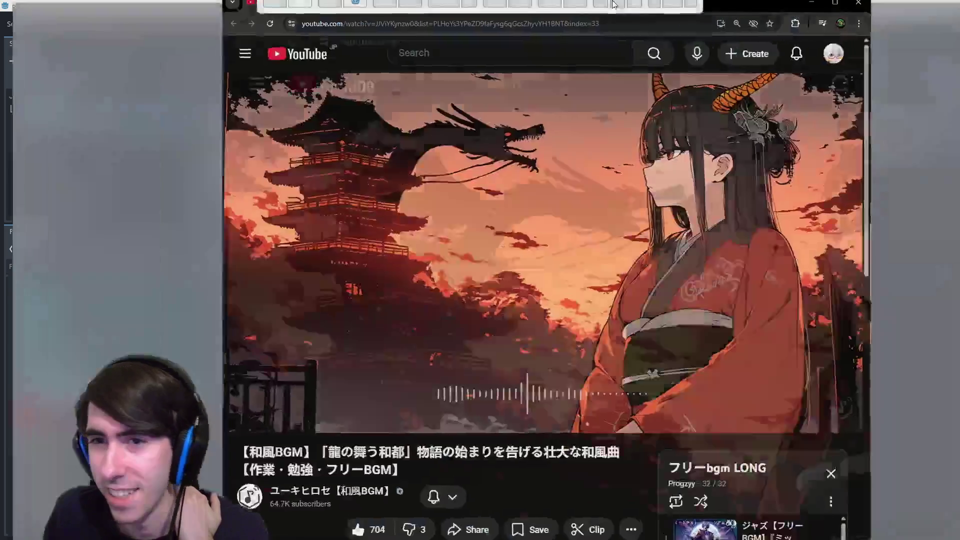
Step: Play the one-hour ice dungeon BGM, item 24 of the free BGM playlist
scroll(638, 259, "down", 4)
scroll(858, 418, "down", 10)
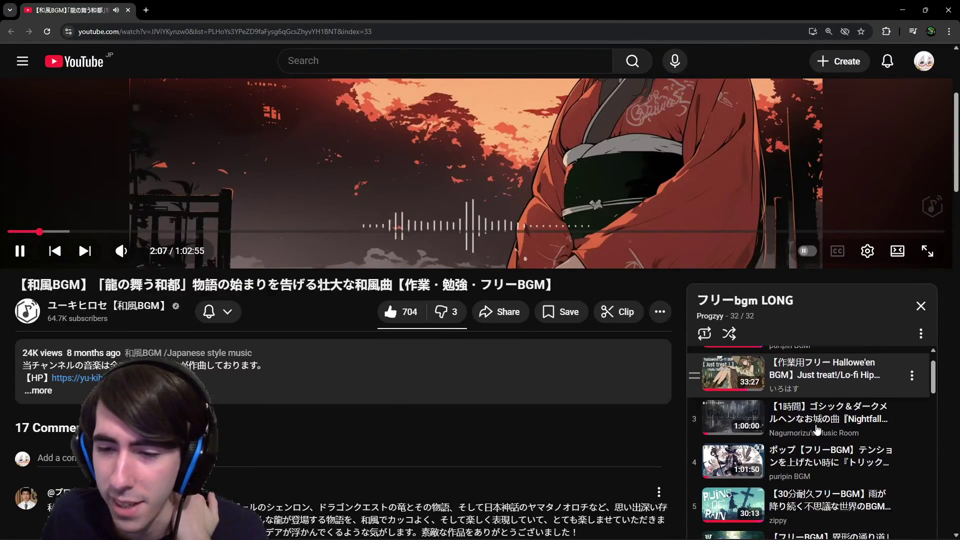
scroll(815, 422, "down", 7)
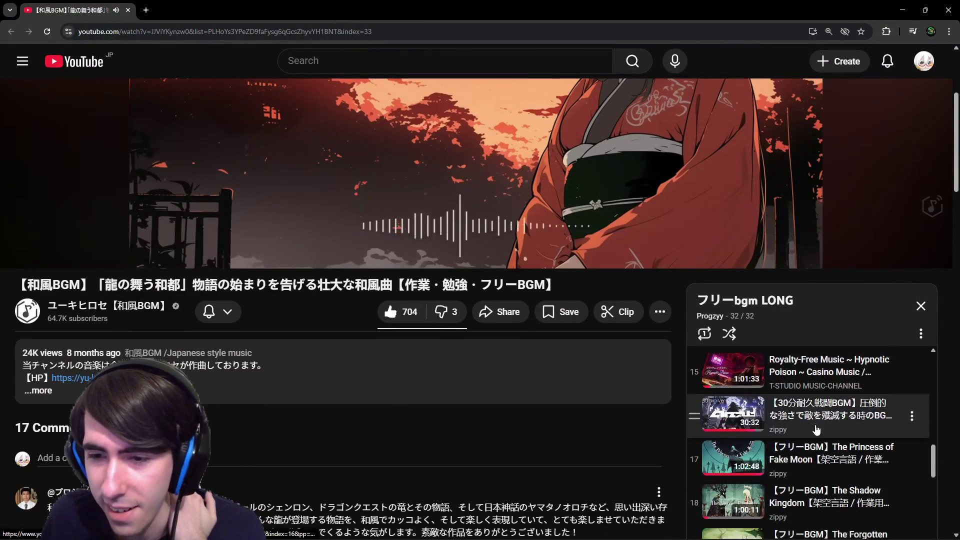
scroll(815, 430, "down", 2)
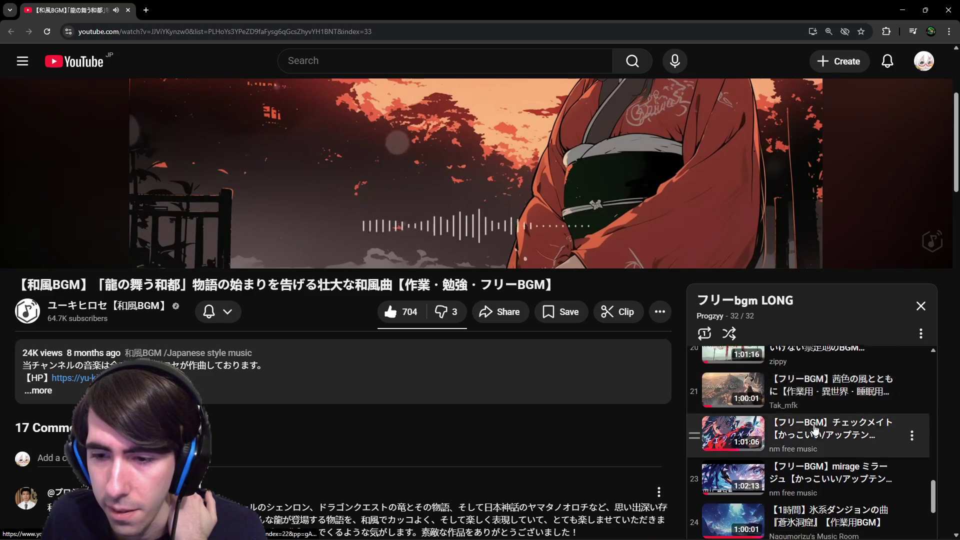
left_click(811, 470)
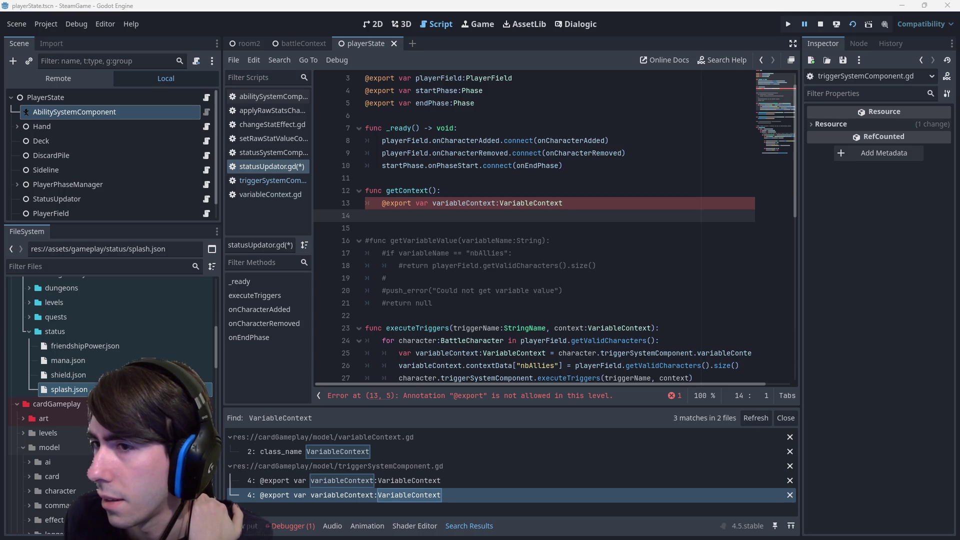
key("alt+Tab")
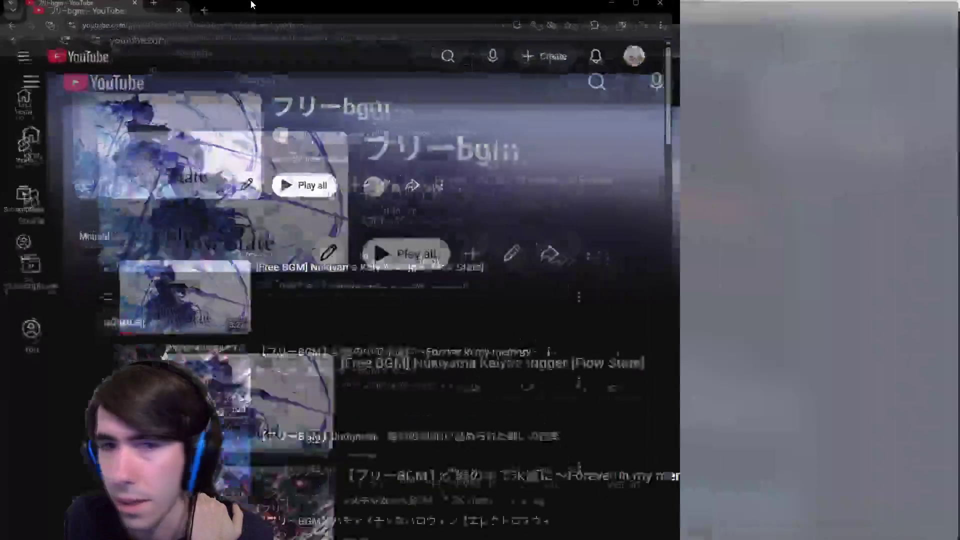
Step: Scroll through the free BGM playlist on YouTube, then switch back to the Godot editor
scroll(449, 208, "down", 11)
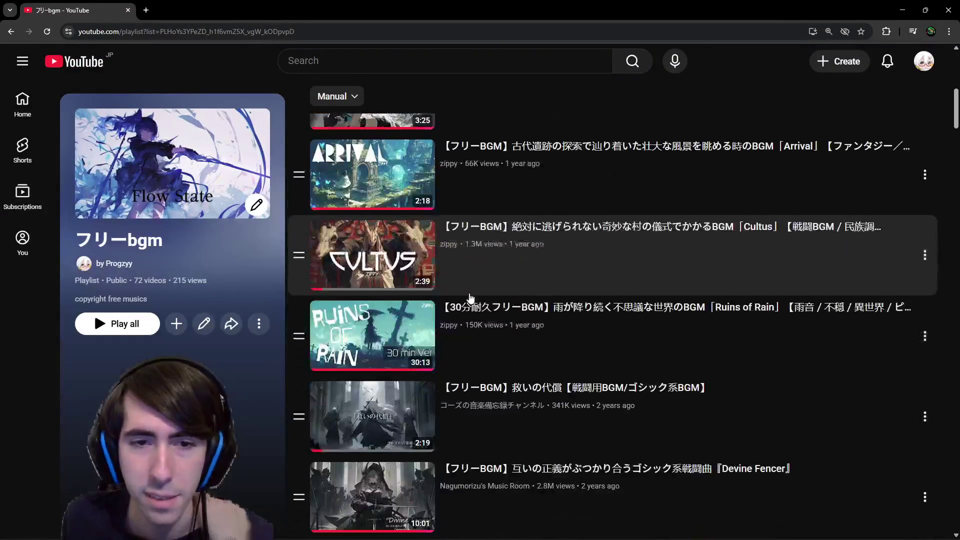
scroll(472, 298, "down", 4)
scroll(475, 298, "up", 3)
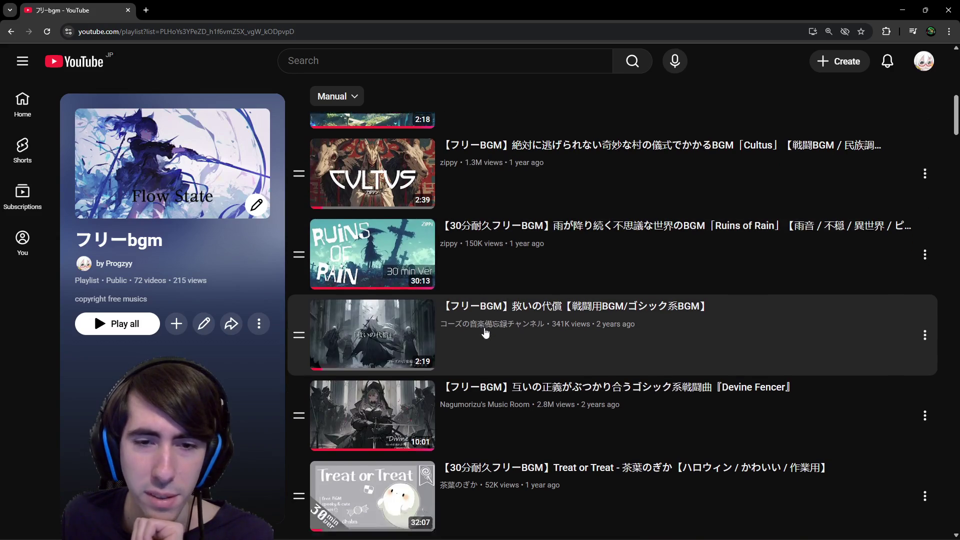
scroll(486, 327, "down", 2)
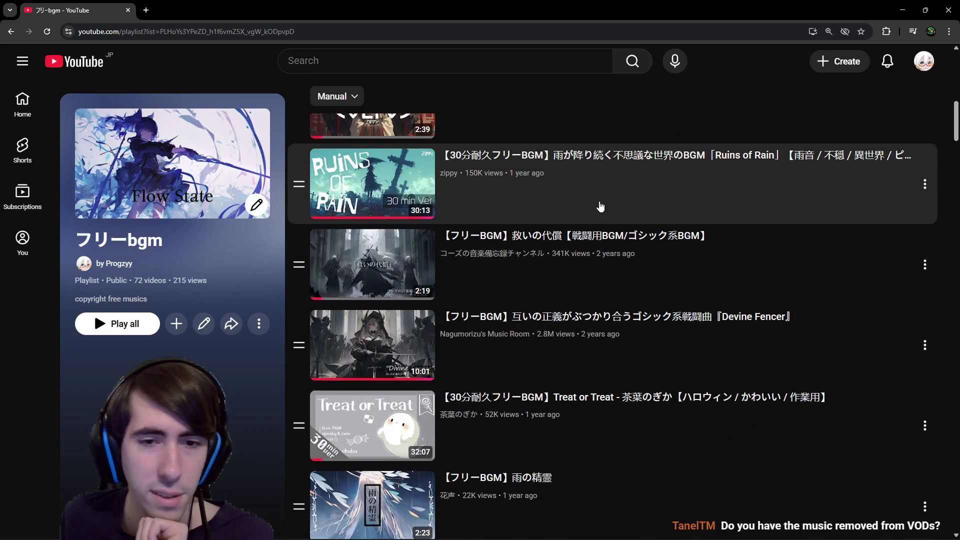
scroll(599, 202, "down", 6)
scroll(596, 220, "down", 2)
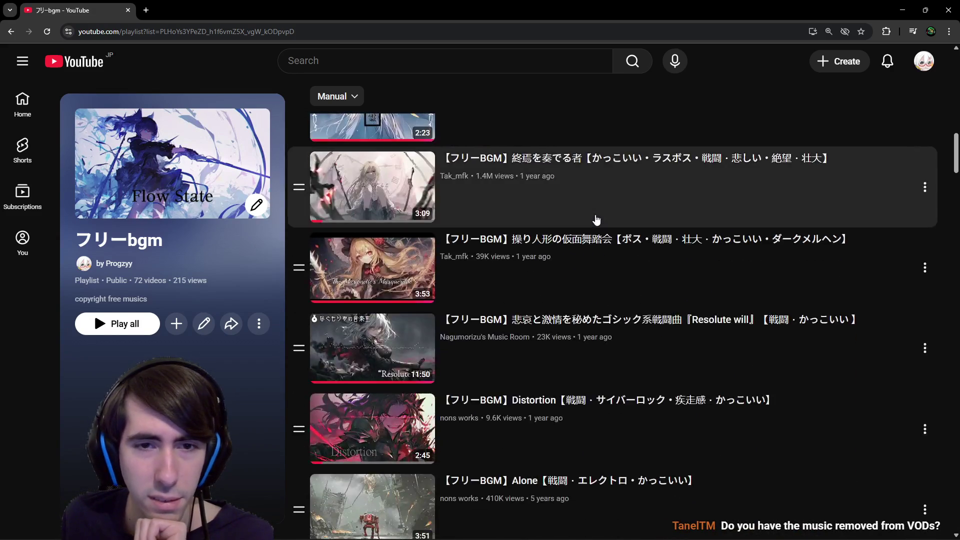
scroll(540, 278, "down", 15)
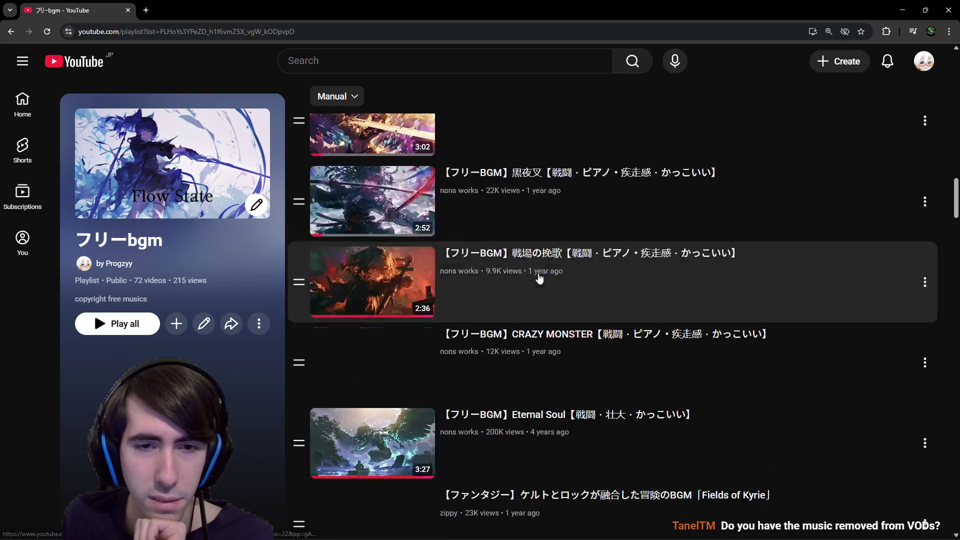
scroll(540, 278, "down", 19)
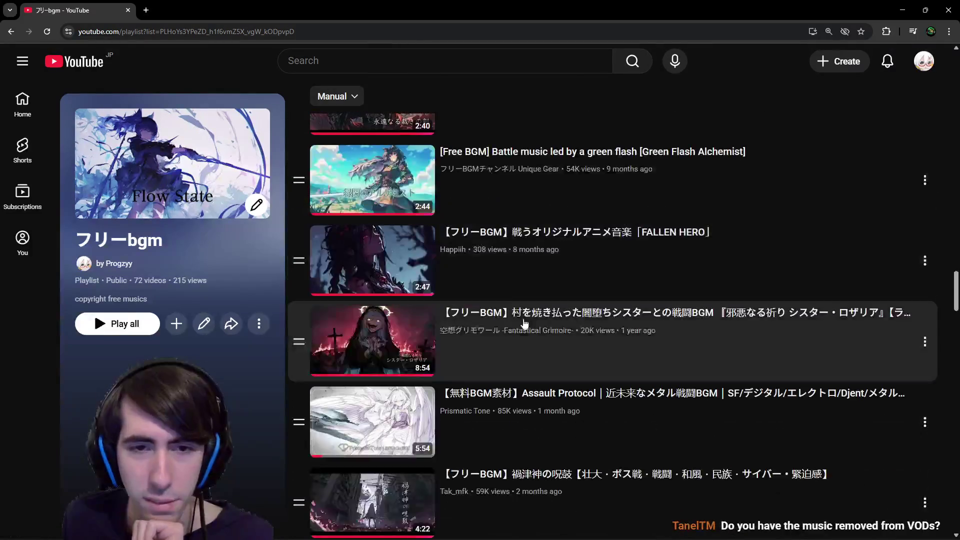
key("alt+Tab")
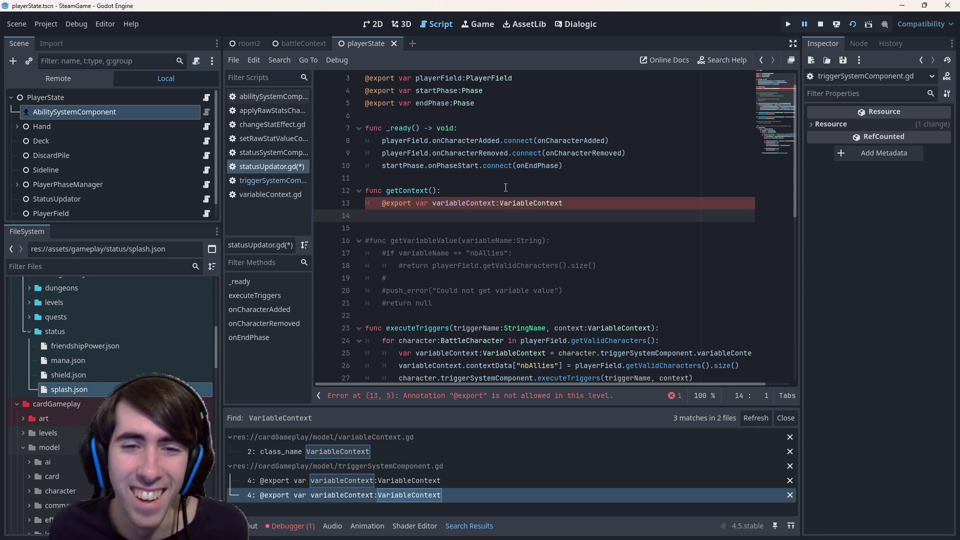
double_click(404, 202)
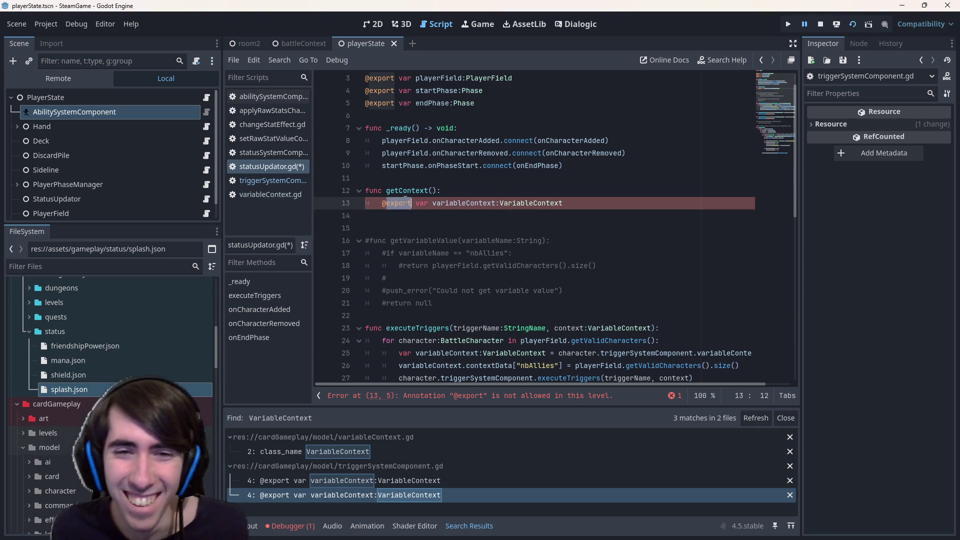
key("Delete")
key("Delete")
key("ctrl+s")
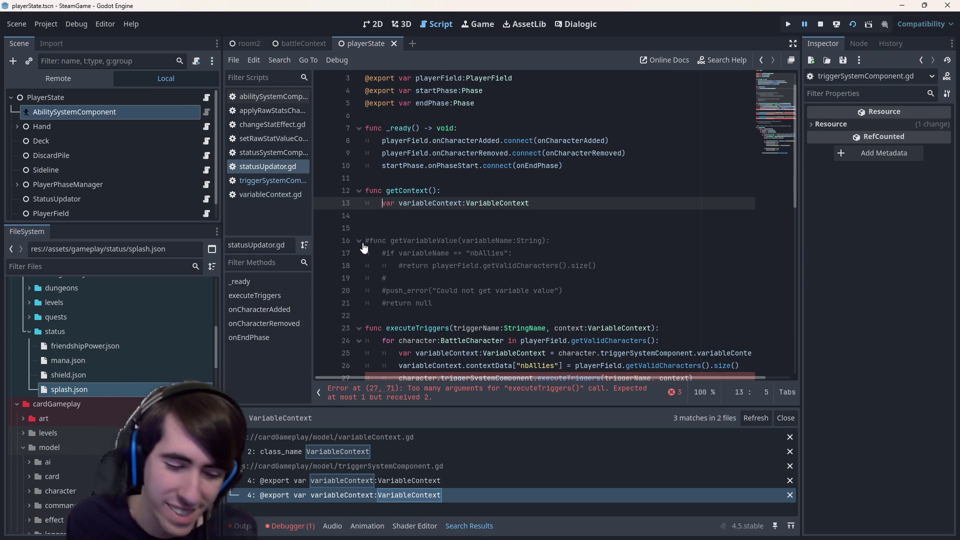
Step: Add '=' after VariableContext on line 13, save, and dismiss the code suggestions
left_click(563, 198)
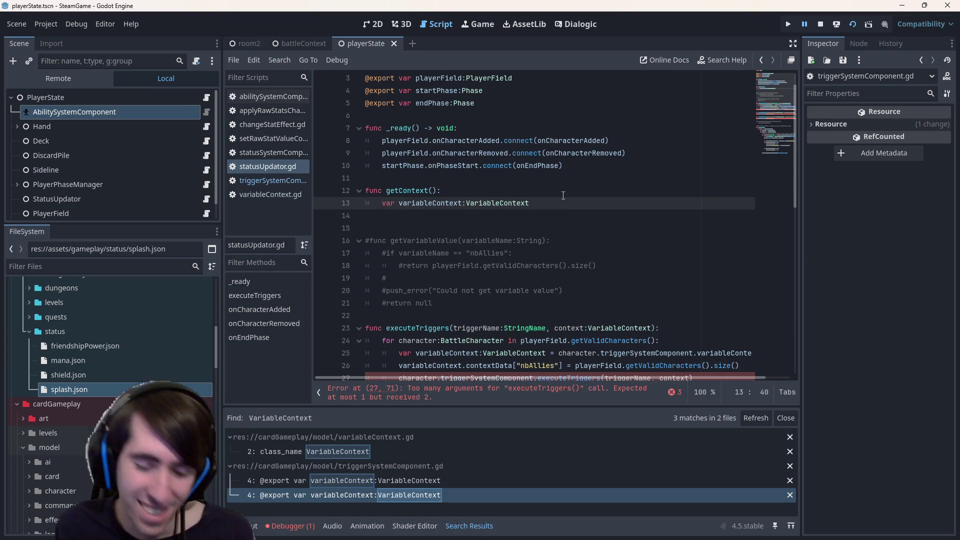
type("=")
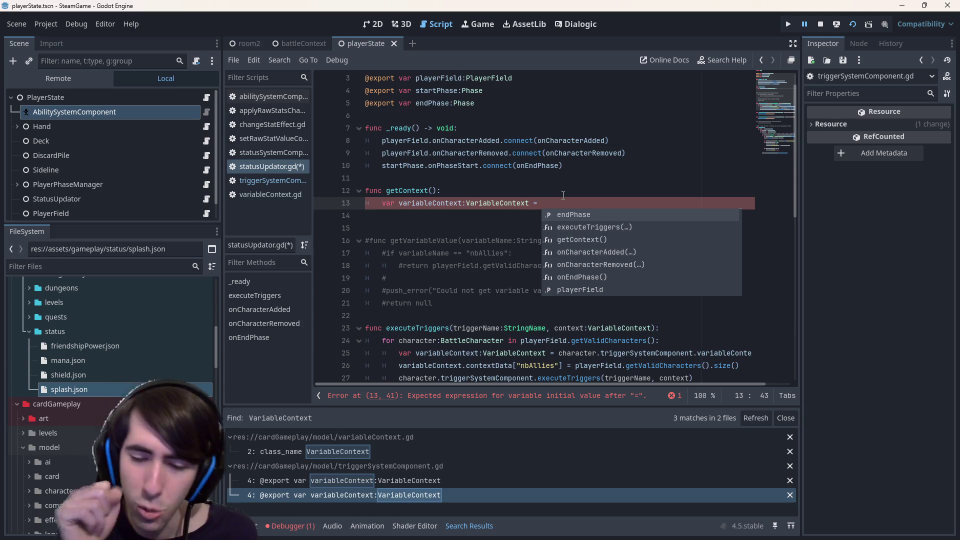
key("ctrl+s")
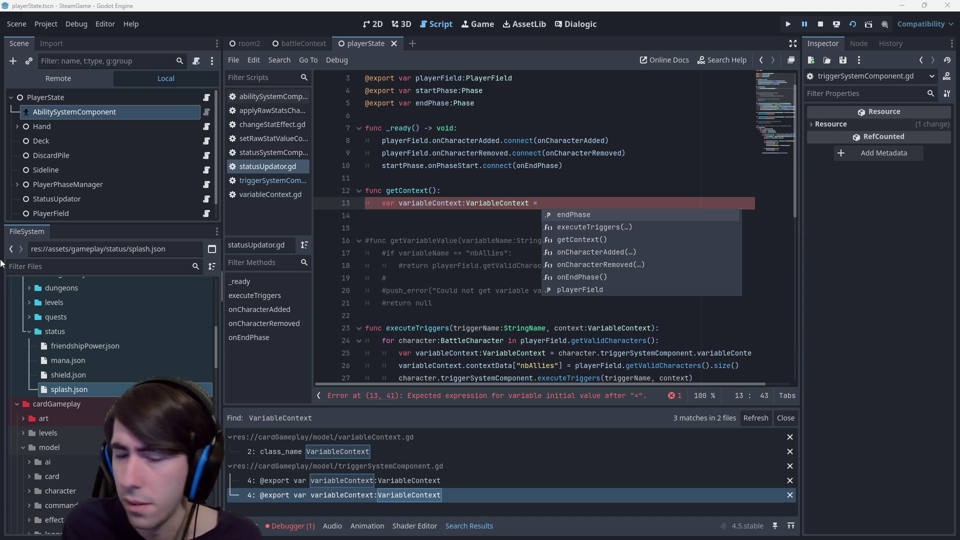
key("Escape")
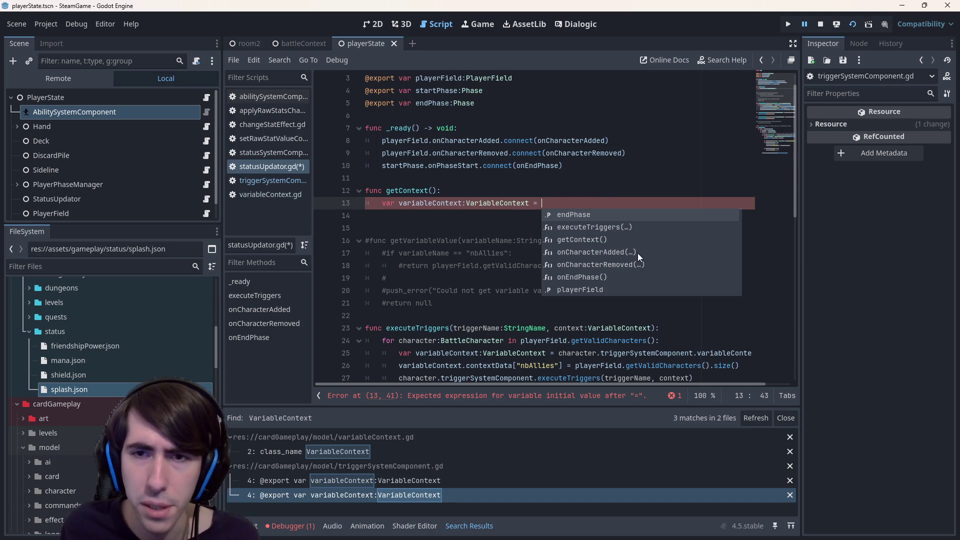
left_click(465, 203)
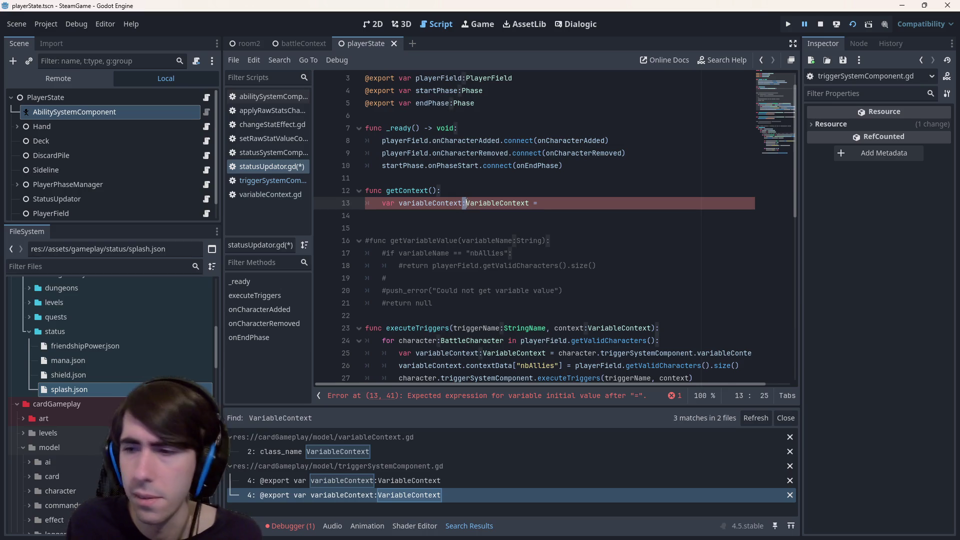
left_click(618, 207)
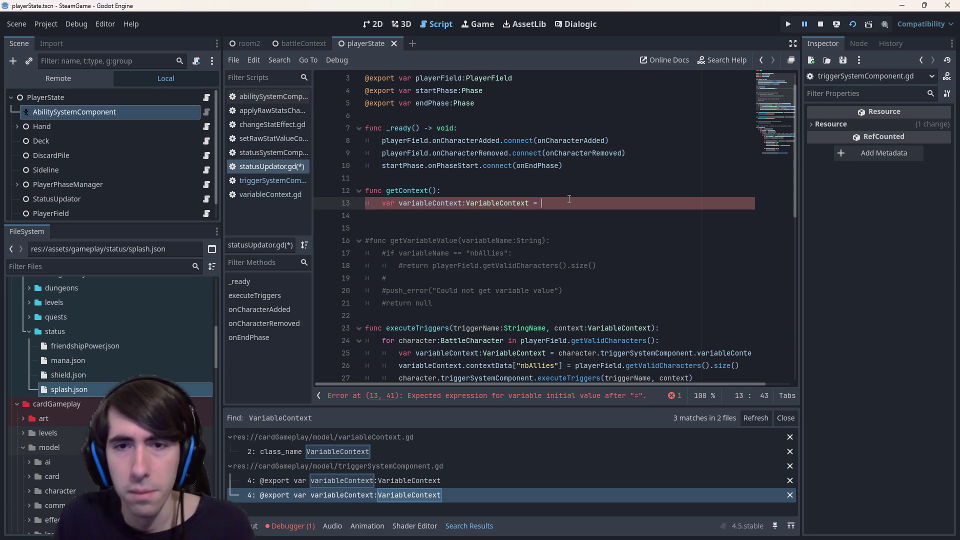
Step: Initialize variableContext with VariableContext.new() and add 'return variableContext' at the end of getContext
key("End")
type("VariableContext.new")
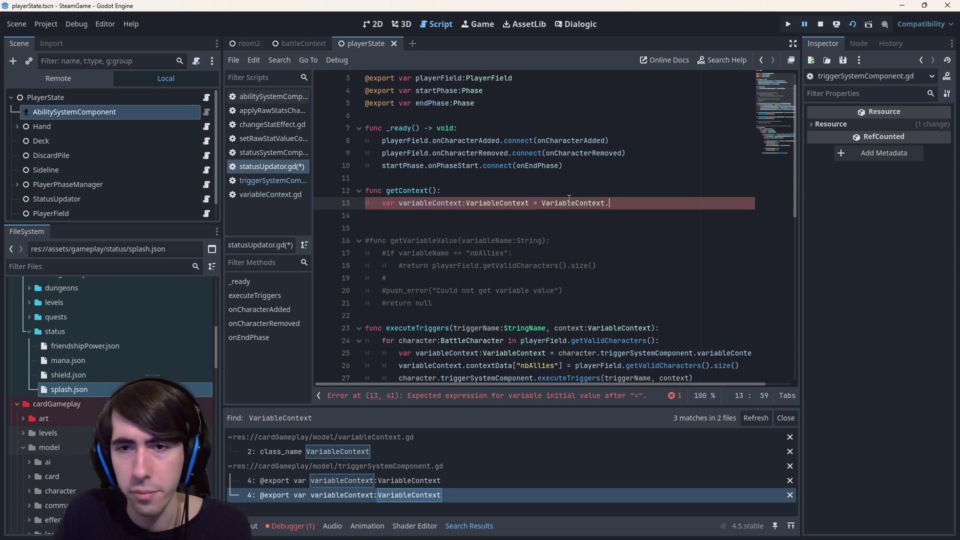
key("Return")
key("Return")
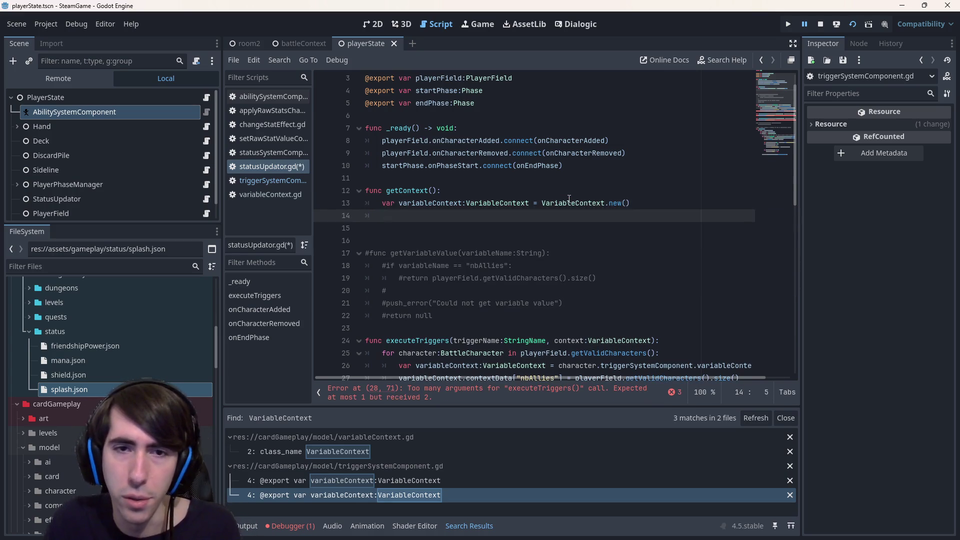
key("Up")
key("Down")
key("Down")
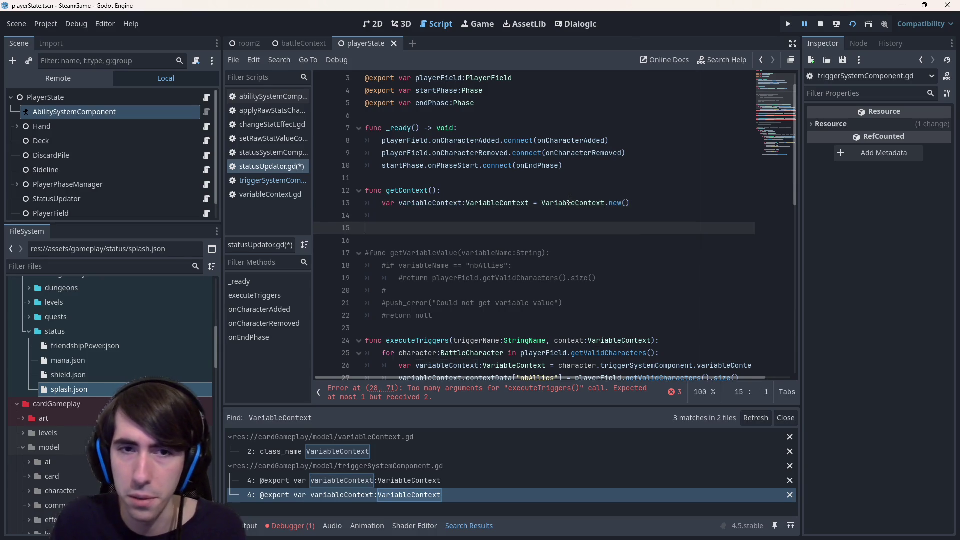
type("return variableContext")
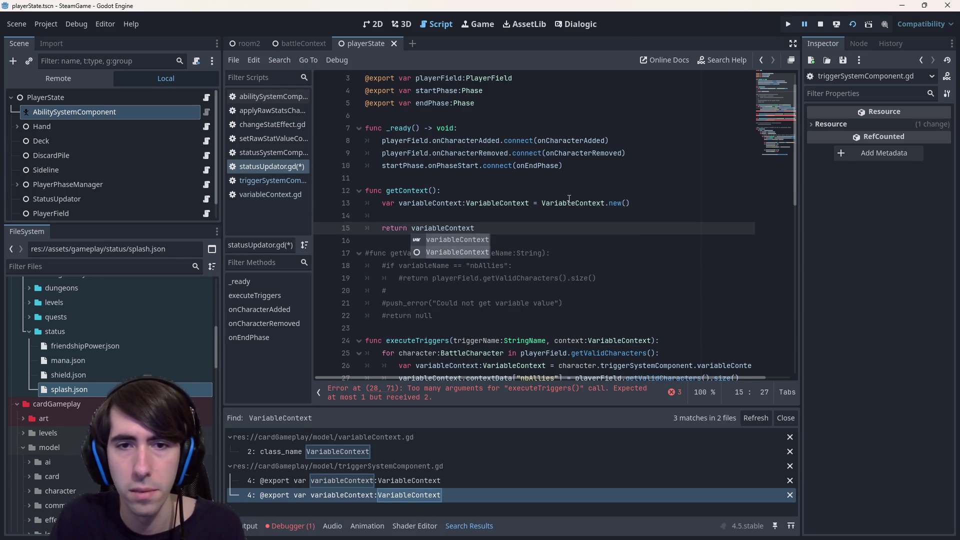
Step: Insert a 'variableContext.contextData["nbAllies"] =' line above the return and save
key("Up")
key("Return")
key("BackSpace")
key("BackSpace")
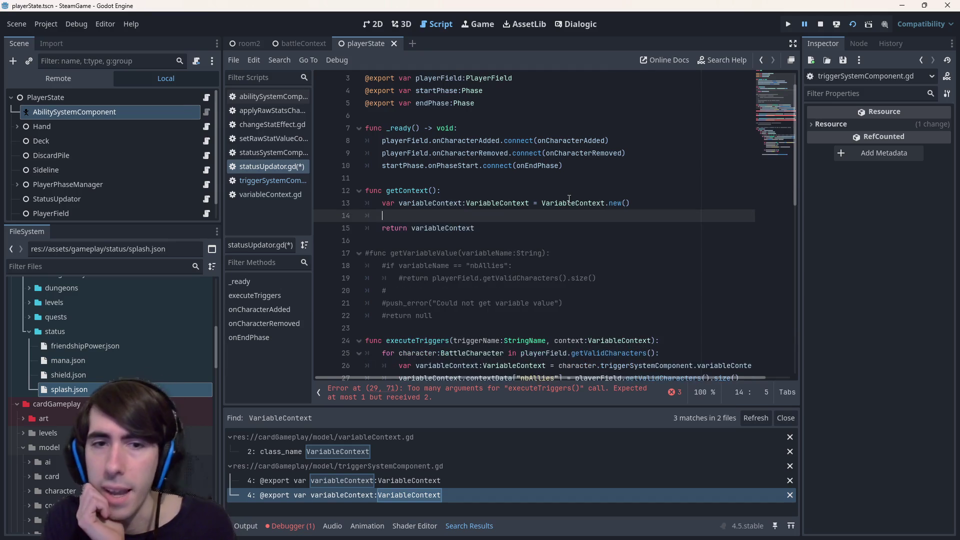
type("variableContext.")
key("Return")
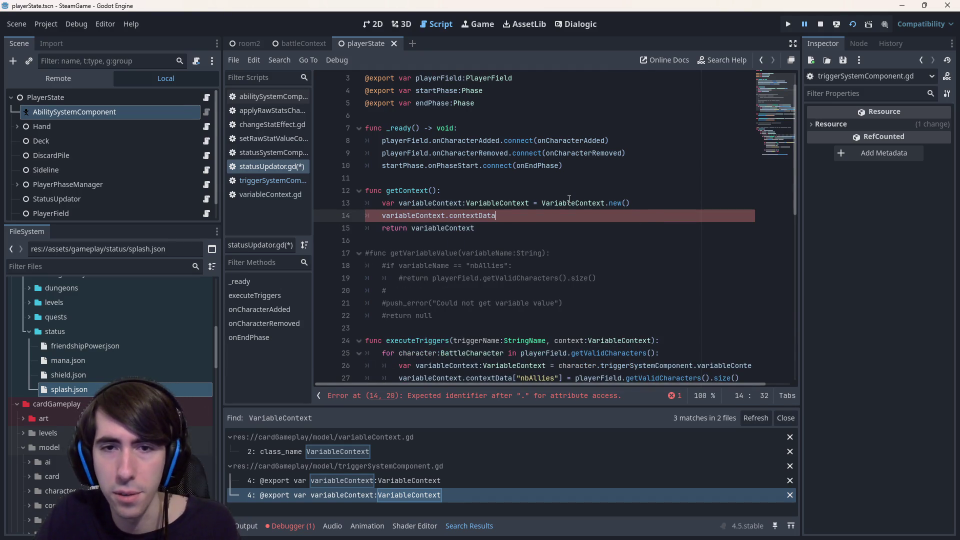
type(".")
key("BackSpace")
type("[")
scroll(498, 262, "down", 5)
scroll(498, 261, "up", 3)
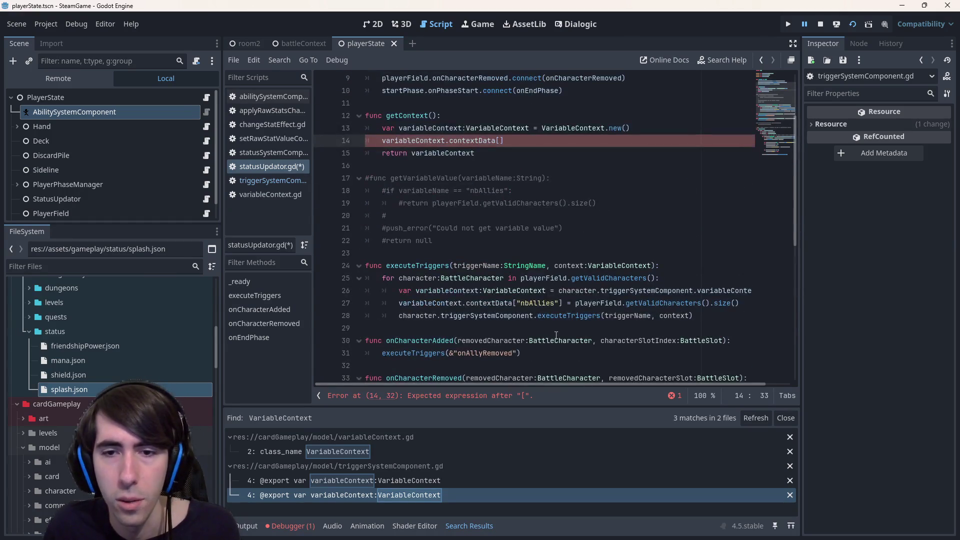
type("\"nbAllies\"] ")
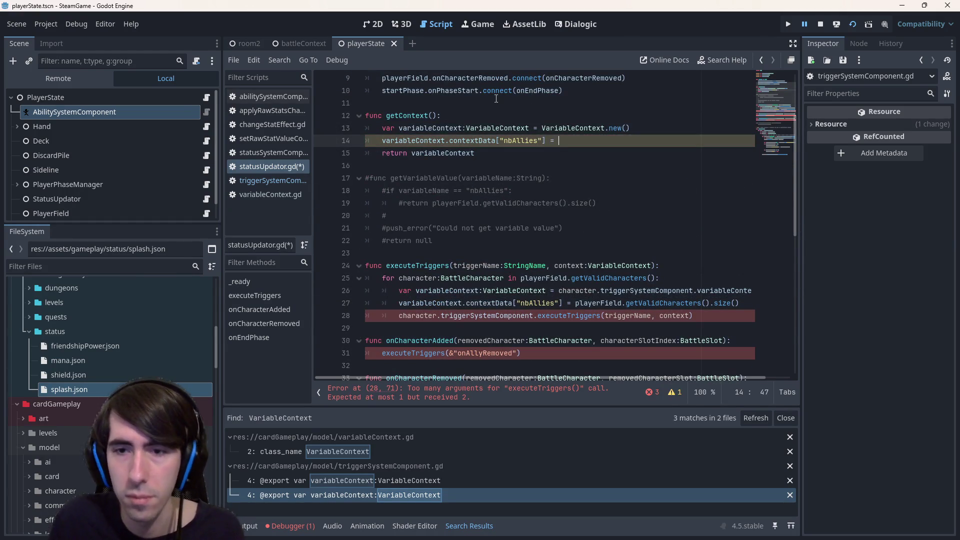
type("=")
key("ctrl+s")
Step: Copy the valid character count expression from line 27 into the nbAllies assignment, removing the old line
mouse_move(574, 306)
left_mouse_down()
mouse_move(739, 303)
mouse_move(366, 304)
left_mouse_up()
key("ctrl+c")
left_click(597, 141)
key("ctrl+v")
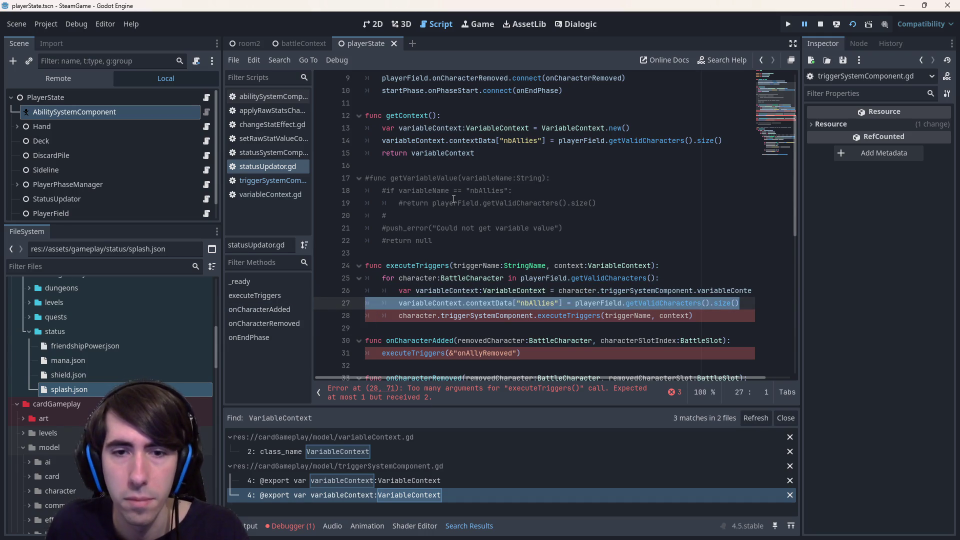
key("BackSpace")
key("BackSpace")
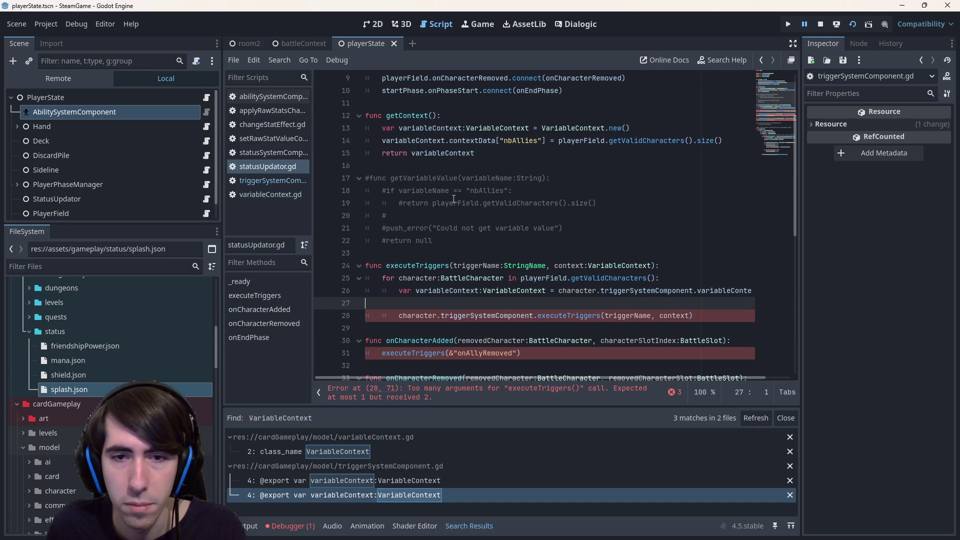
Step: Drop executeTriggers' context parameter and declare 'var context:VariableContext = getContext()' inside it
left_click_drag(420, 115, 366, 116)
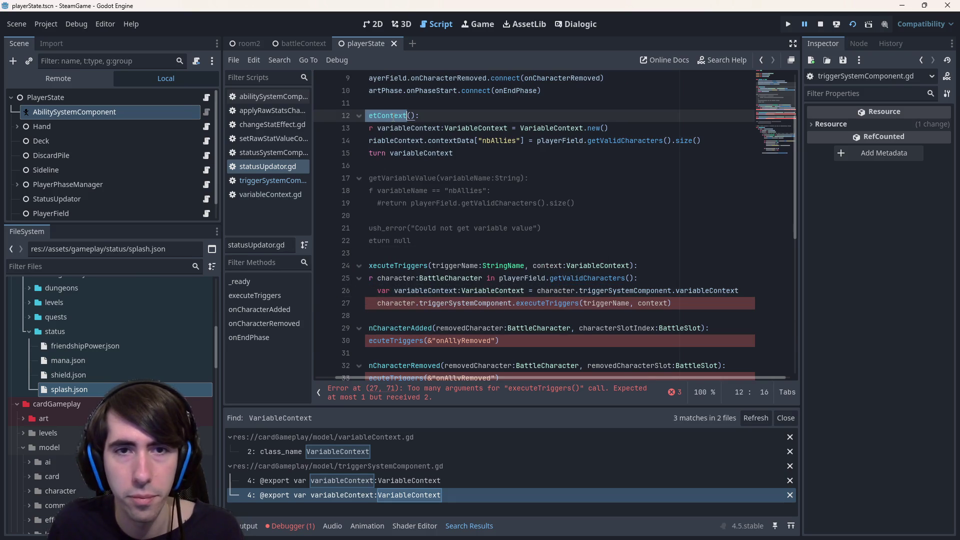
double_click(568, 266)
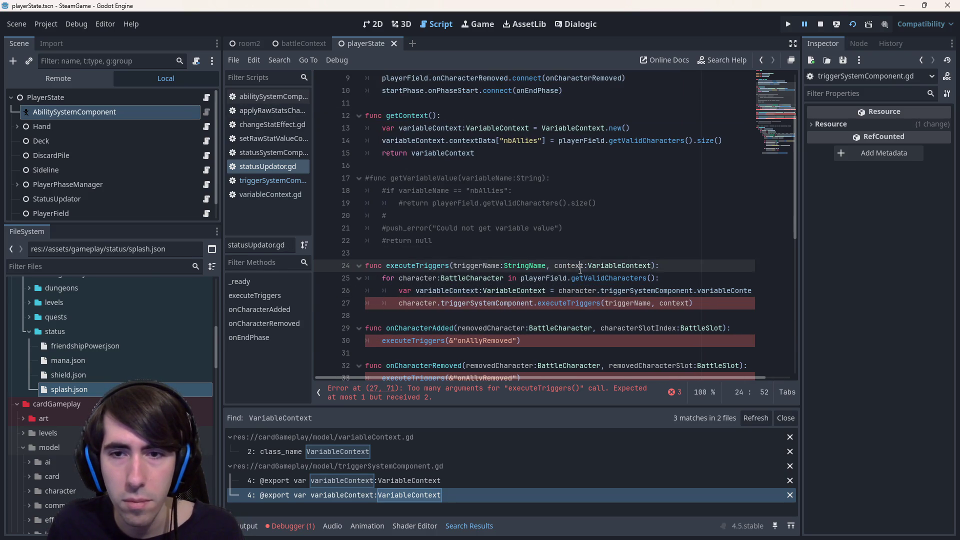
double_click(417, 265)
scroll(418, 270, "down", 3)
scroll(418, 271, "up", 3)
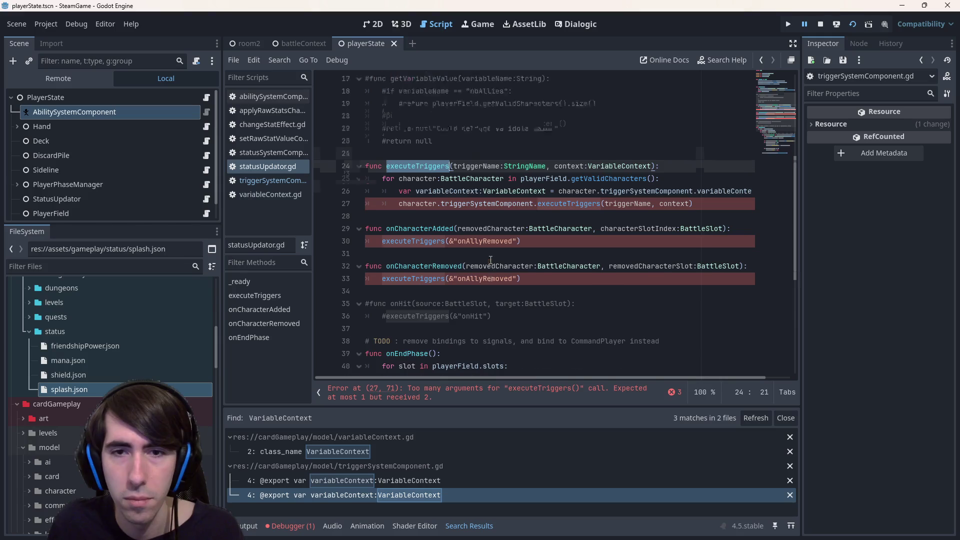
left_click(519, 265)
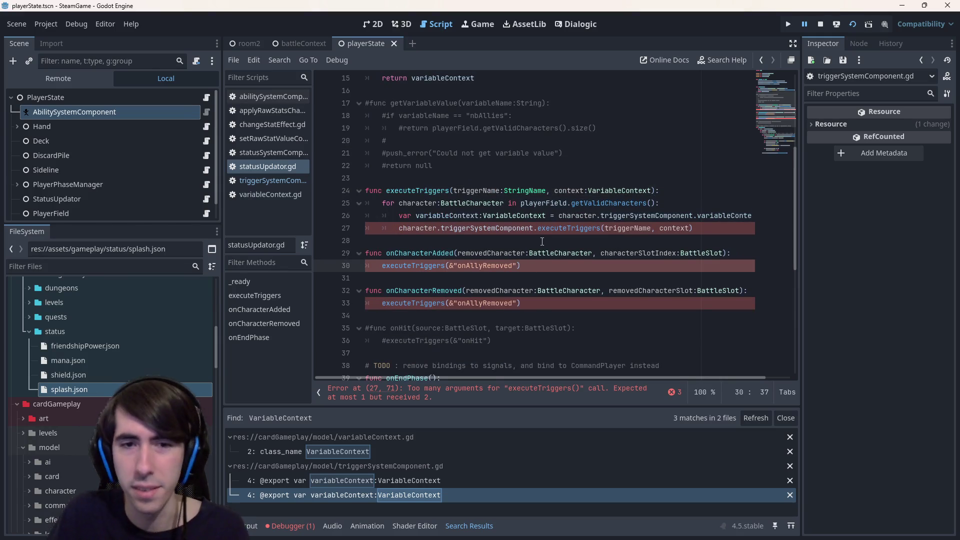
key("ctrl+z")
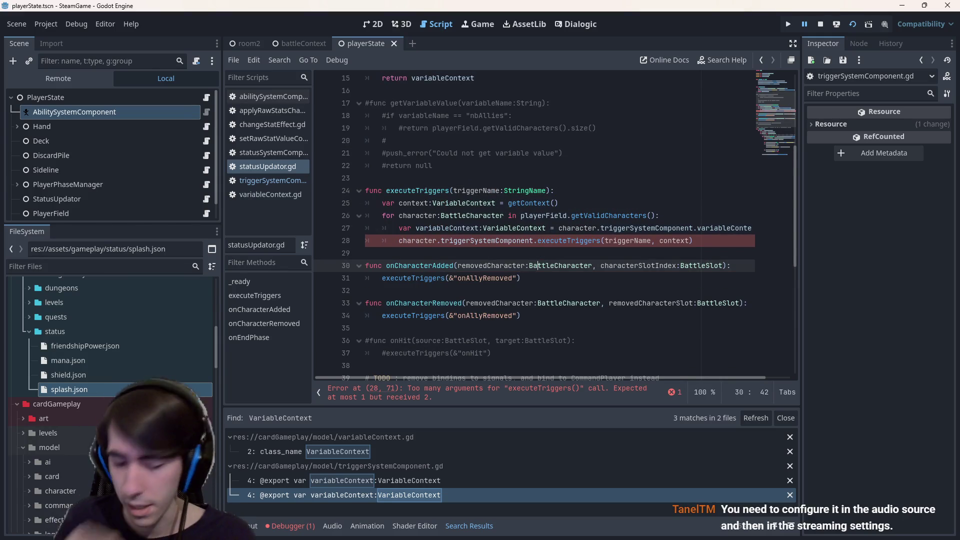
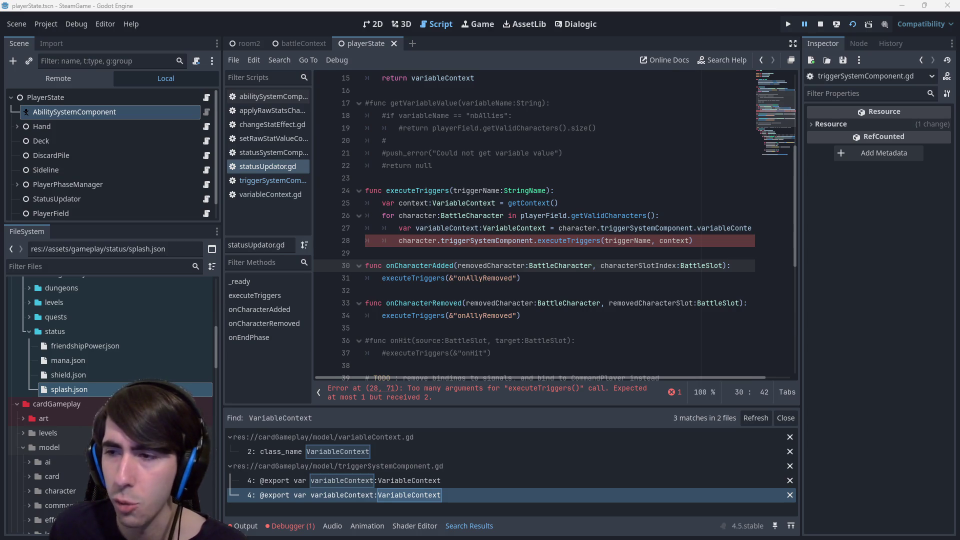
Step: Drag the OBS Settings Output page over the Godot script editor, showing x264 at 3500 Kbps CBR
left_click_drag(959, 44, 630, 98)
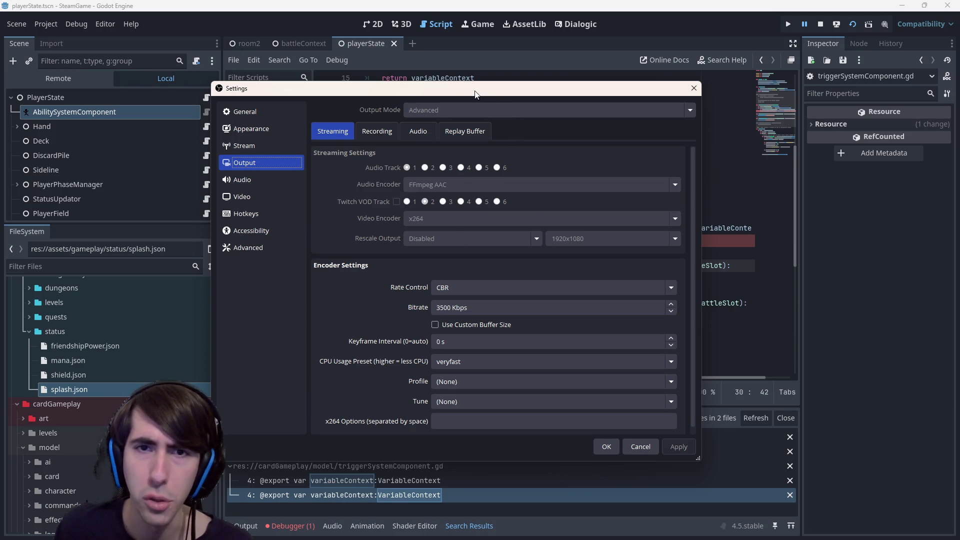
Step: Dismiss the OBS Settings dialog with Escape to reveal the Godot script editor
key("Escape")
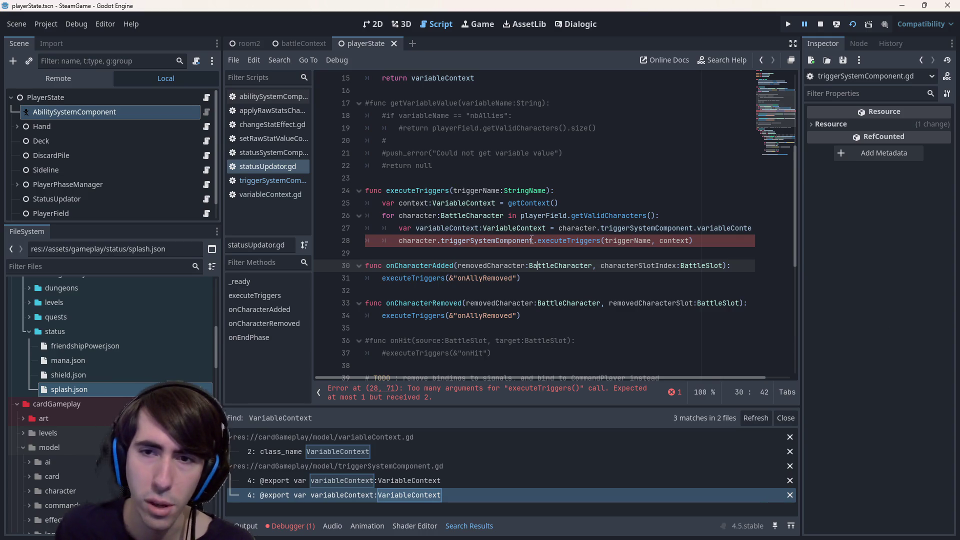
Step: Check the line-28 argument error and append ', context:VariableContext' to the executeTriggers signature
scroll(470, 300, "down", 1)
key("Up")
left_click(510, 391)
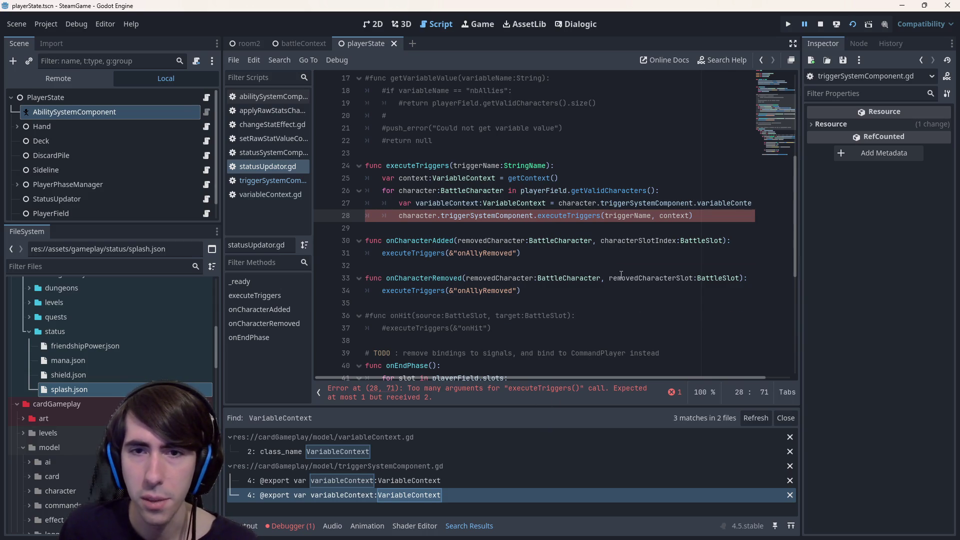
scroll(620, 275, "up", 1)
double_click(413, 215)
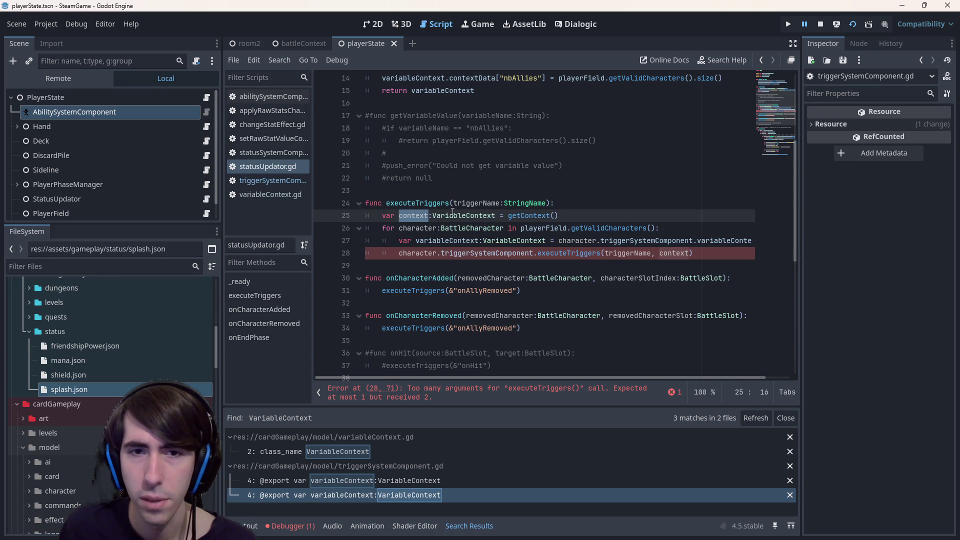
mouse_move(559, 215)
left_mouse_down()
mouse_move(370, 203)
mouse_move(366, 216)
left_mouse_up()
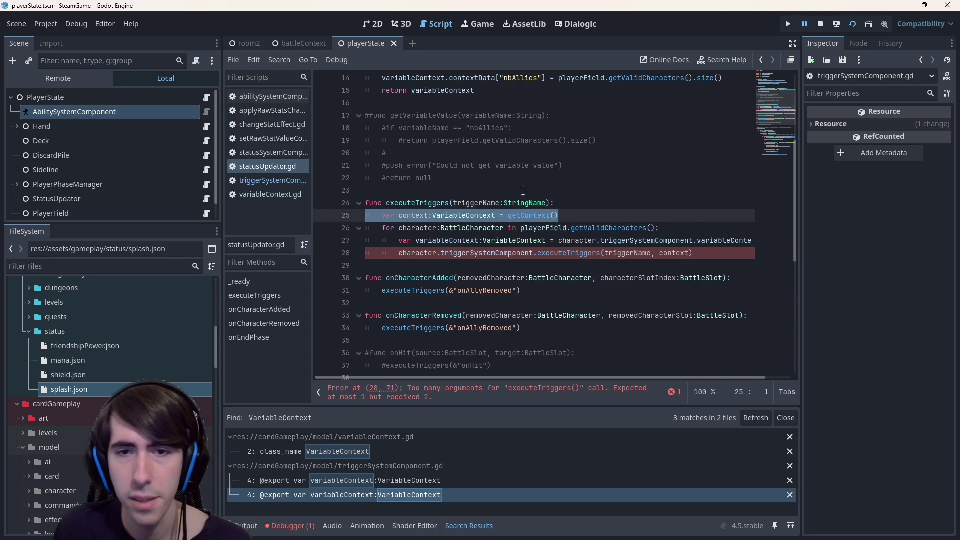
key("Up")
key("End")
type(", context:VariableContext")
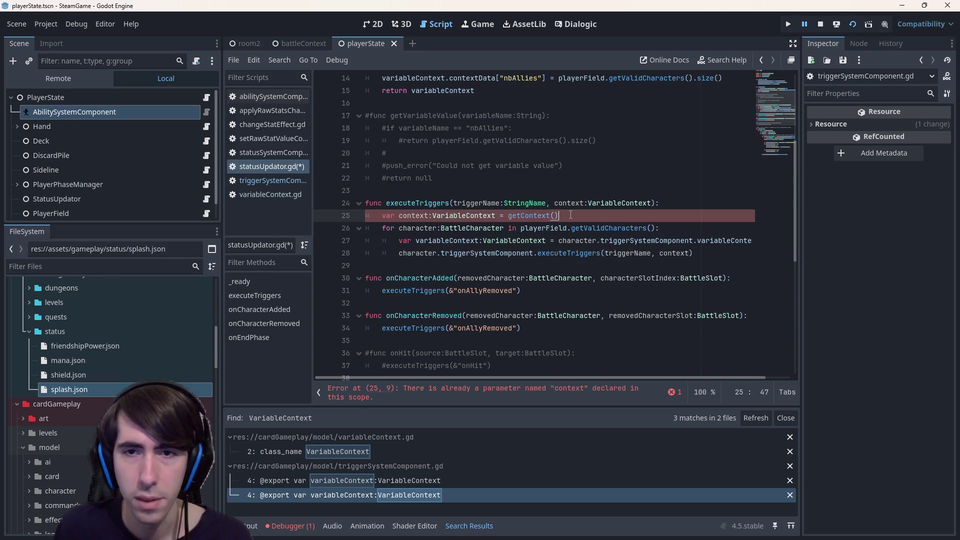
Step: Cut the local 'var context = getContext()' line and open blank lines in onCharacterAdded
left_click(581, 204)
double_click(569, 203)
left_click_drag(559, 216, 314, 217)
key("ctrl+c")
key("BackSpace")
key("BackSpace")
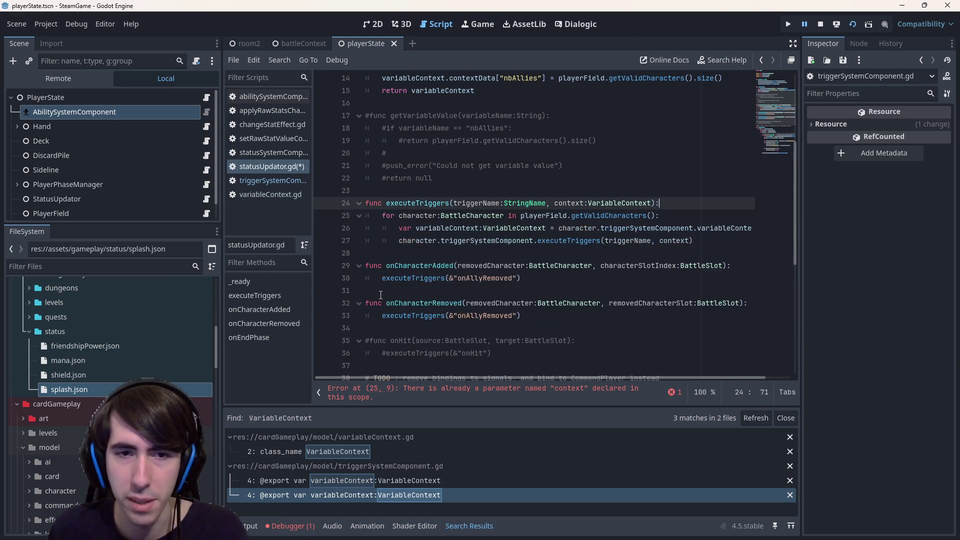
left_click(383, 278)
key("Return")
key("Return")
Step: Paste the getContext() line into onCharacterAdded and start a context.contextData entry below it
key("Up")
key("ctrl+v")
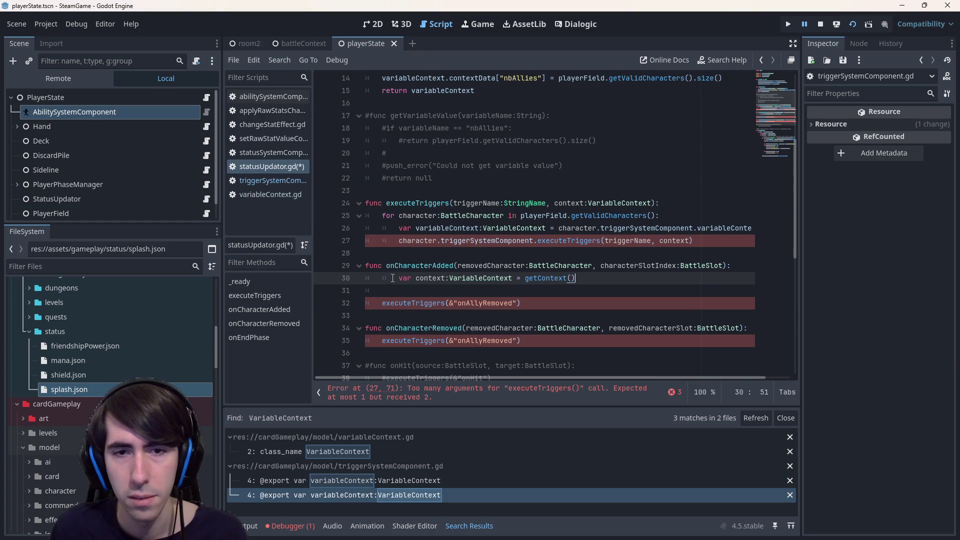
key("Down")
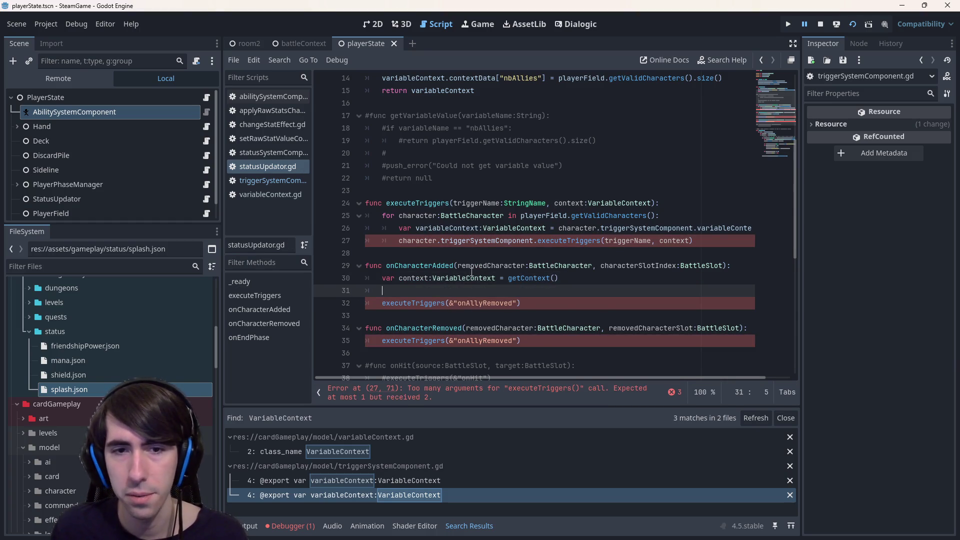
type("context.")
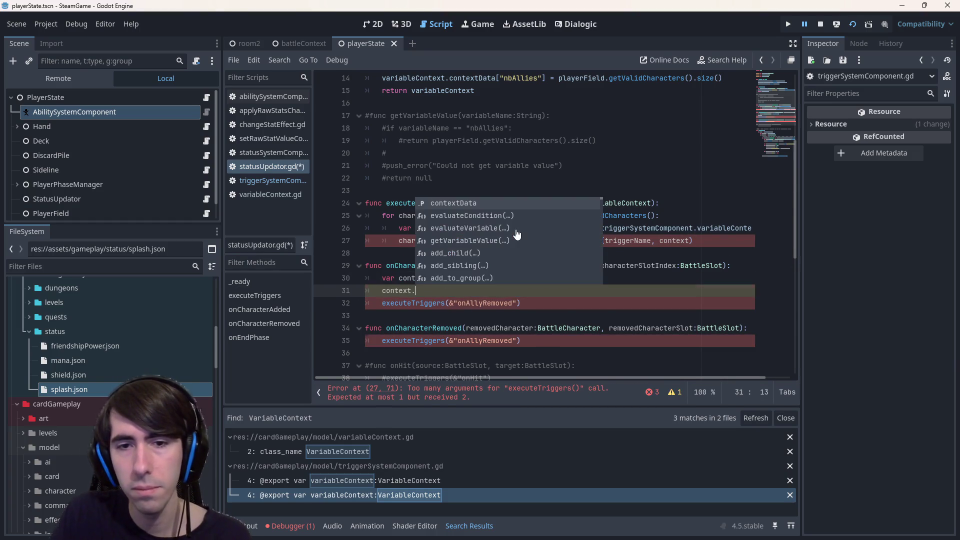
key("Return")
type(".contextData[\"remove")
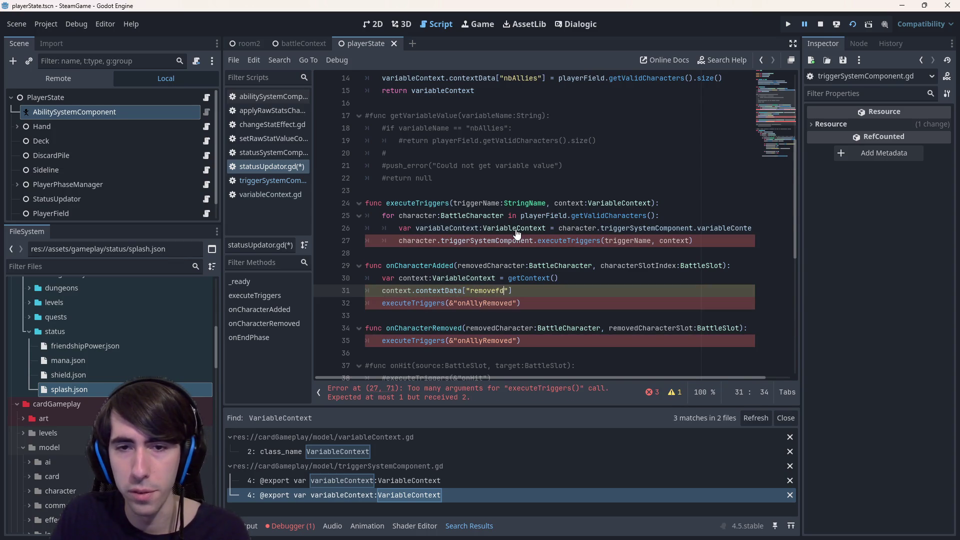
type("dCharacter")
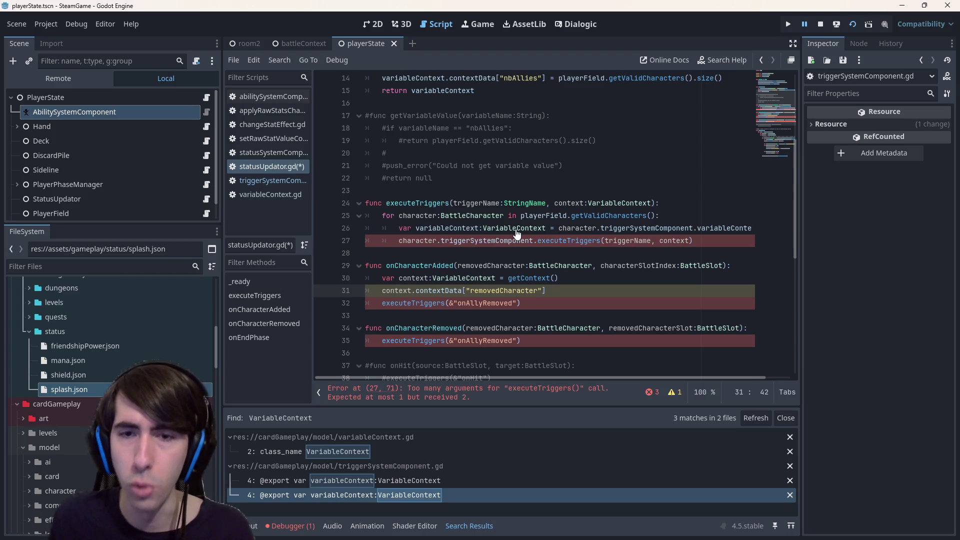
Step: Rename the parameters to addedCharacter and addedCharacterSlot, updating the contextData key, and save
double_click(502, 264)
key("ctrl+d")
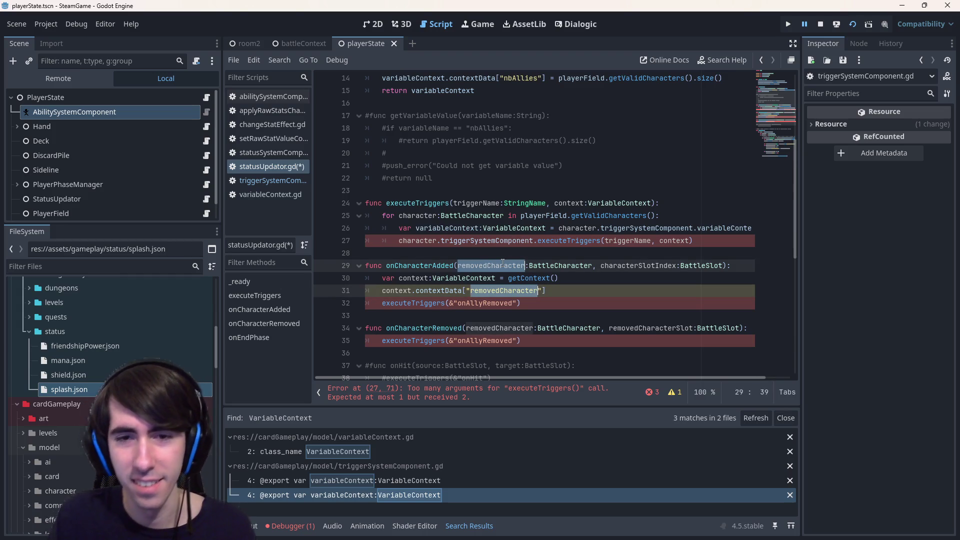
type("addedCha")
type("racter")
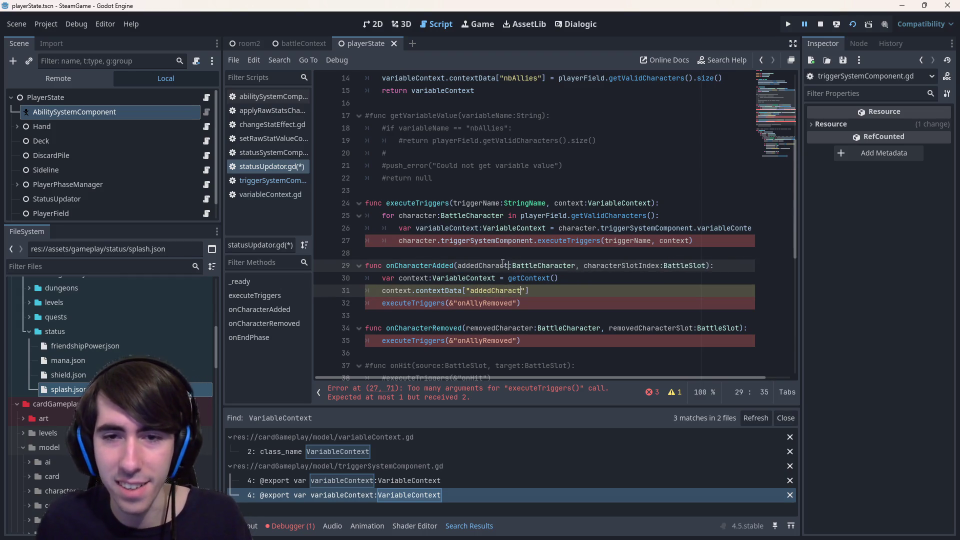
key("ctrl+s")
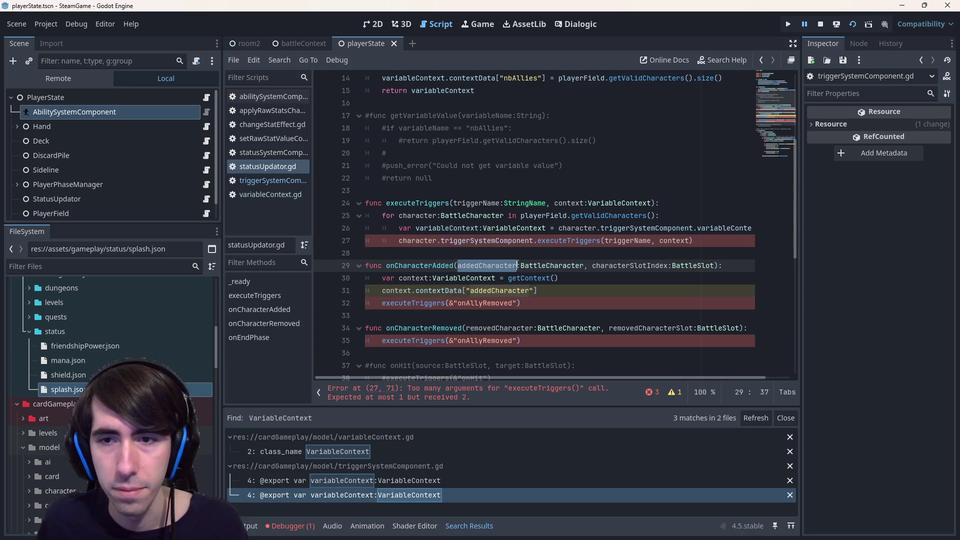
double_click(640, 265)
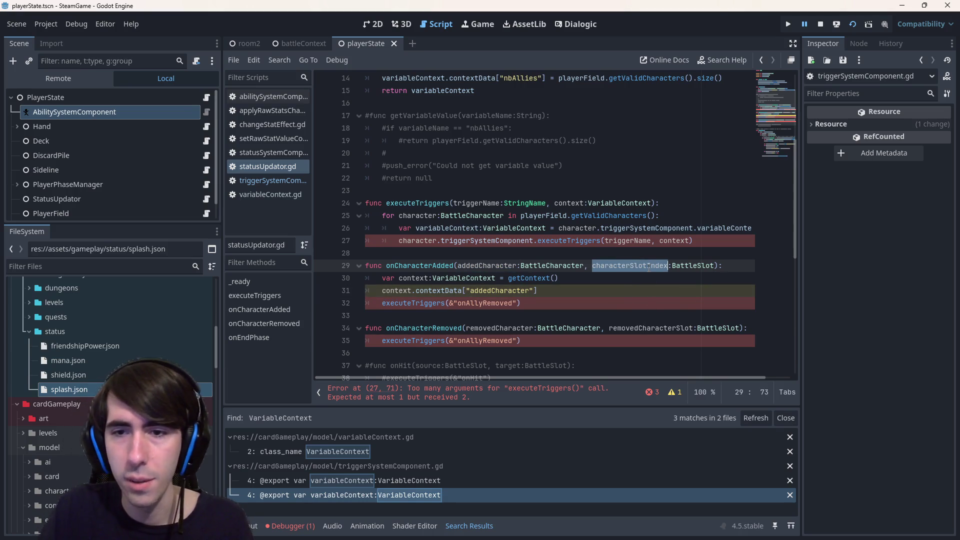
type("addedCharacterSlot")
Step: Complete contextData["addedCharacter"] = addedCharacter and duplicate that assignment line
left_click(508, 265)
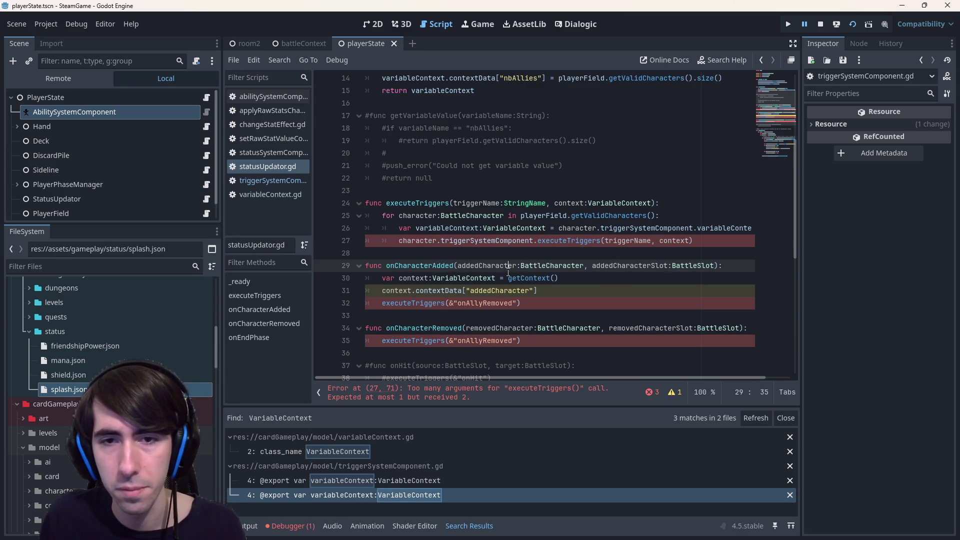
double_click(509, 266)
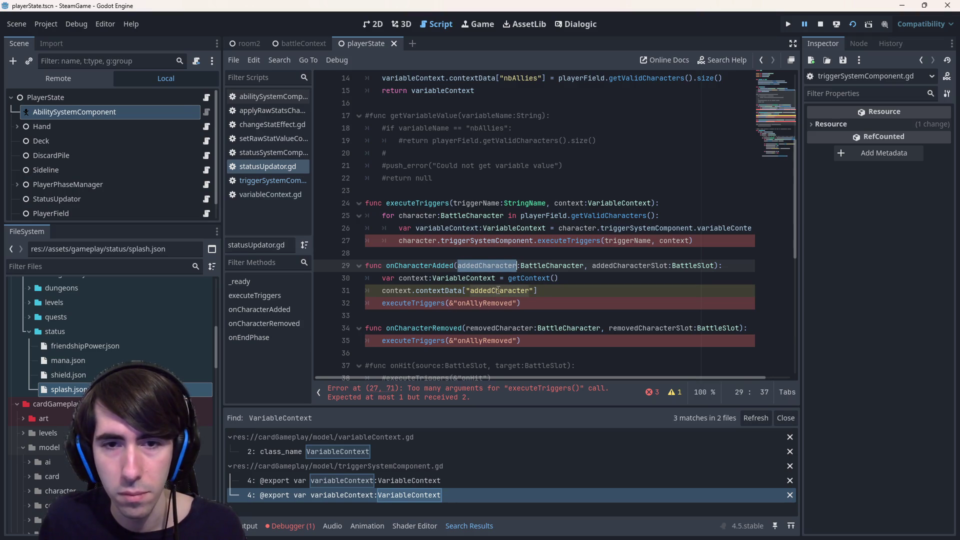
double_click(500, 291)
left_click(554, 292)
type("= added")
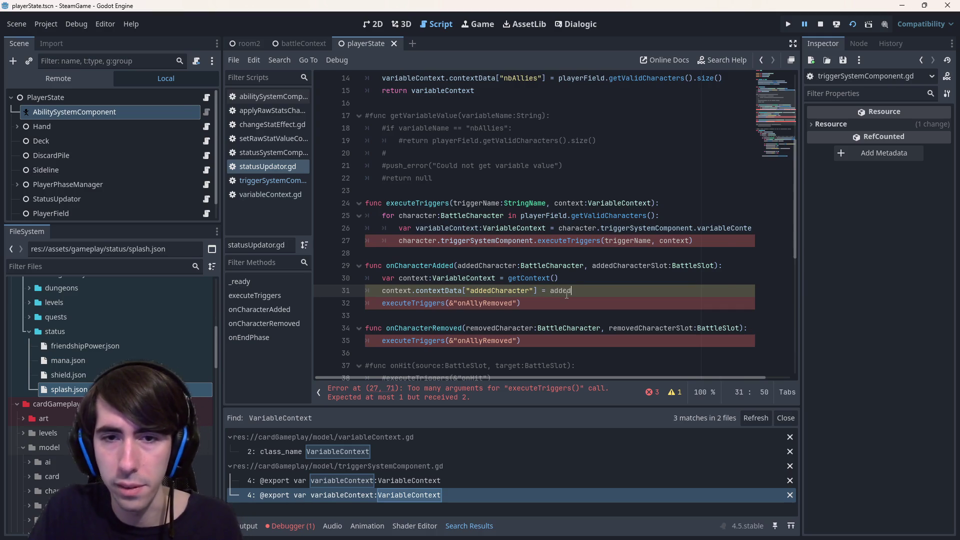
key("Tab")
key("ctrl+shift+Left")
key("ctrl+shift+Left")
key("ctrl+shift+Left")
key("End")
key("Escape")
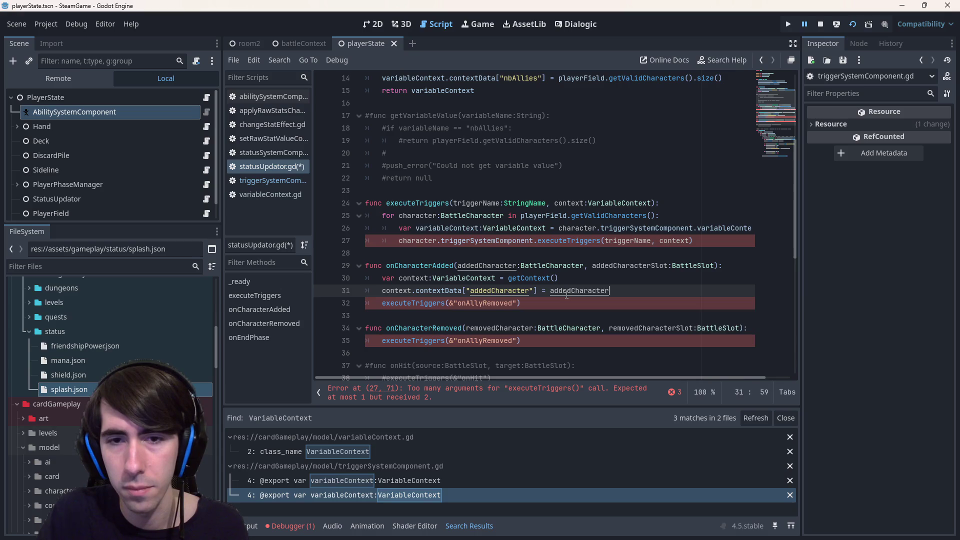
key("ctrl+shift+d")
Step: Turn the duplicate into the addedCharacterSlot key and value, then save
scroll(575, 270, "down", 1)
double_click(598, 229)
key("ctrl+c")
double_click(498, 265)
key("ctrl+v")
double_click(595, 265)
key("ctrl+v")
key("ctrl+s")
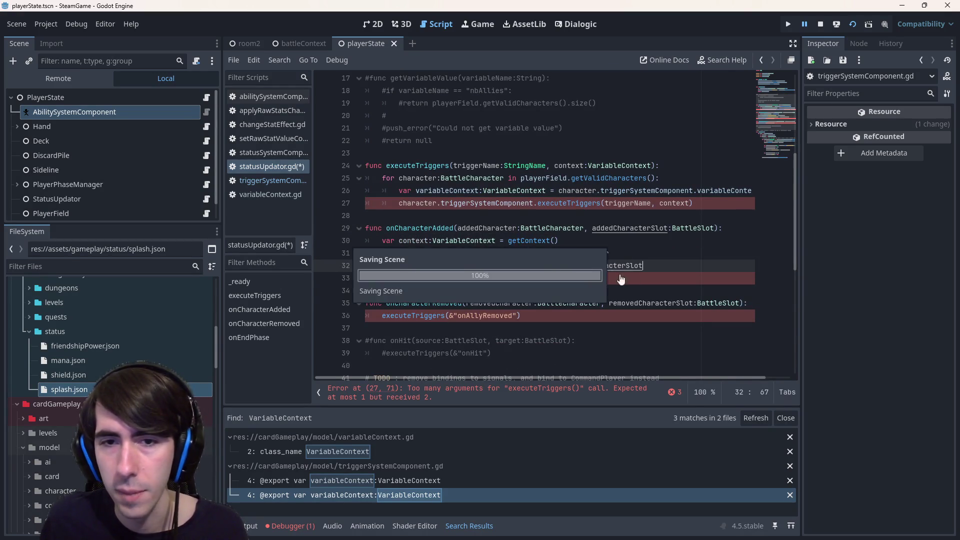
left_click(519, 278)
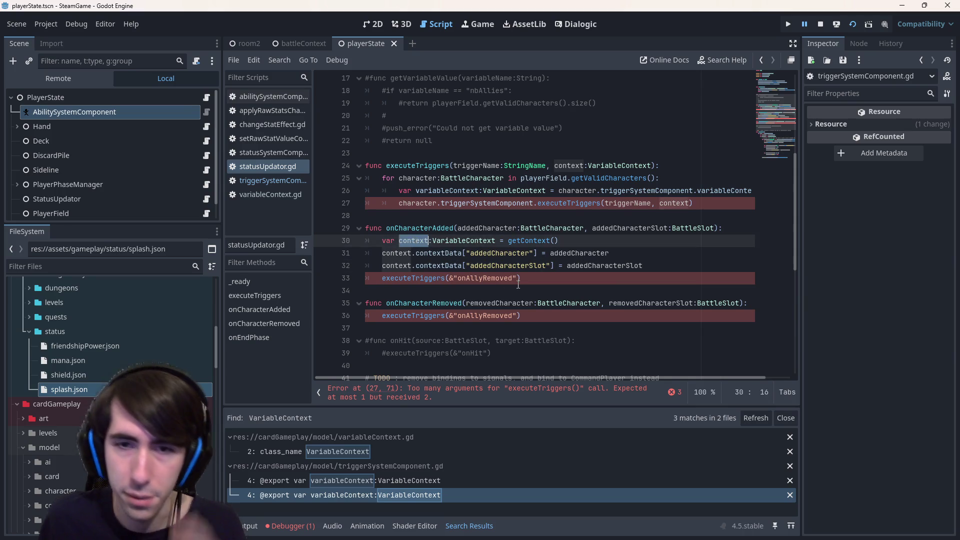
Step: Pass context to onCharacterAdded's trigger call and copy its three context lines into onCharacterRemoved
type(", context")
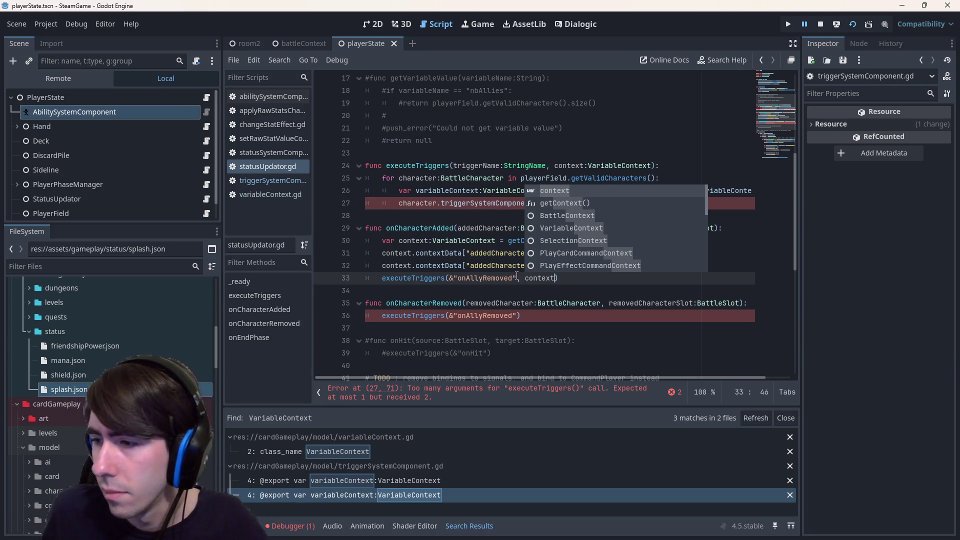
left_click(456, 216)
mouse_move(643, 265)
left_mouse_down()
mouse_move(345, 255)
mouse_move(327, 242)
left_mouse_up()
left_click(349, 316)
key("Return")
key("Up")
key("ctrl+v")
key("ctrl+s")
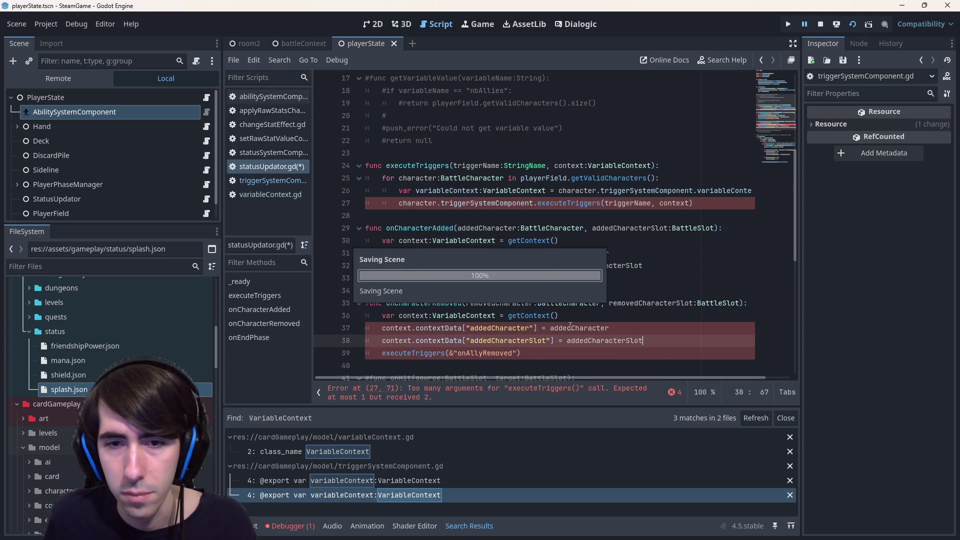
Step: Replace addedCharacter and addedCharacterSlot with removedCharacter and removedCharacterSlot in the pasted lines
left_click(499, 299)
double_click(499, 299)
key("ctrl+c")
double_click(500, 328)
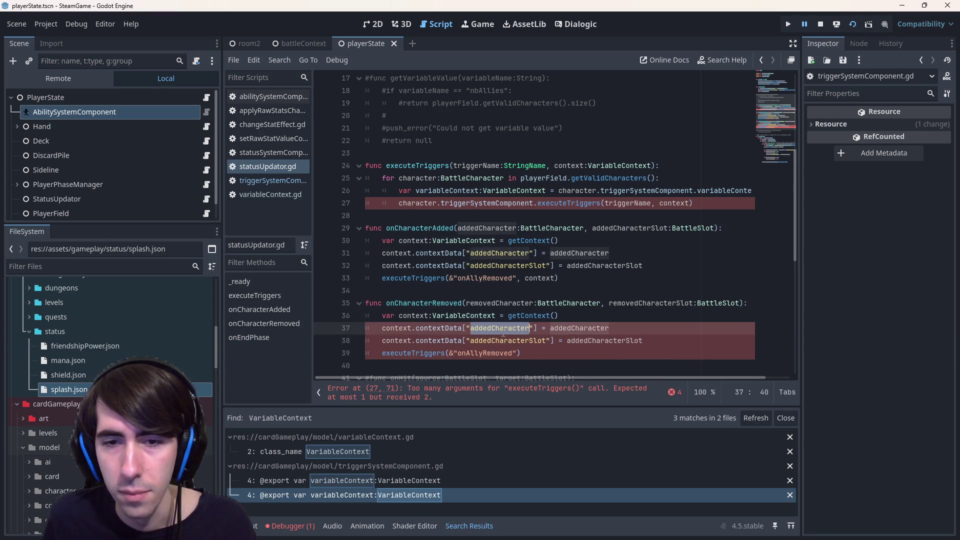
key("ctrl+d")
key("ctrl+v")
double_click(635, 302)
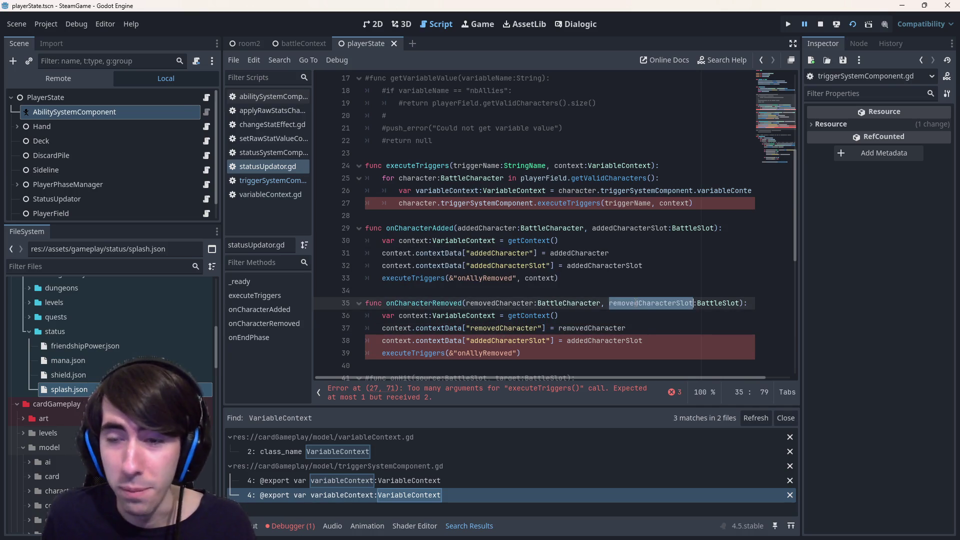
key("ctrl+c")
double_click(543, 341)
key("ctrl+d")
key("ctrl+v")
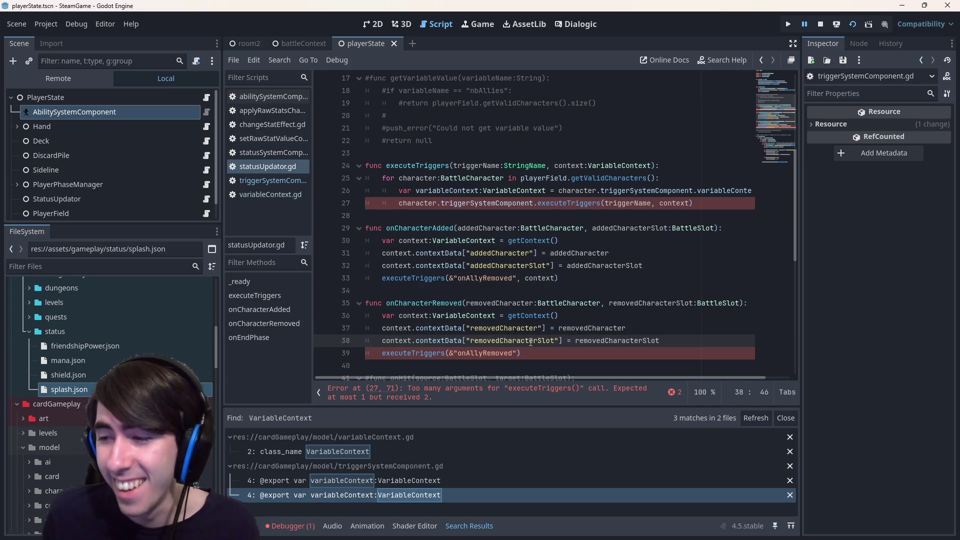
Step: Append ', context' to the executeTriggers(&"onAllyRemoved") call and save the script
scroll(531, 342, "down", 2)
key("Down")
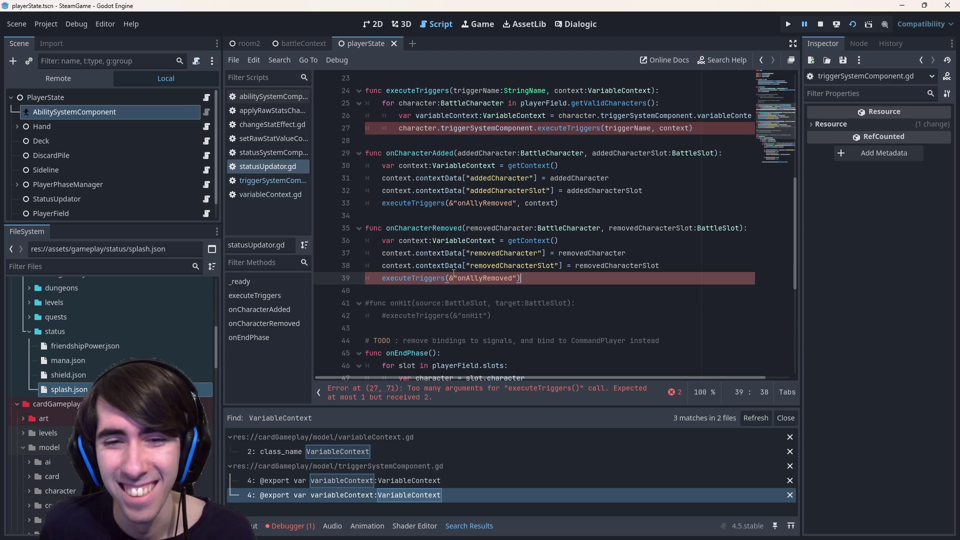
key("Left")
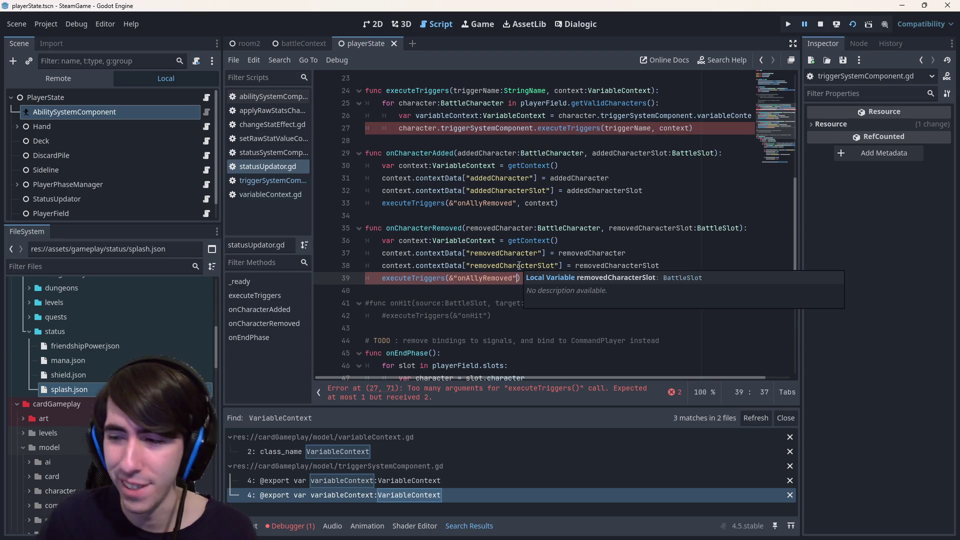
type(", ")
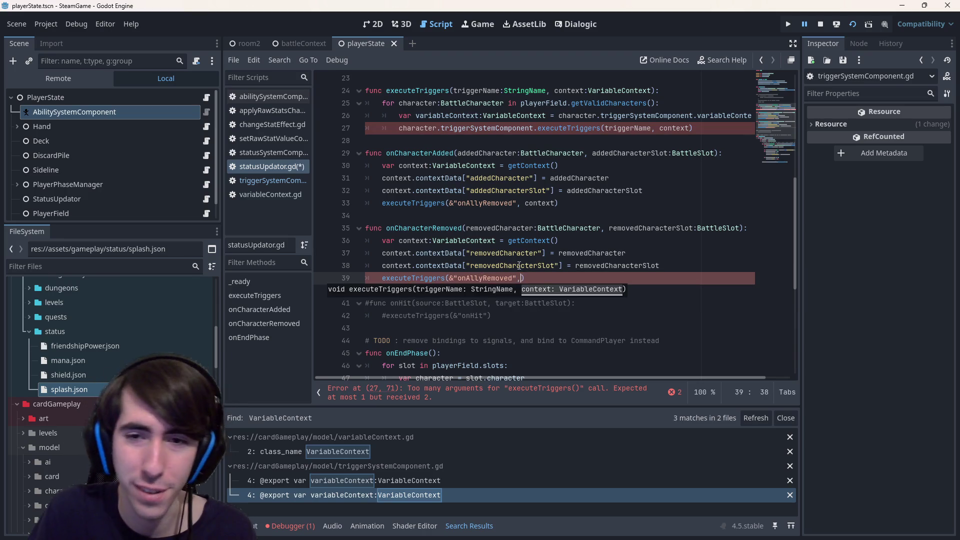
type("context")
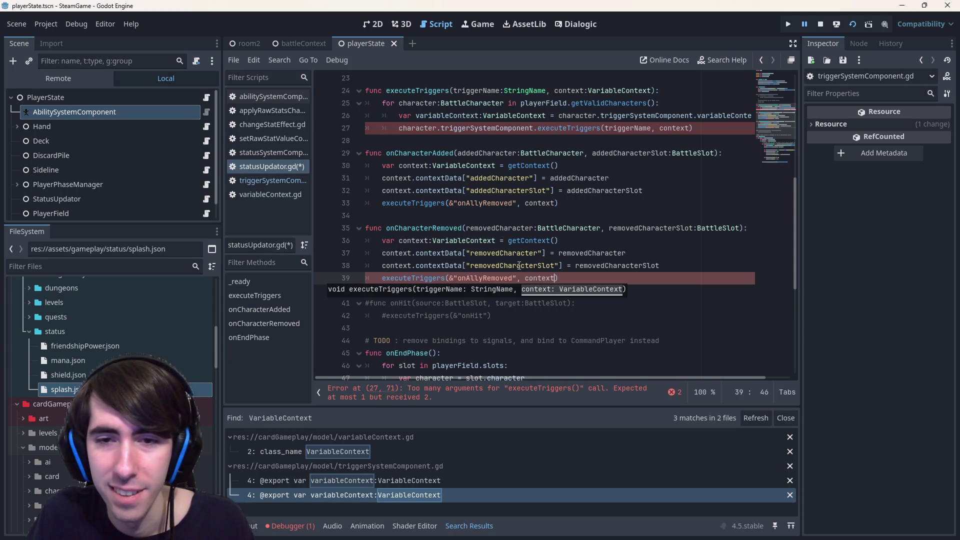
key("ctrl+s")
scroll(433, 294, "down", 2)
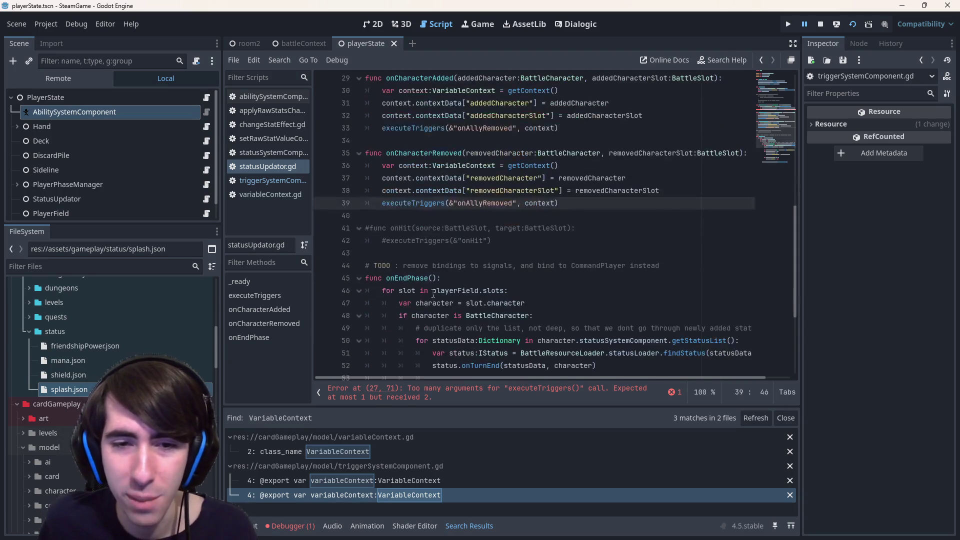
scroll(607, 225, "up", 1)
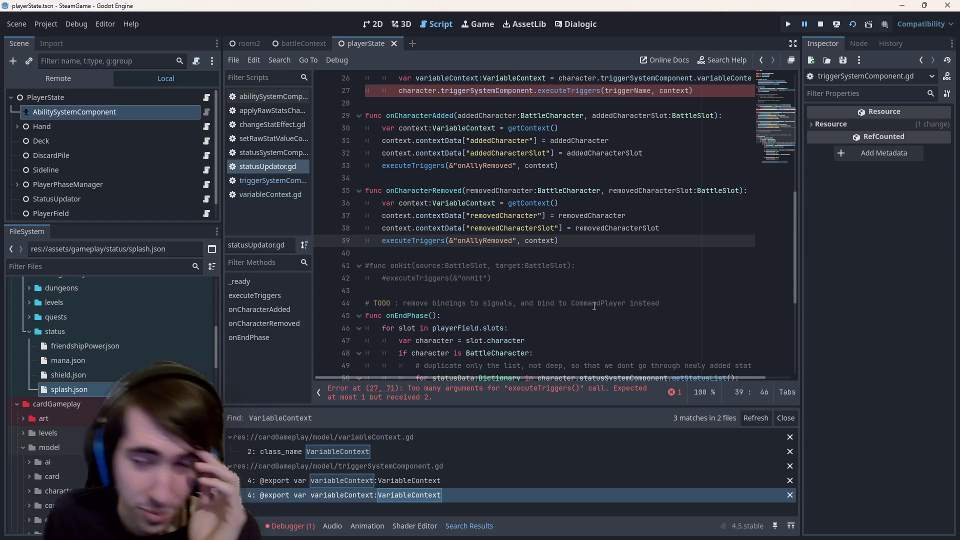
Step: Inspect the argument-count error, the executeTriggers calls and onCharacterRemoved's parameters
left_click(537, 393)
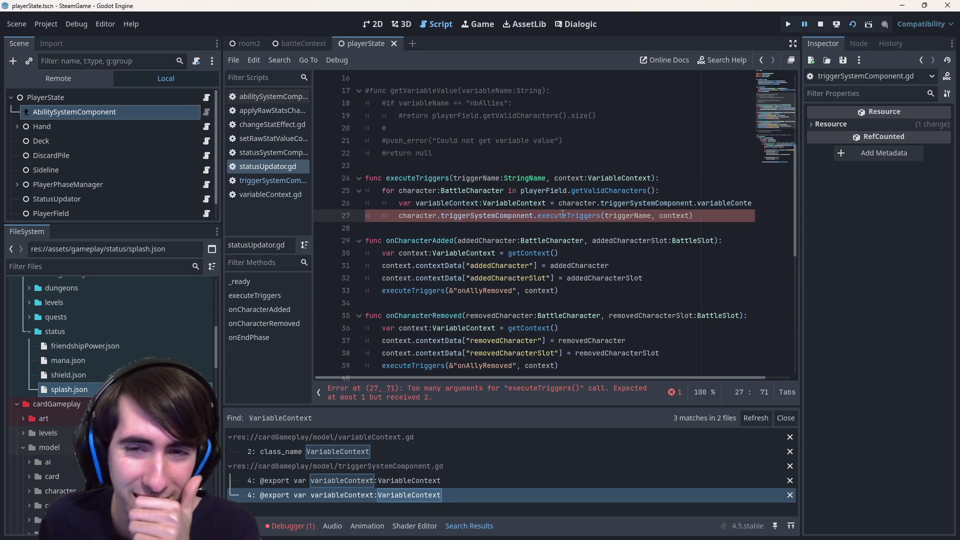
double_click(562, 215)
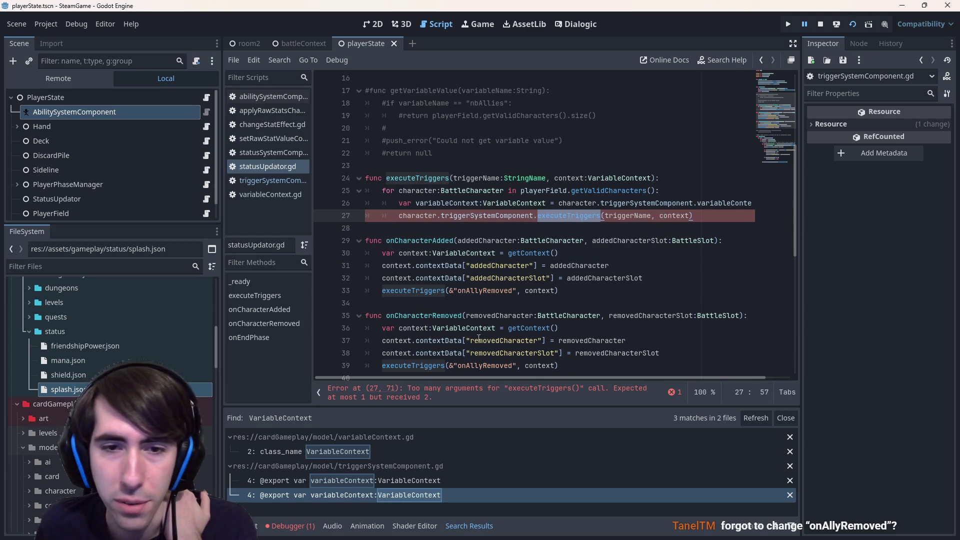
double_click(445, 318)
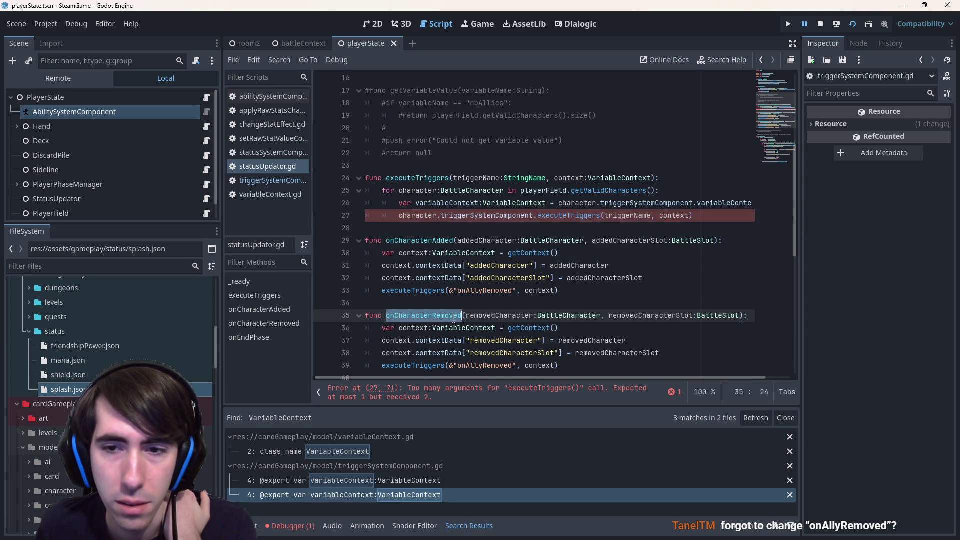
double_click(506, 317)
double_click(652, 316)
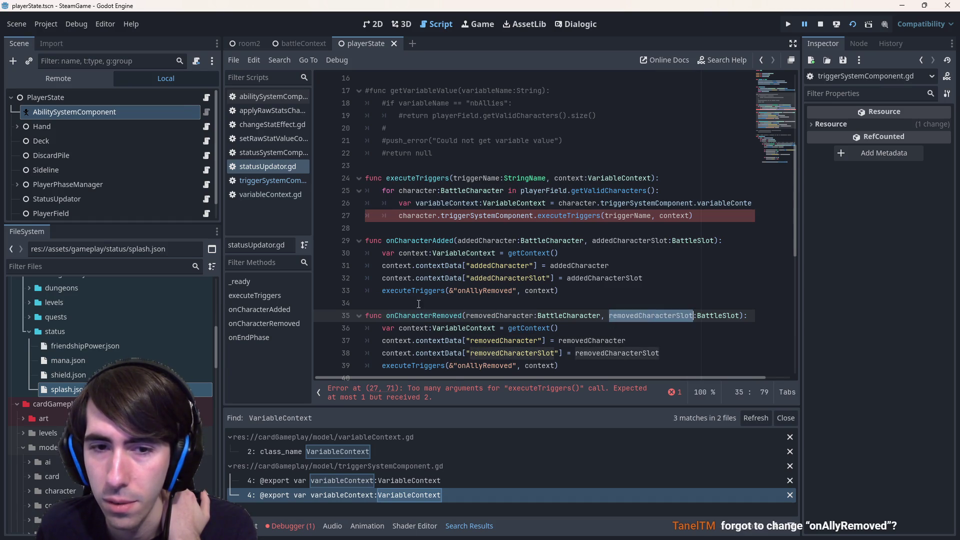
double_click(425, 315)
scroll(425, 322, "down", 2)
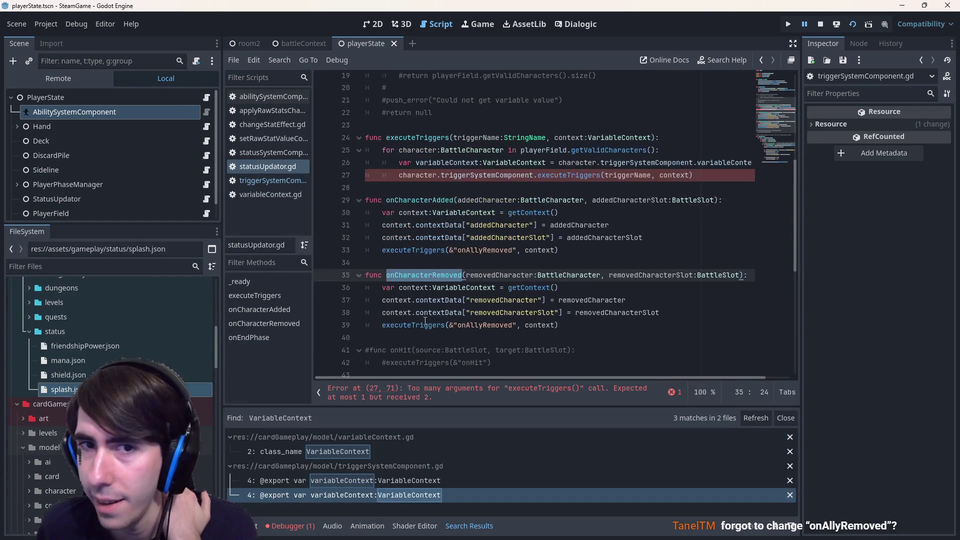
scroll(424, 322, "up", 1)
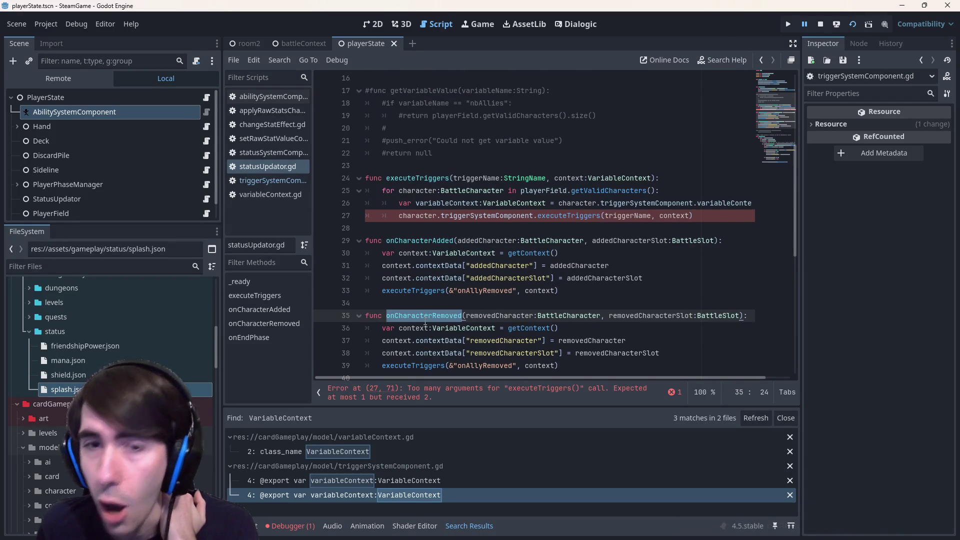
scroll(456, 295, "up", 3)
scroll(464, 278, "down", 3)
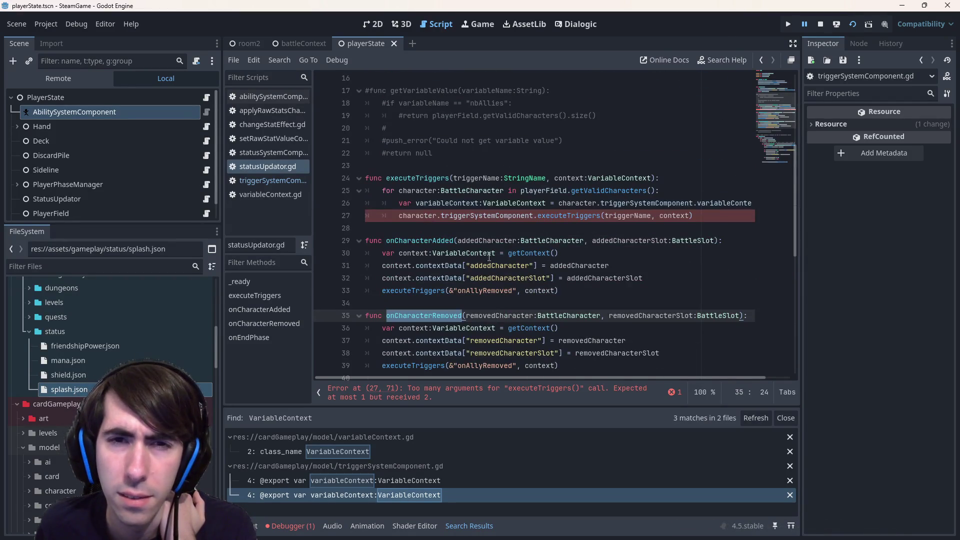
left_click(520, 230)
Step: Search for 'onAlly' and change line 33's onAllyRemoved trigger to onAllyAdded
key("ctrl+f")
type("onAlly")
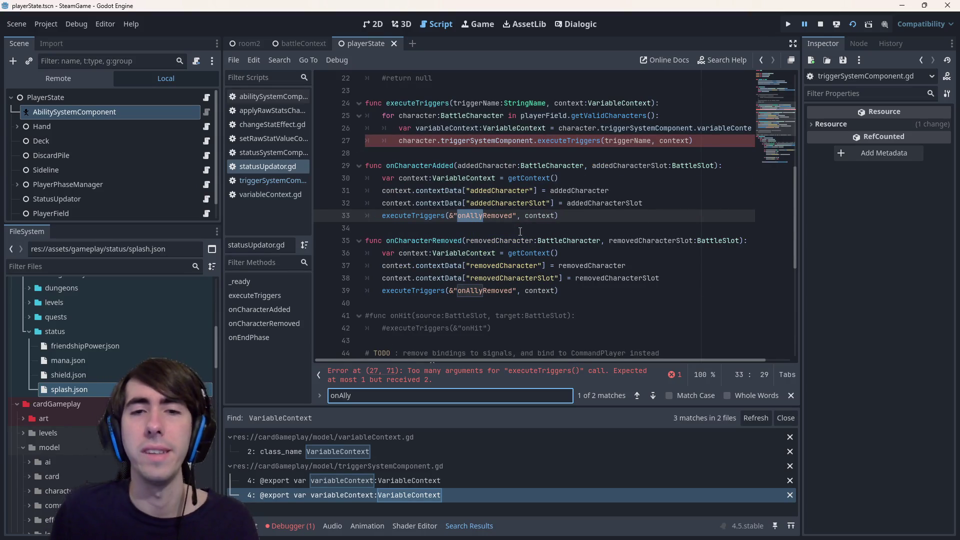
double_click(485, 216)
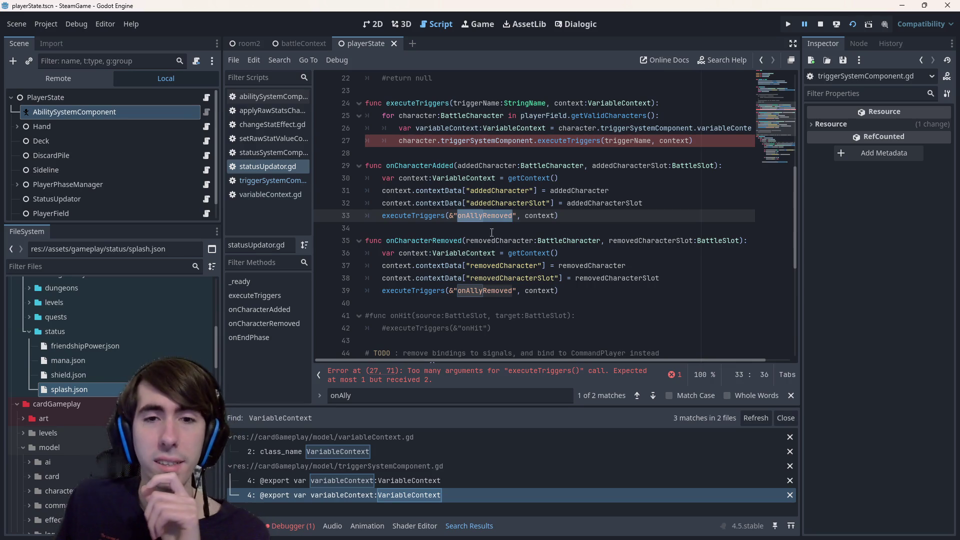
left_click_drag(482, 216, 512, 216)
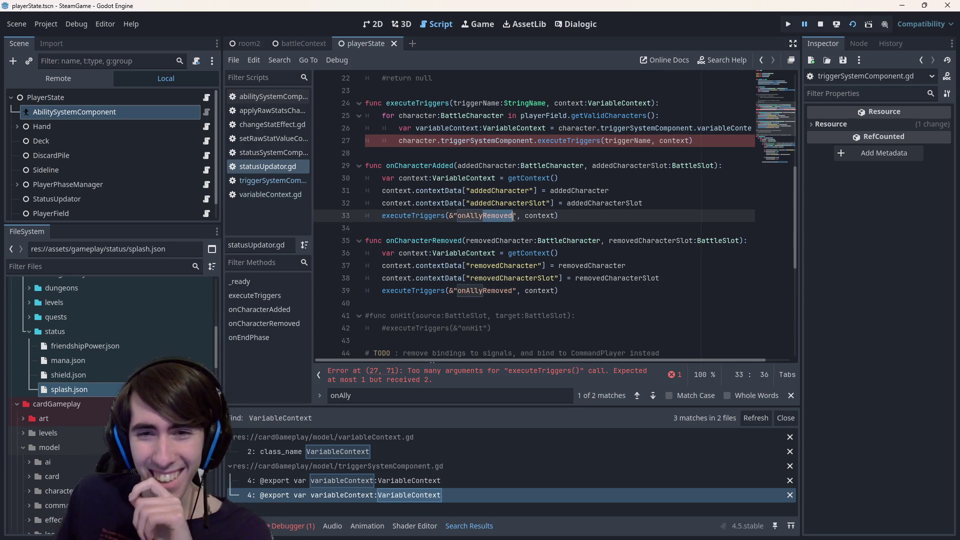
type("Added")
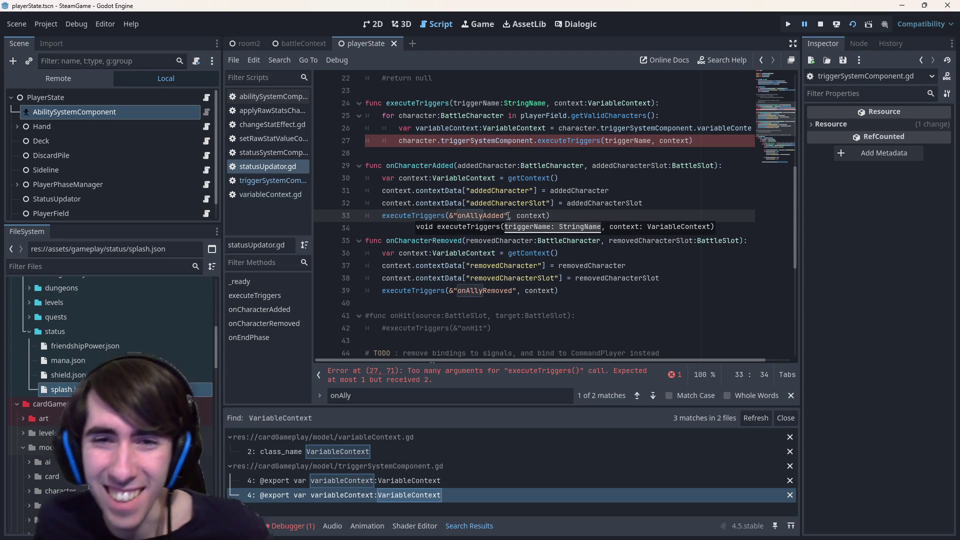
Step: Select onCharacterAdded in both its definition and the playerField signal connection
double_click(422, 166)
scroll(467, 187, "up", 7)
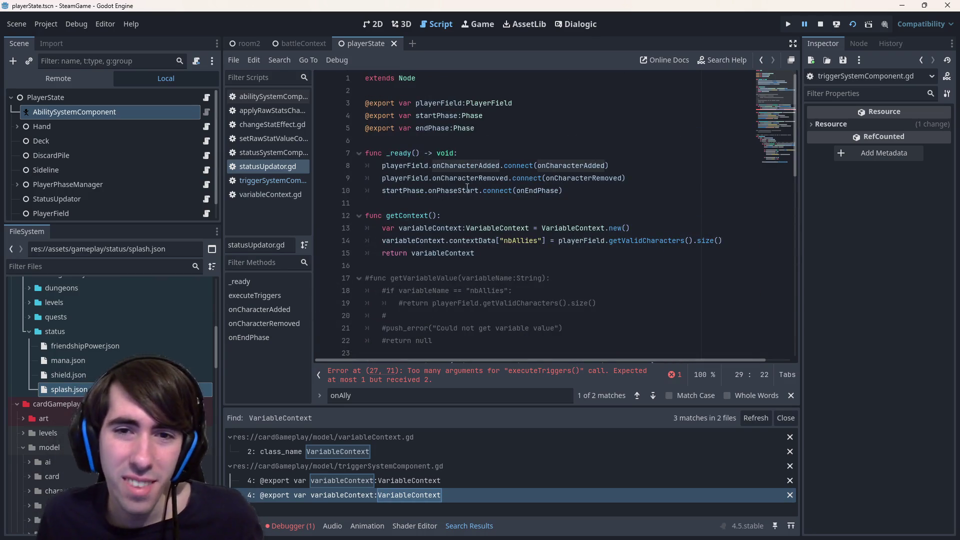
left_click_drag(381, 166, 651, 165)
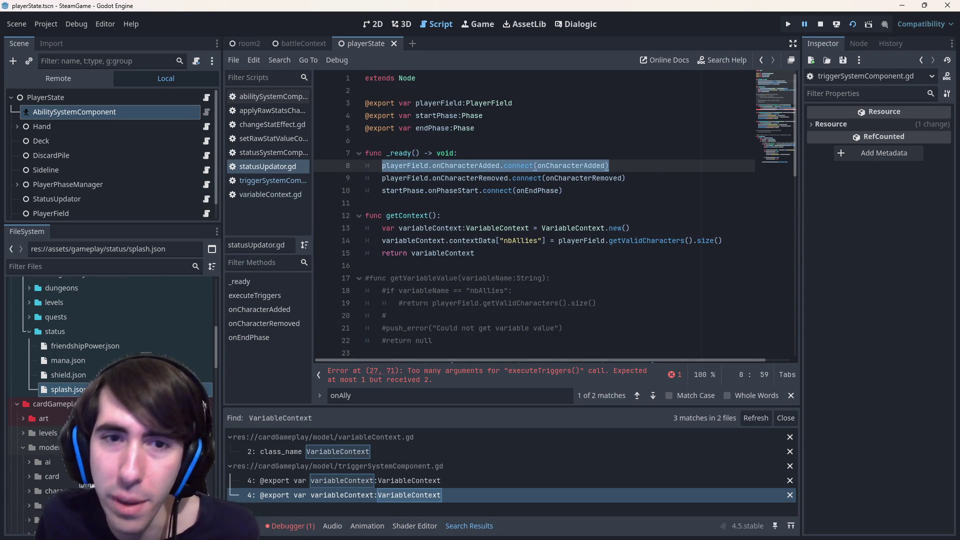
double_click(418, 166)
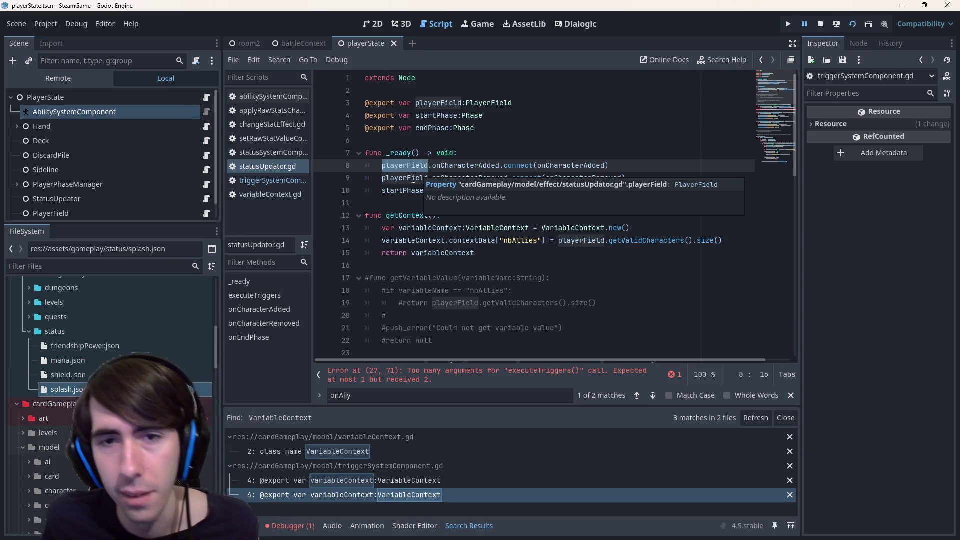
scroll(412, 179, "down", 7)
double_click(425, 165)
scroll(450, 165, "up", 7)
double_click(556, 166)
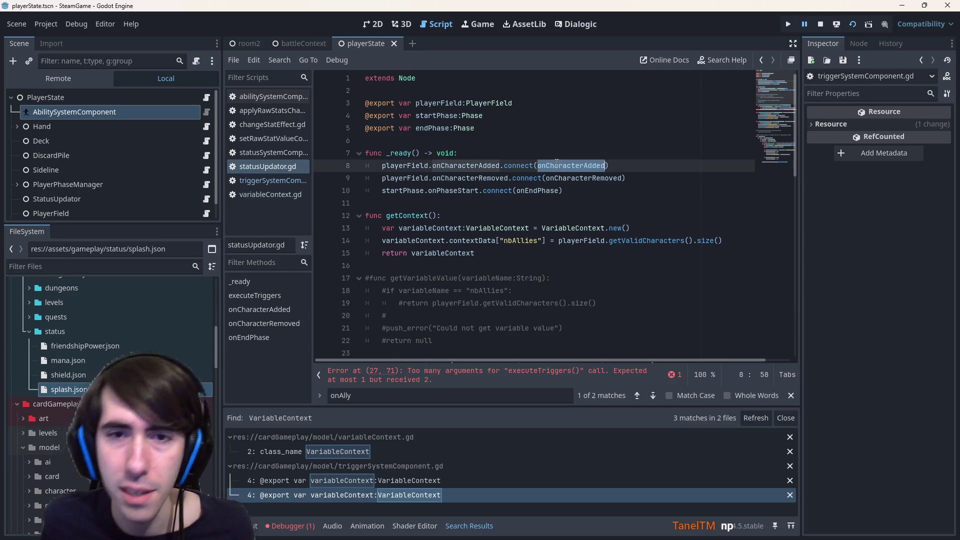
scroll(551, 122, "down", 2)
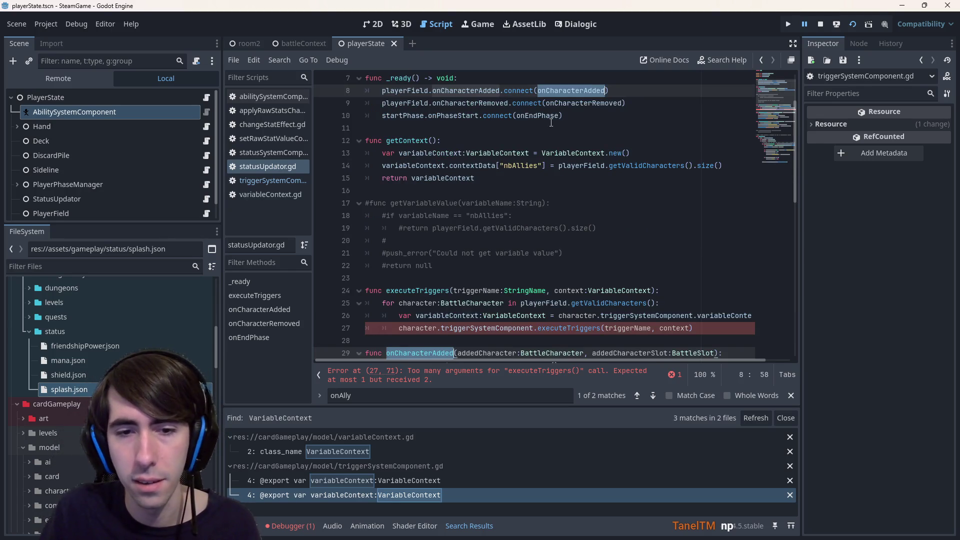
Step: Rename the handlers to onAllyAdded and onAllyRemoved in connections and definitions, and save
type("onAllyAdded")
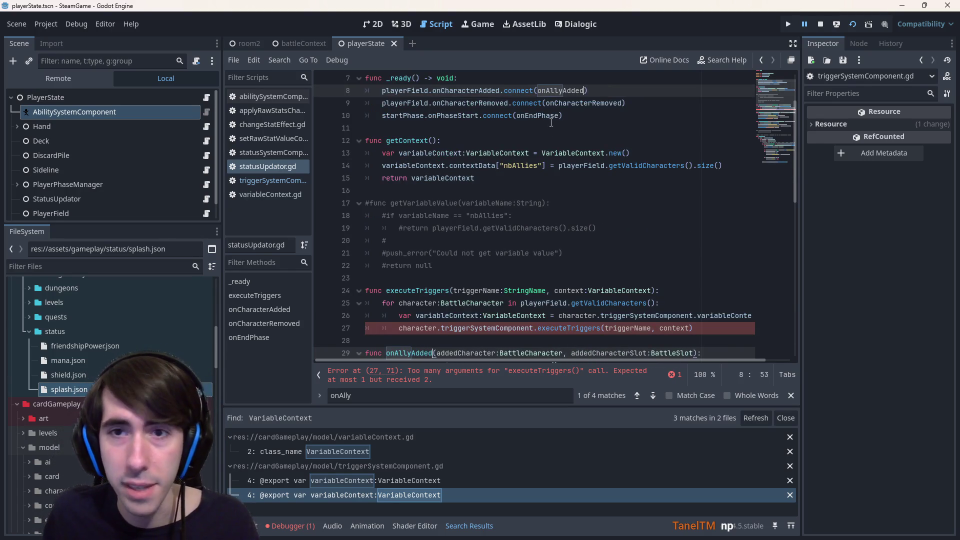
double_click(563, 102)
key("ctrl+d")
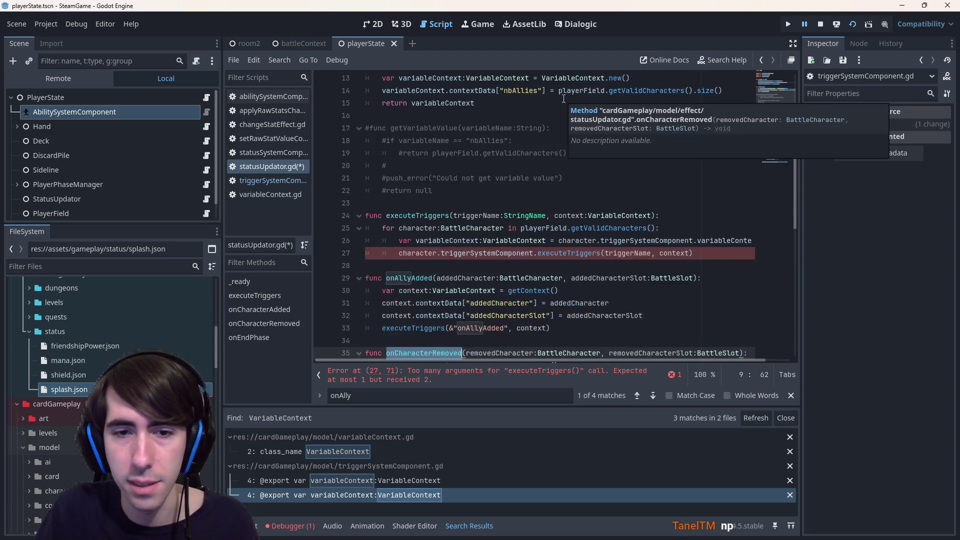
type("onAllyR")
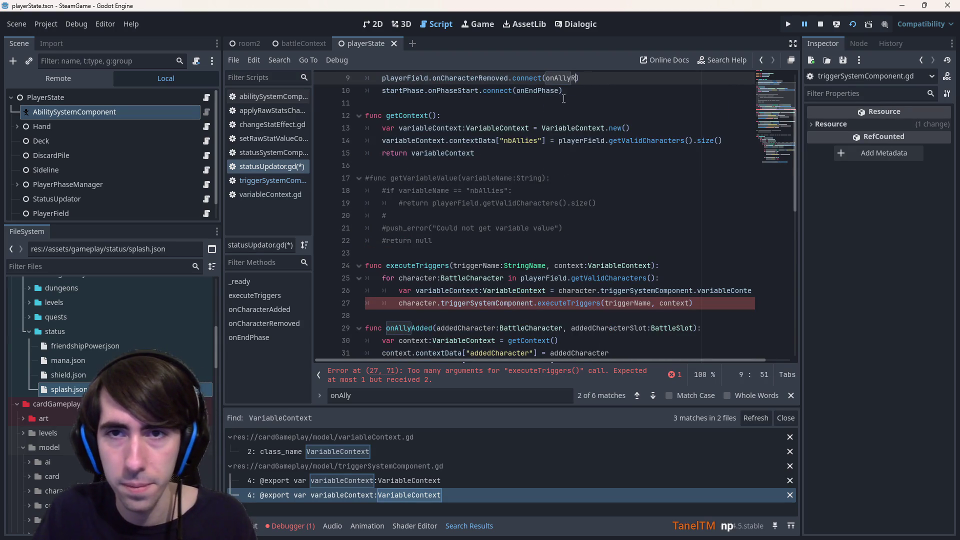
type("emoved")
key("ctrl+s")
Step: Review executeTriggers usages, return to the line-27 error and copy the context:VariableContext parameter
scroll(552, 215, "down", 4)
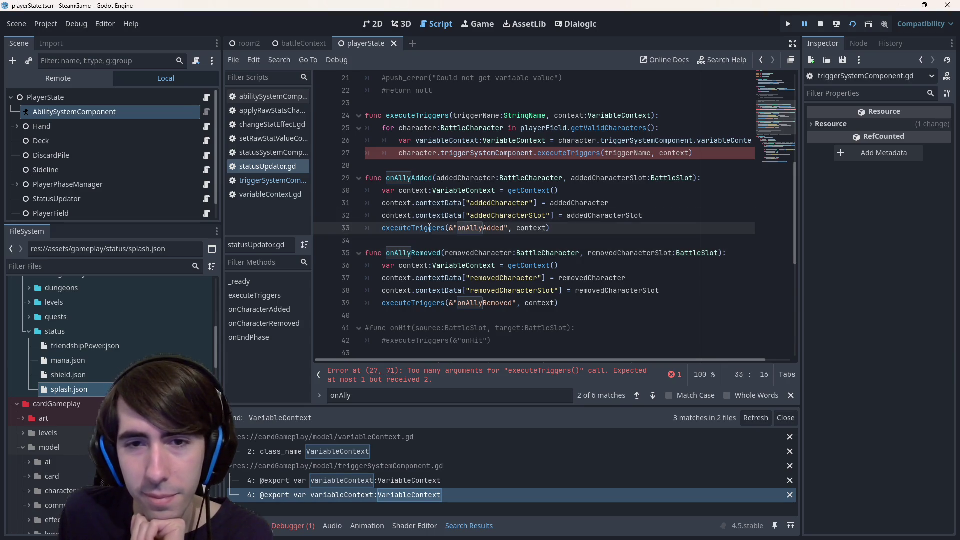
double_click(411, 225)
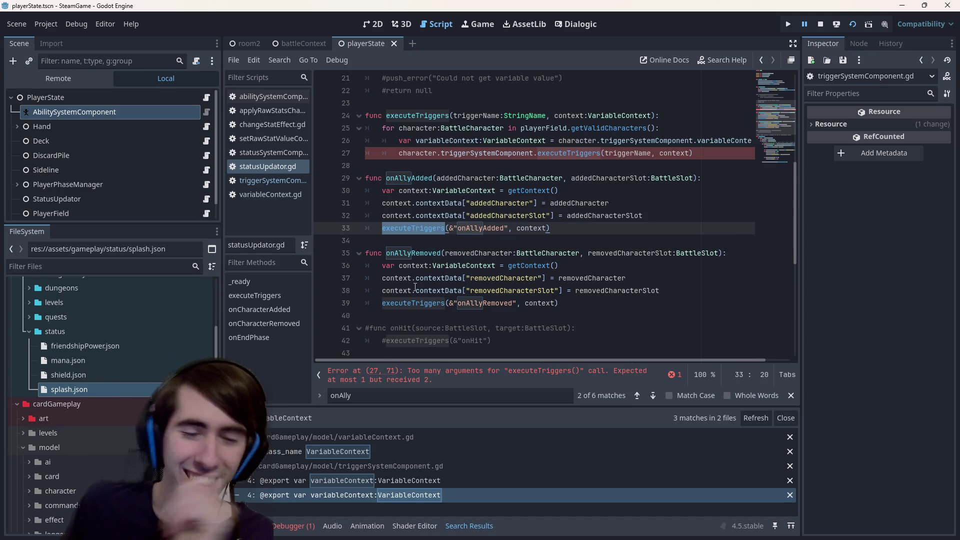
left_click(423, 228)
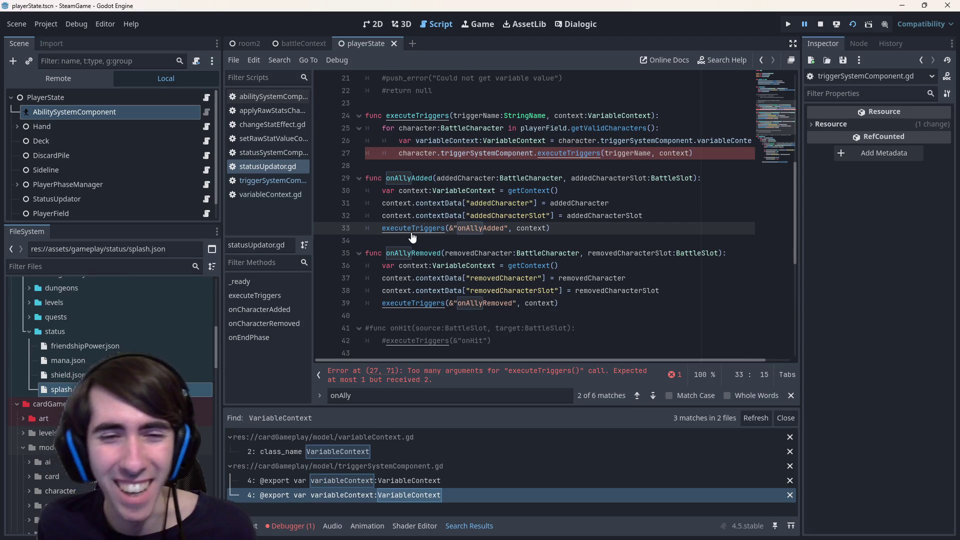
left_click(411, 232, "ctrl")
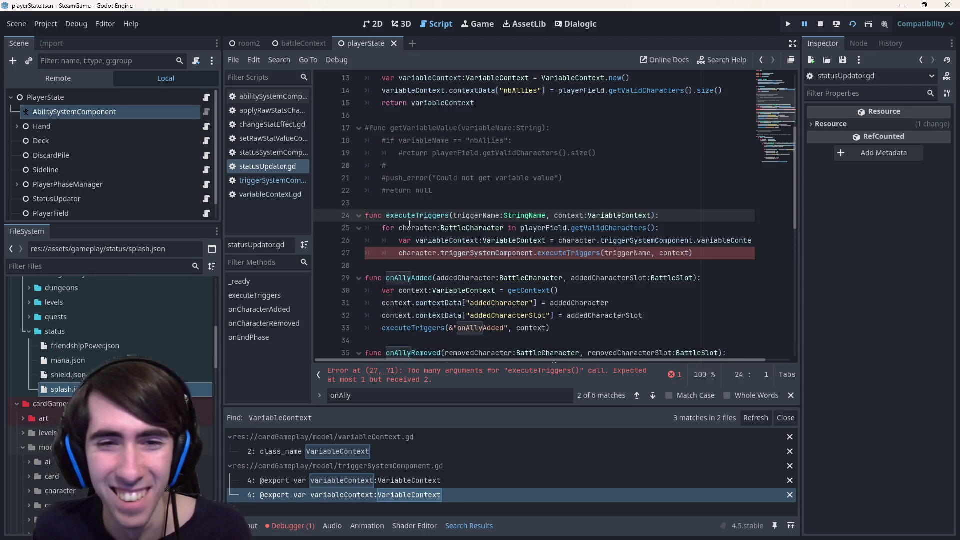
double_click(427, 216)
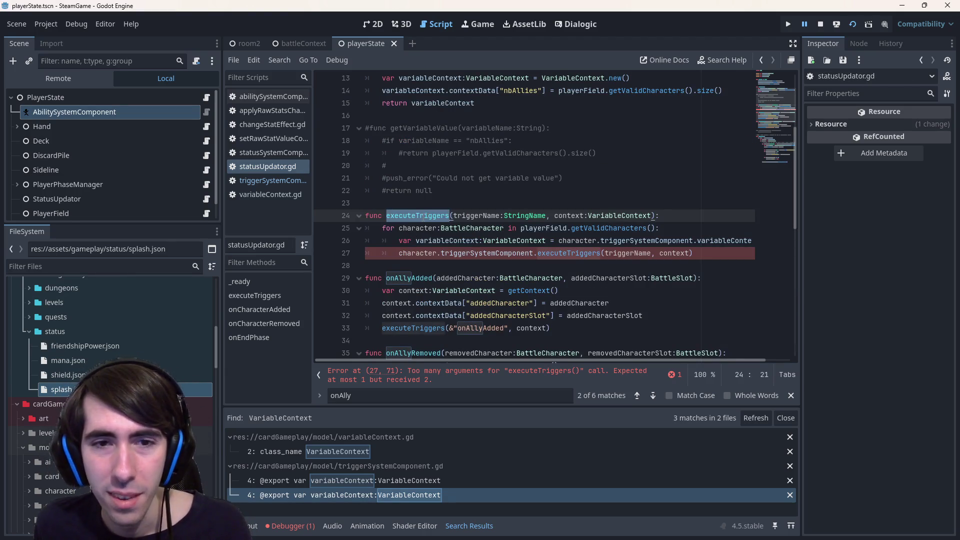
scroll(511, 98, "up", 4)
scroll(510, 99, "down", 6)
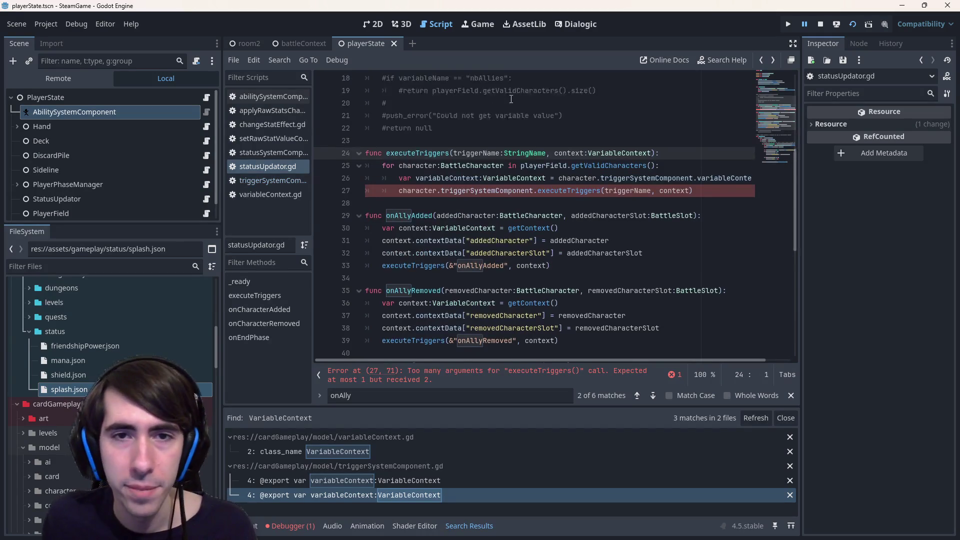
scroll(510, 99, "up", 2)
left_click(540, 374)
left_click(683, 216)
left_click_drag(554, 178, 652, 177)
key("ctrl+c")
Step: Add ', context:VariableContext' to executeTriggers in triggerSystemComponent.gd and save
left_click(584, 215, "ctrl")
left_click(555, 219)
type(",")
key("ctrl+v")
key("ctrl+s")
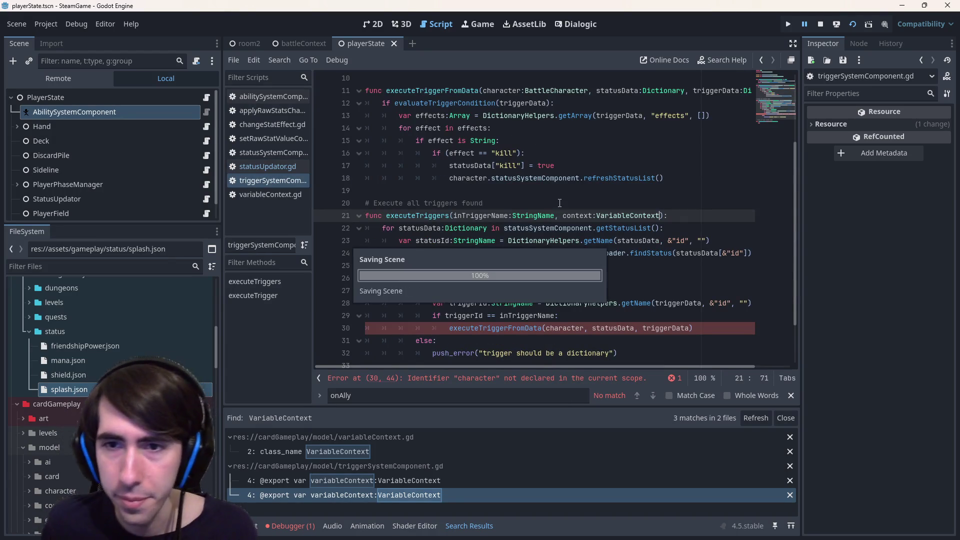
Step: Check the new context parameter and select the exported variableContext property line
scroll(648, 236, "down", 2)
double_click(580, 153)
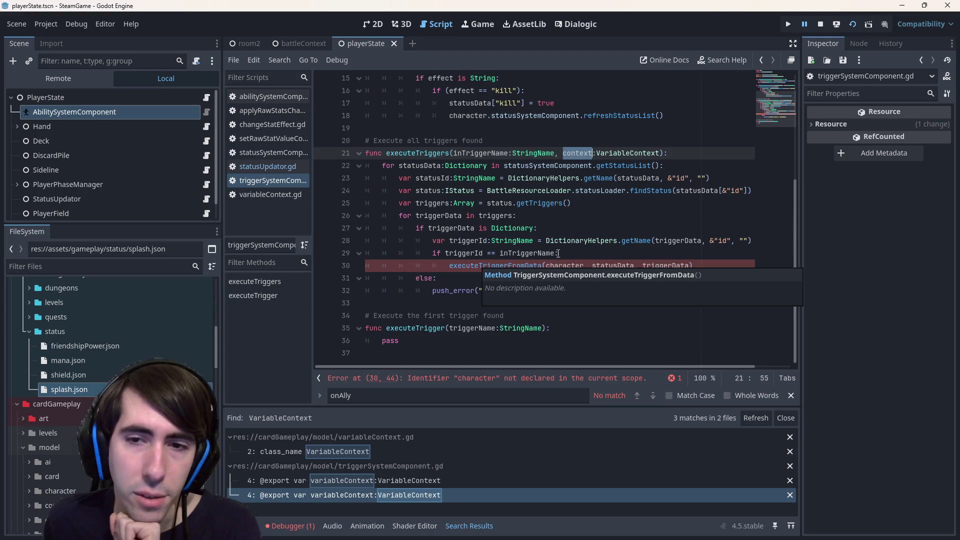
scroll(558, 252, "up", 2)
scroll(558, 253, "up", 3)
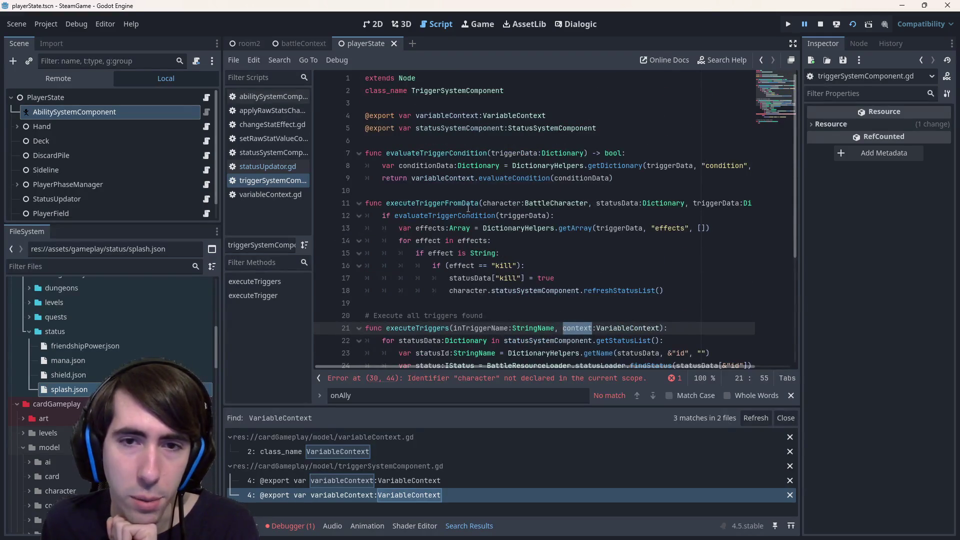
double_click(432, 203)
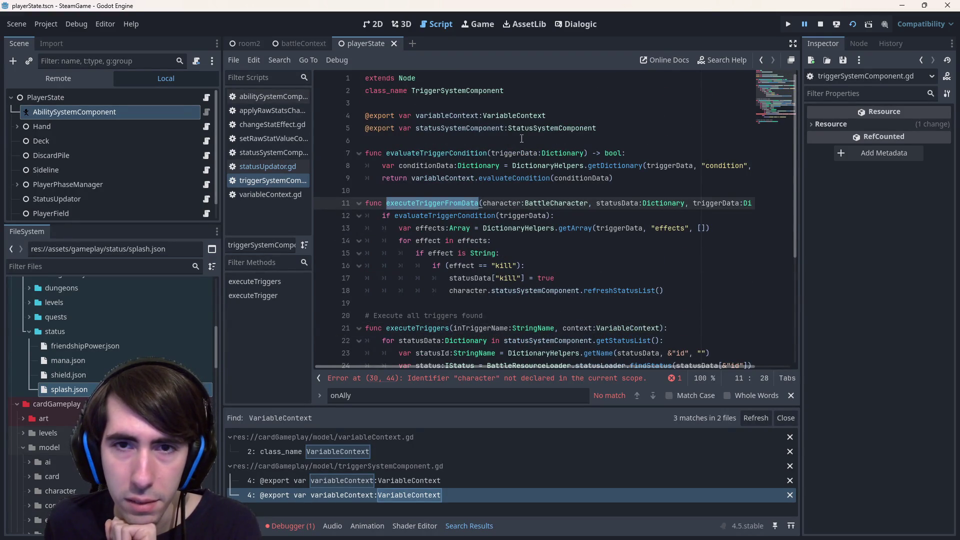
left_click_drag(560, 116, 338, 118)
Step: Remove the variableContext export line and add context:VariableContext as evaluateTriggerCondition's first parameter
key("BackSpace")
key("BackSpace")
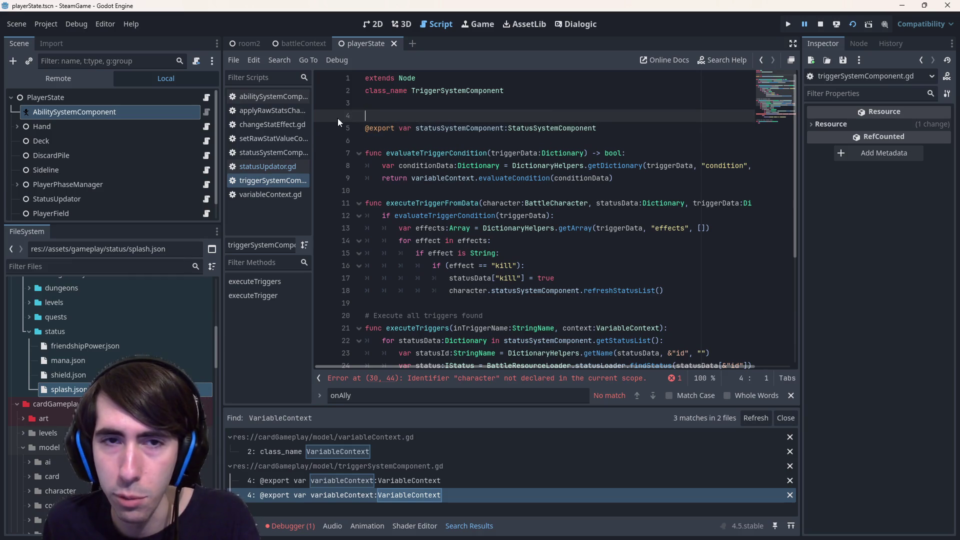
key("ctrl+s")
left_click(491, 141)
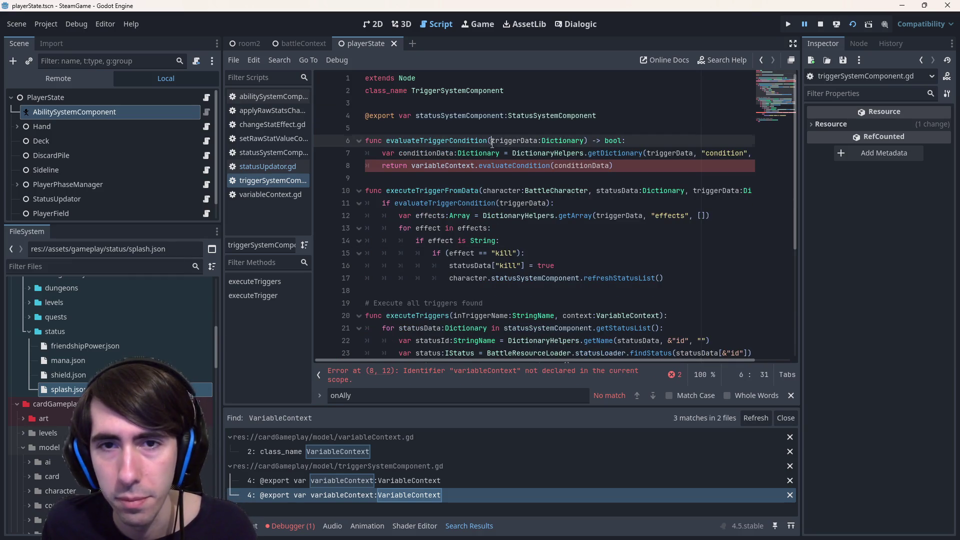
type("context, ")
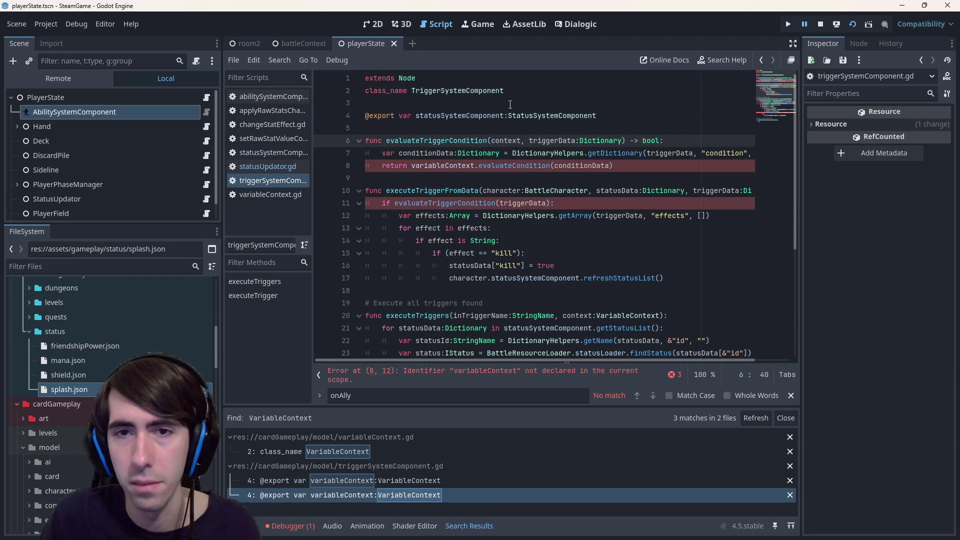
type(":VariableContext")
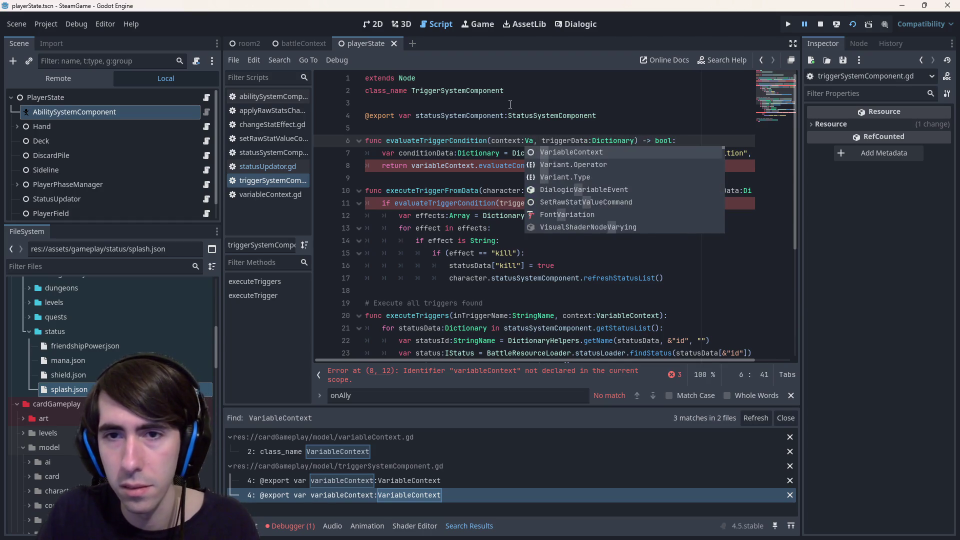
key("ctrl+s")
double_click(471, 145)
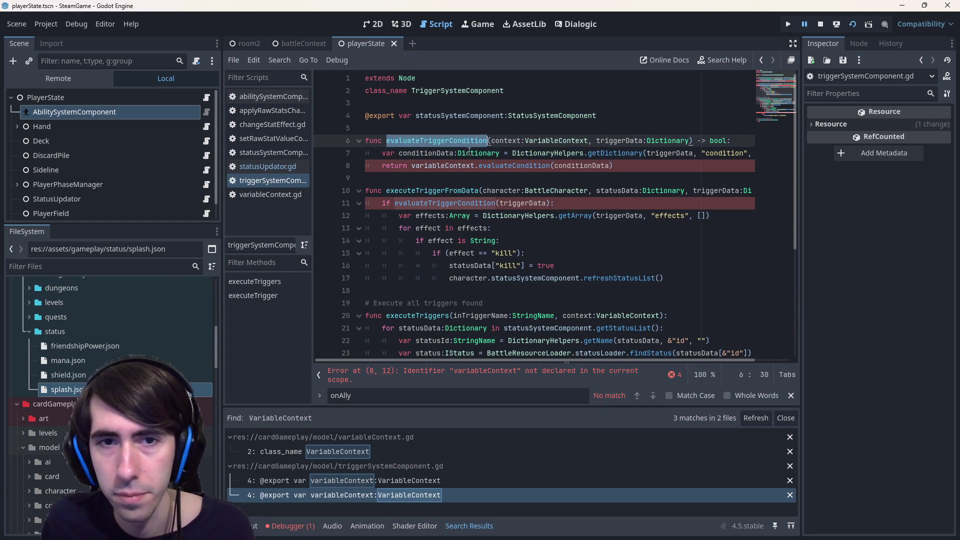
mouse_move(492, 141)
left_mouse_down()
mouse_move(644, 140)
mouse_move(601, 142)
left_mouse_up()
key("ctrl+c")
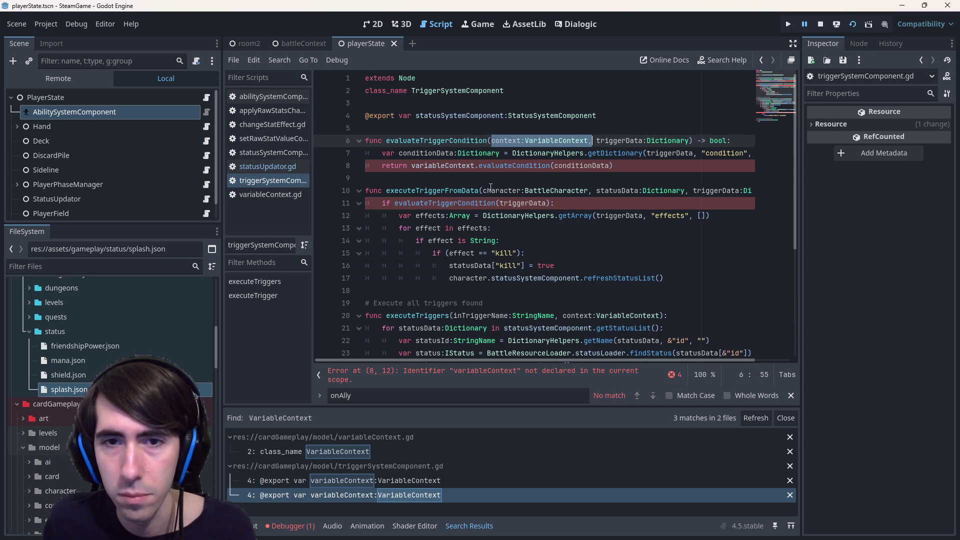
Step: Paste context:VariableContext as executeTriggerFromData's first parameter, moving character to an indented new line
left_click(481, 190)
key("Right")
key("ctrl+v")
key("Return")
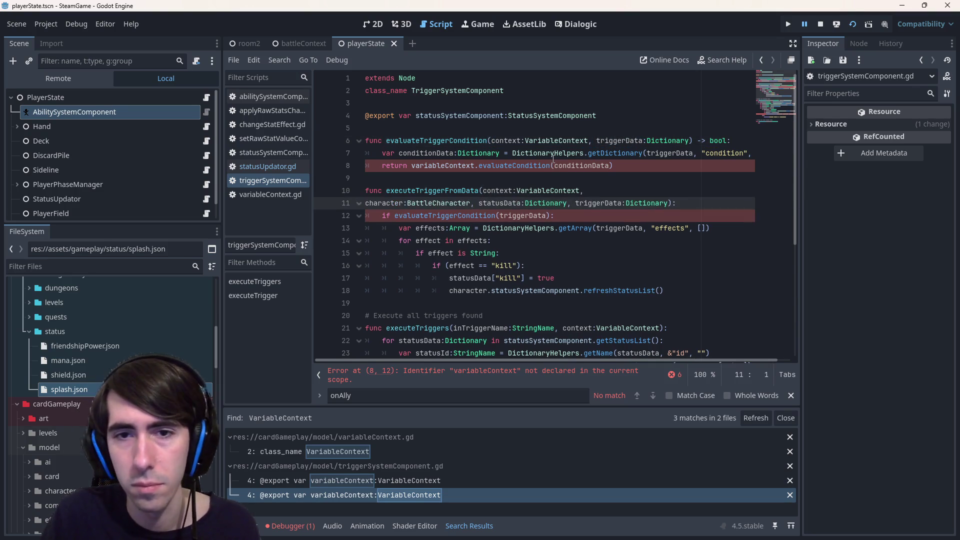
key("Tab")
key("Tab")
key("Tab")
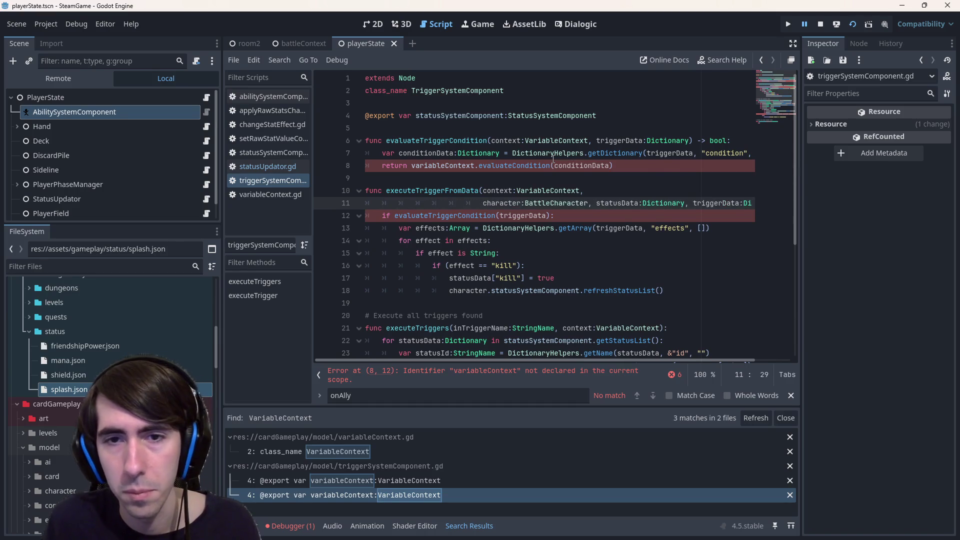
Step: Break statusData and triggerData onto their own aligned lines in executeTriggerFromData
key("ctrl+Left")
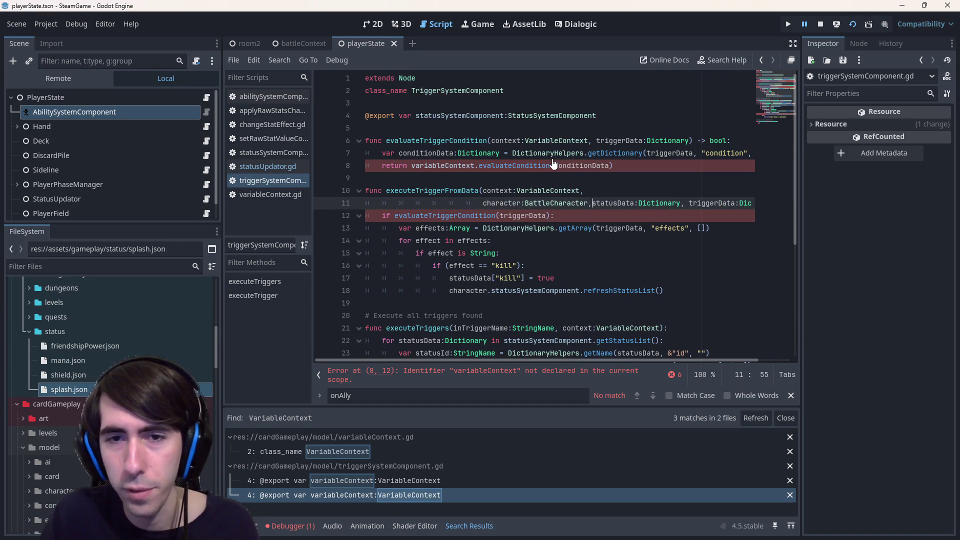
key("Return")
key("ctrl+Right")
key("ctrl+Right")
key("Return")
scroll(552, 162, "down", 2)
left_click(432, 115)
double_click(430, 115)
scroll(453, 162, "up", 1)
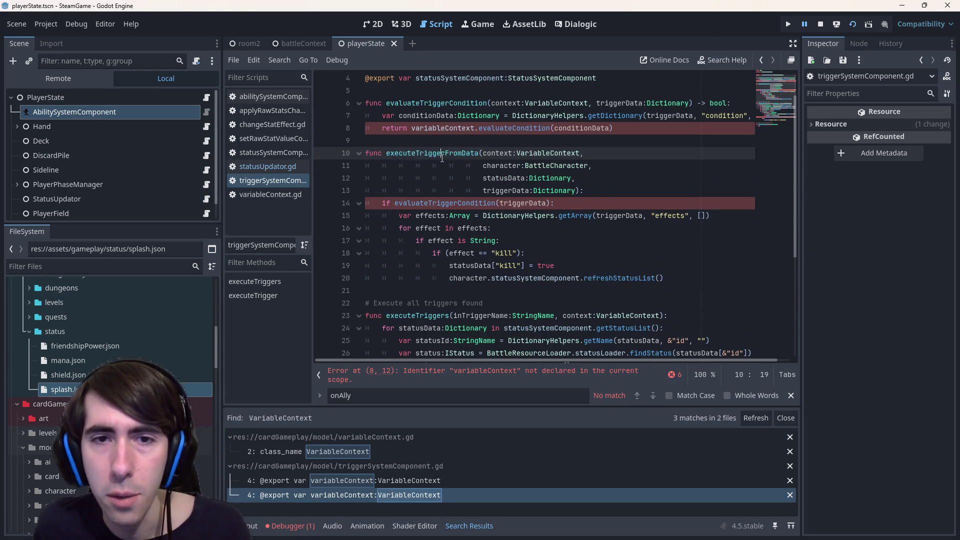
left_click_drag(576, 185, 381, 178)
left_click(490, 178)
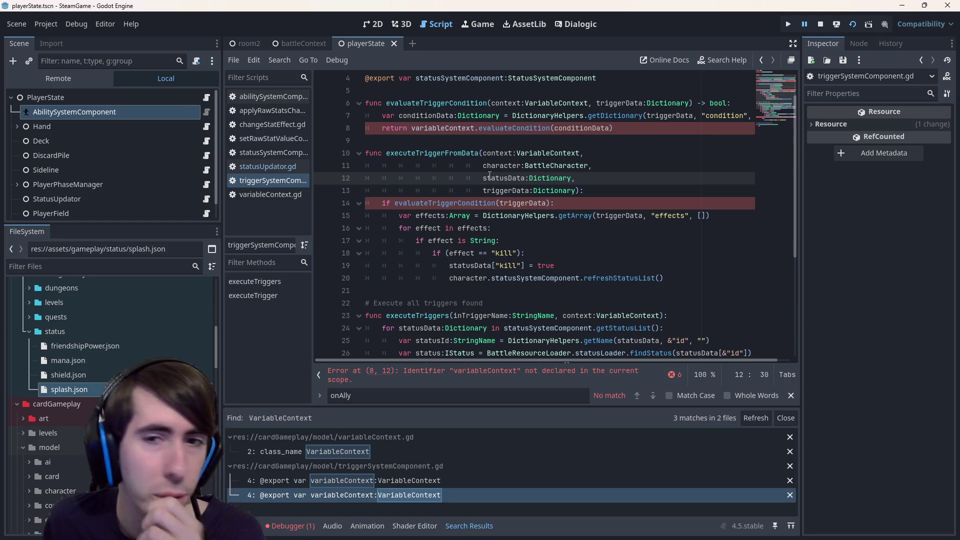
double_click(463, 152)
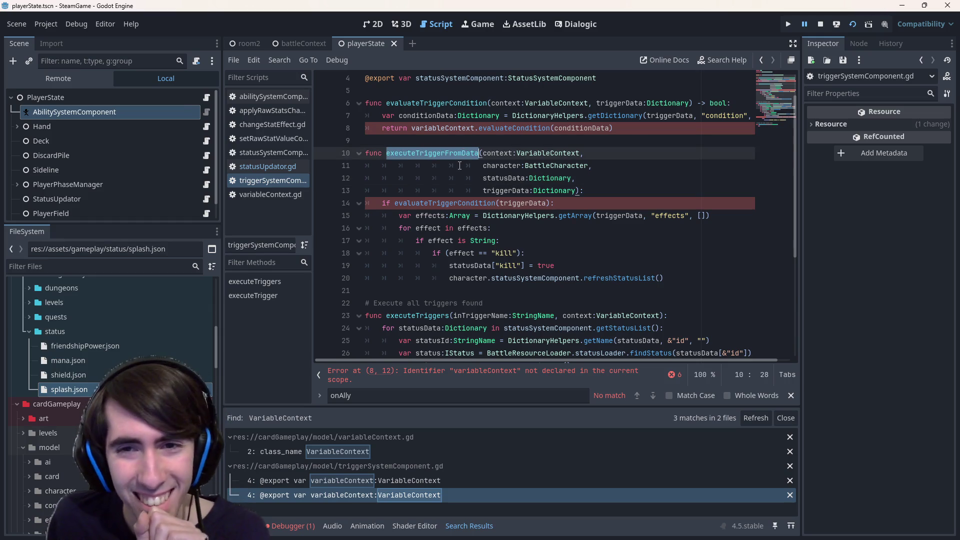
left_click(434, 153)
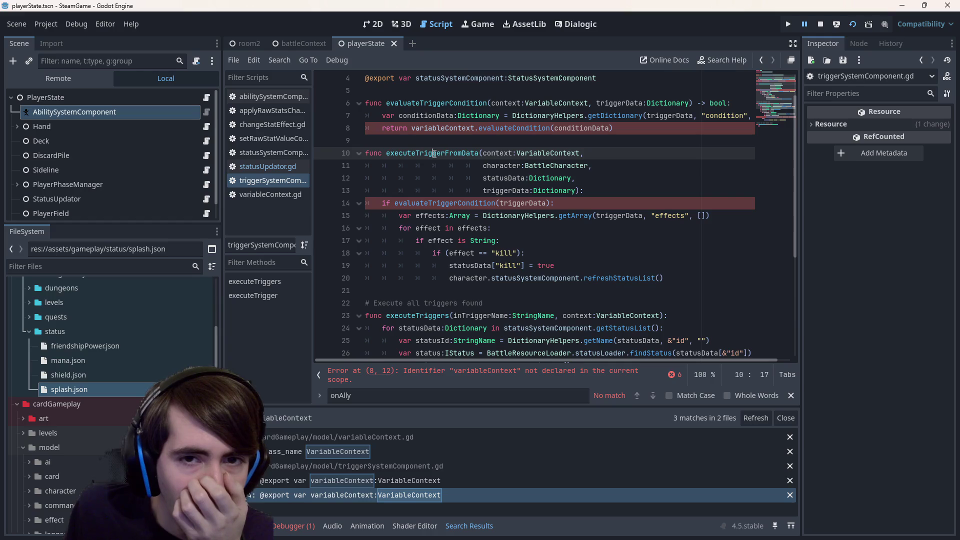
double_click(434, 153)
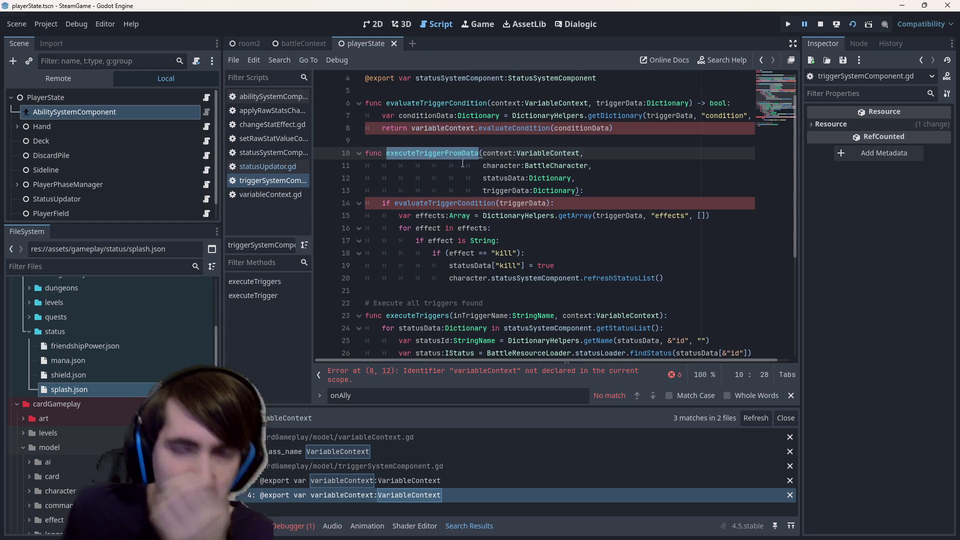
left_click(484, 155)
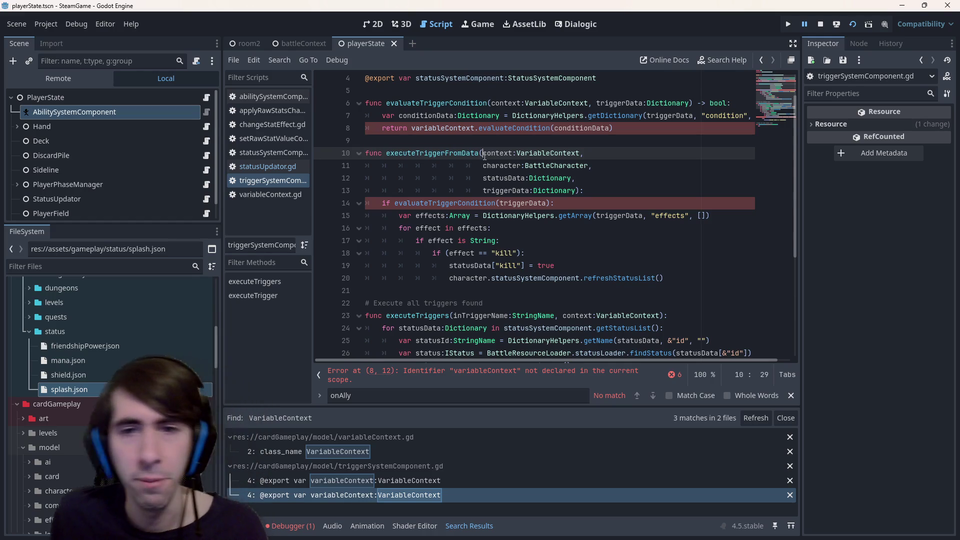
Step: Insert 'context,' as the first argument of the evaluateTriggerCondition call on line 14
left_click(500, 203)
type("context,")
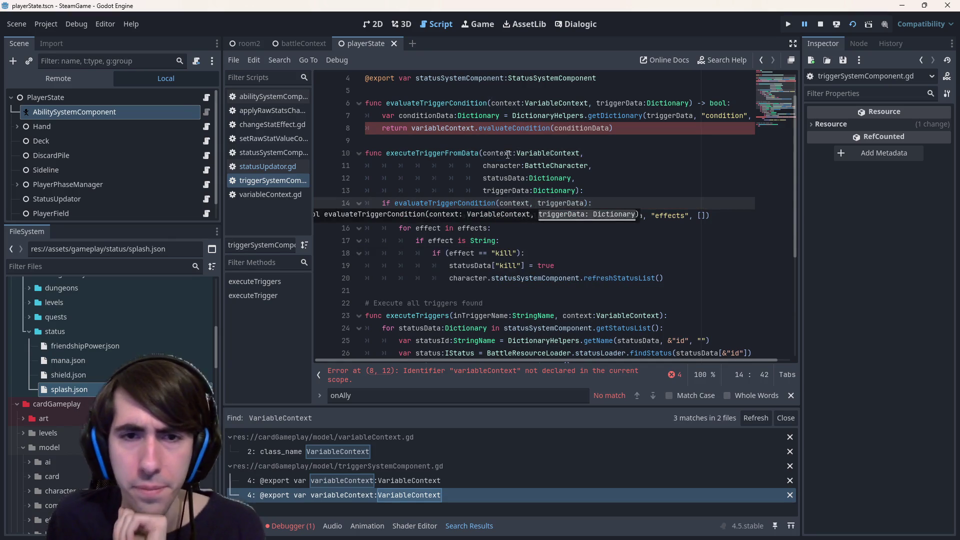
left_click(615, 201)
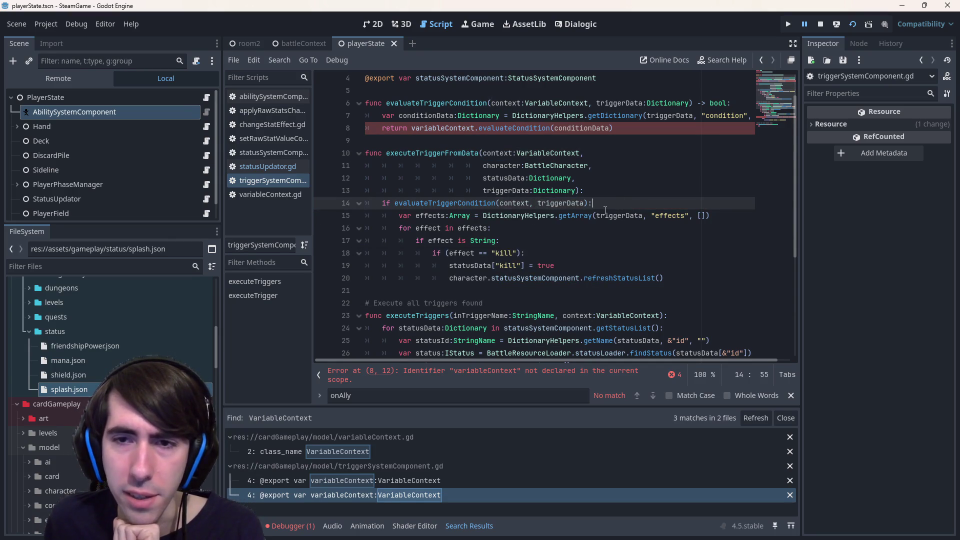
left_click_drag(685, 286, 366, 203)
left_click(367, 203)
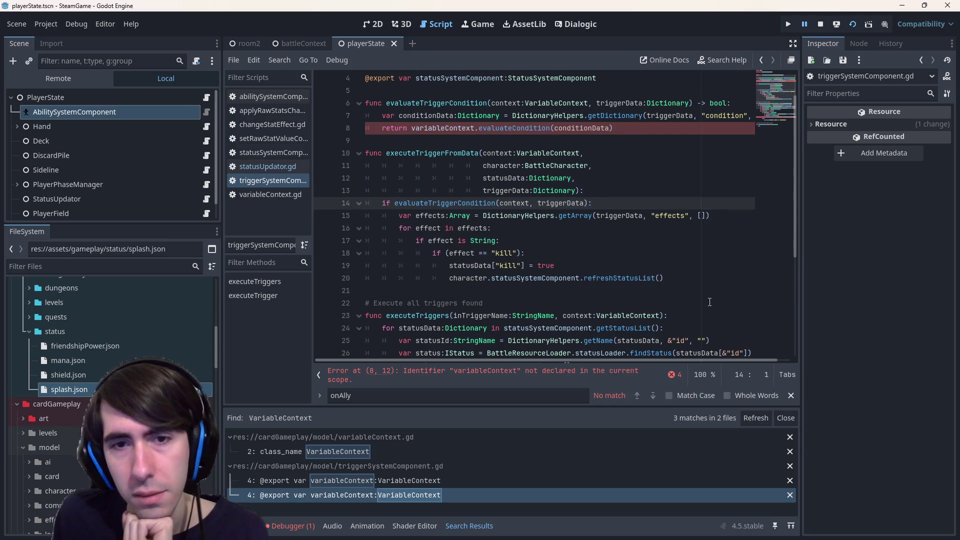
scroll(619, 265, "up", 3)
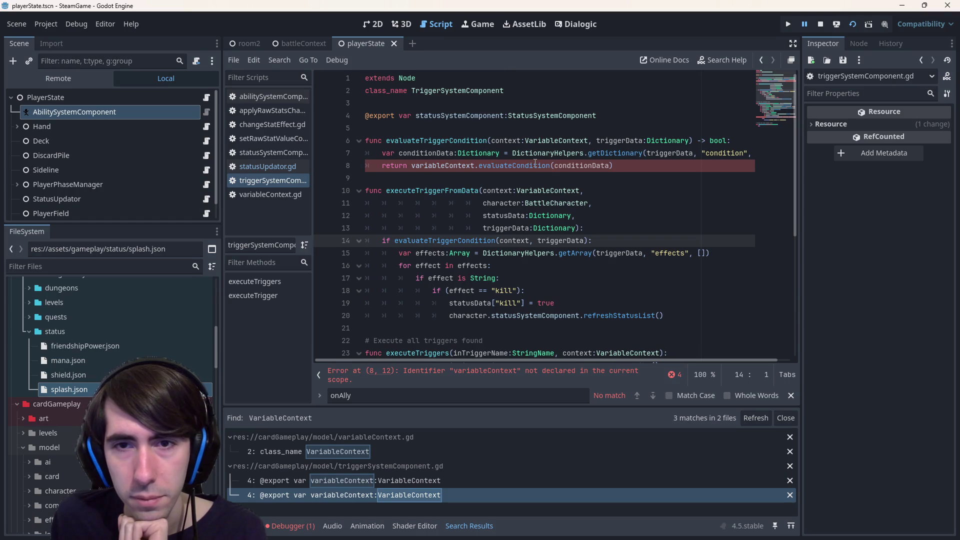
Step: Replace the undeclared variableContext with context on line 8
left_click(534, 169)
left_click(556, 376)
double_click(443, 166)
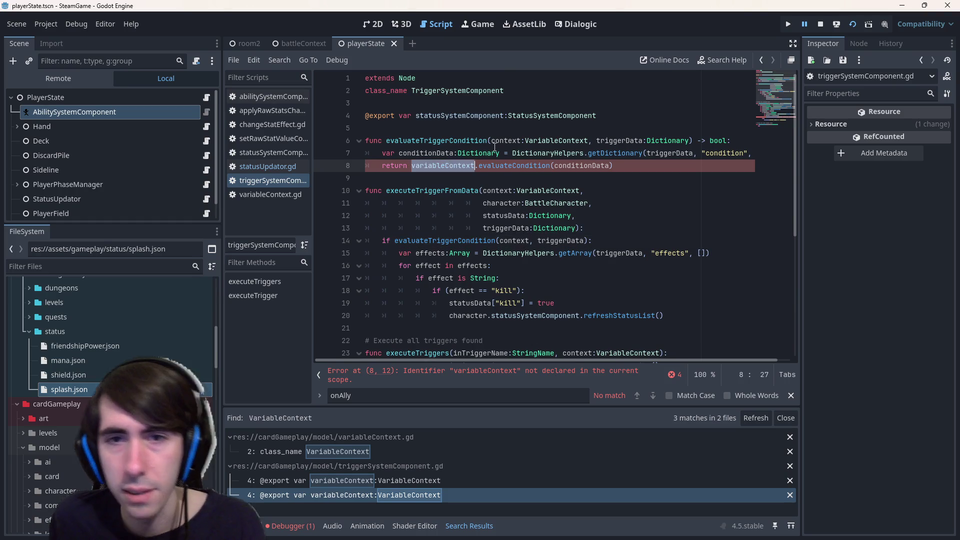
double_click(506, 140)
left_click(474, 166)
double_click(475, 165)
type("context")
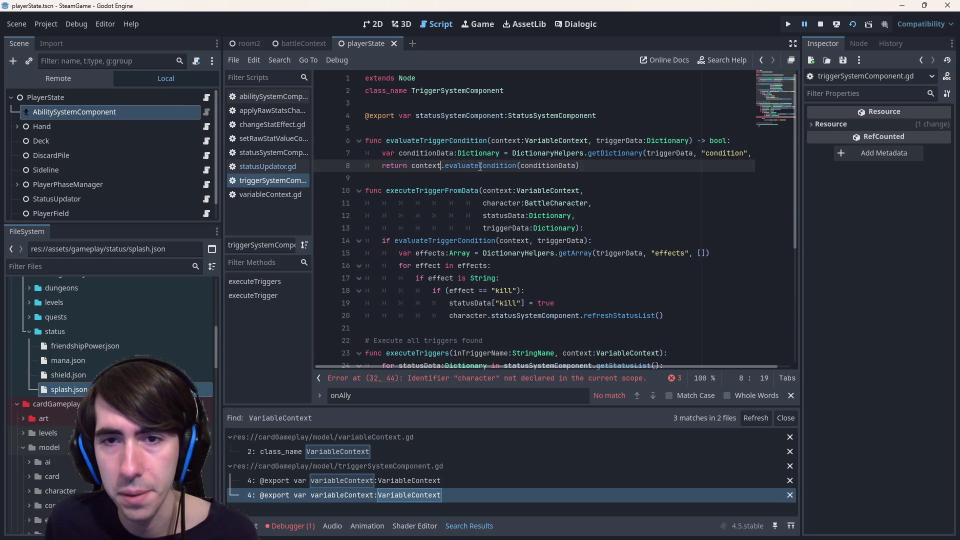
double_click(548, 166)
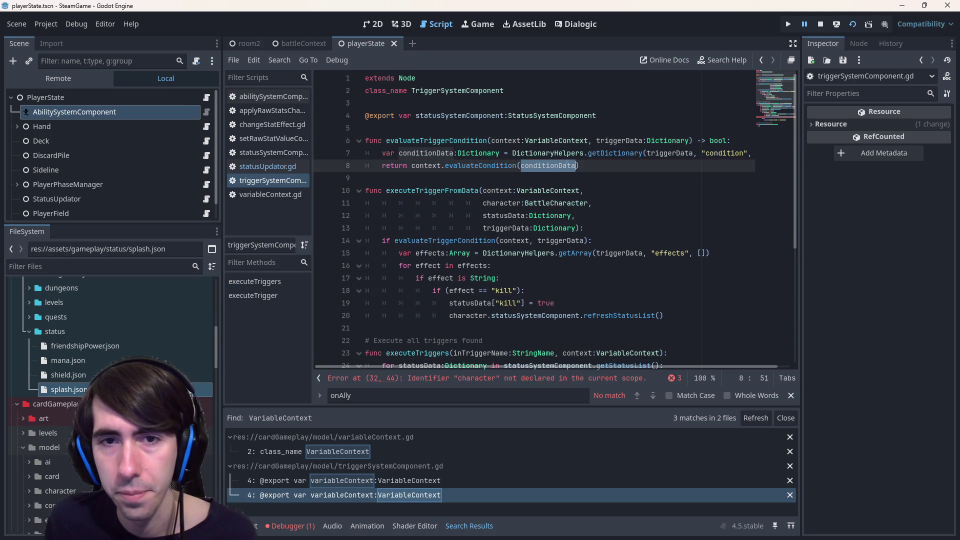
left_click(476, 171, "ctrl")
left_click(505, 241)
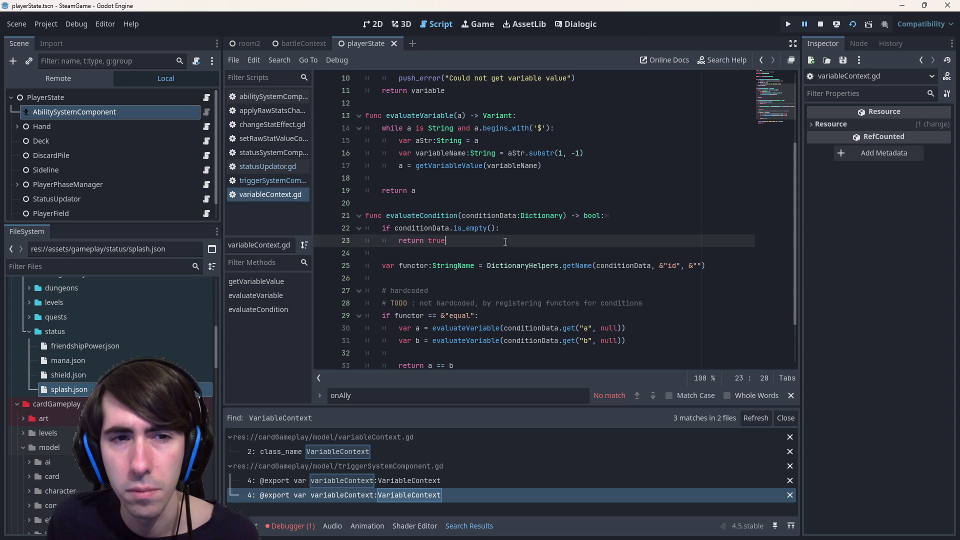
scroll(504, 241, "up", 3)
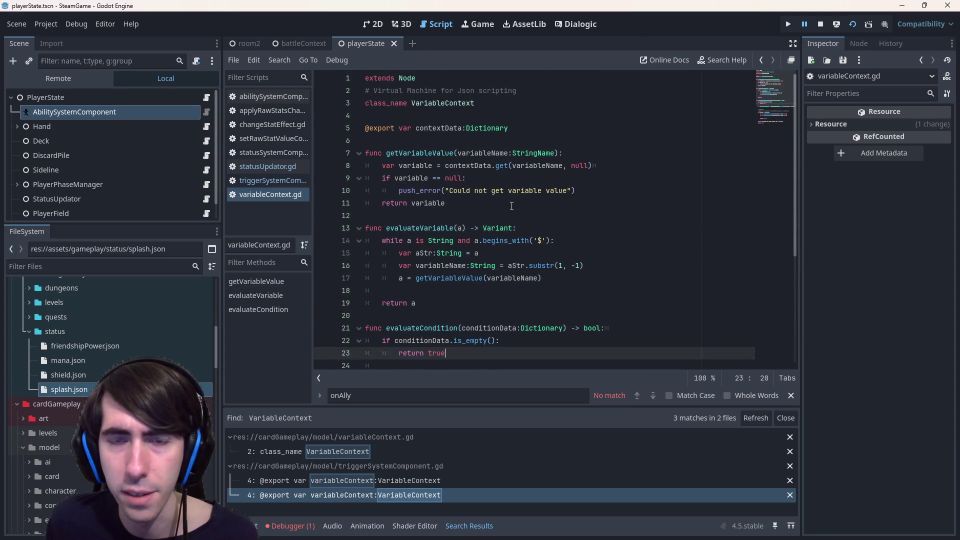
left_click_drag(511, 206, 324, 160)
left_click_drag(511, 206, 324, 160)
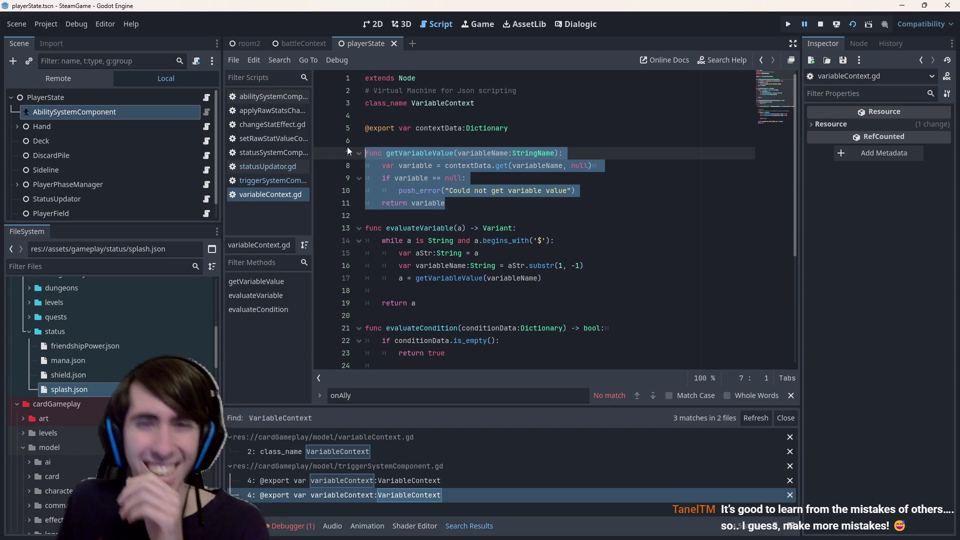
double_click(446, 129)
scroll(447, 130, "down", 1)
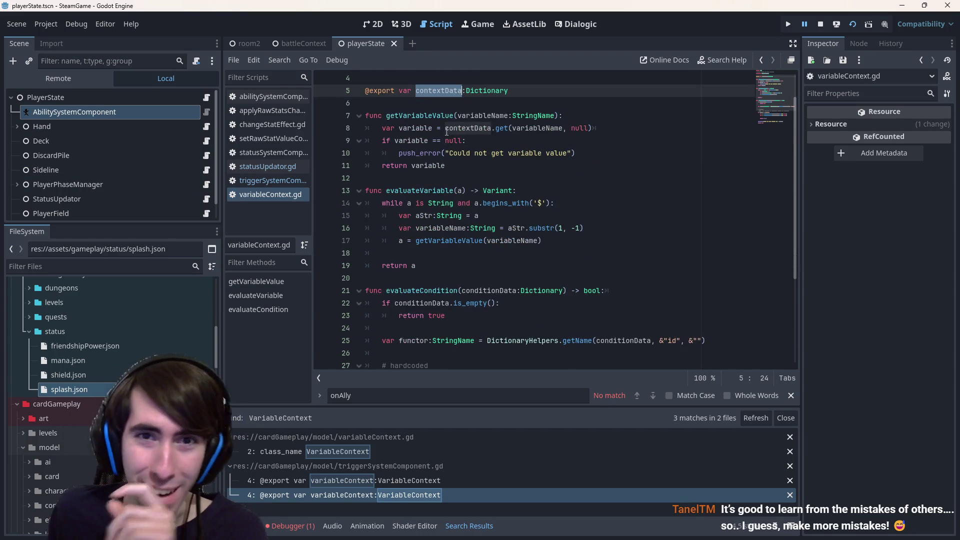
scroll(451, 120, "up", 1)
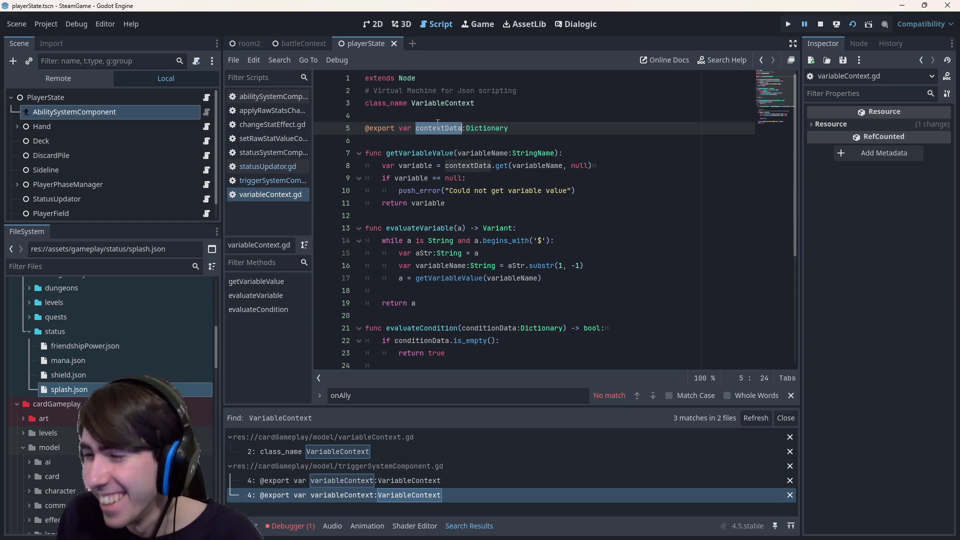
left_click(436, 130)
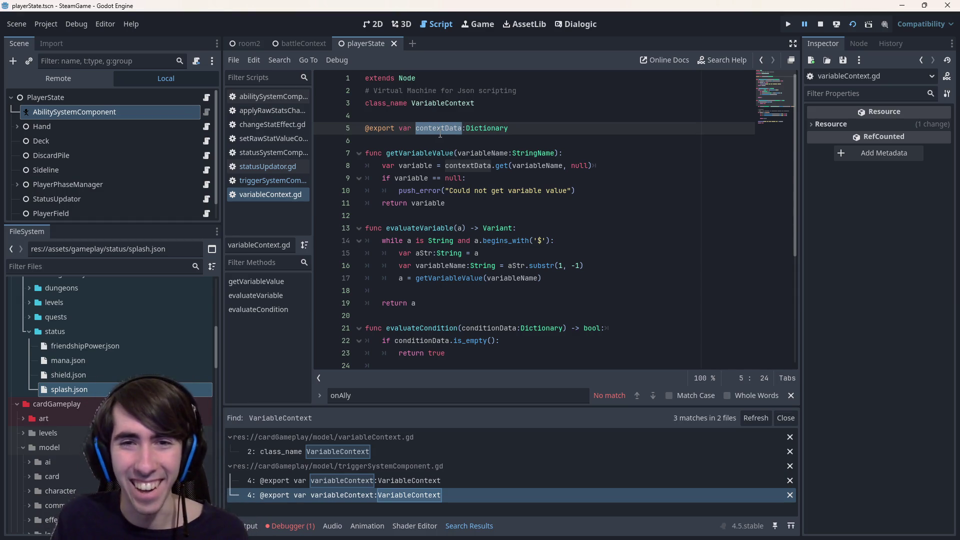
key("alt+Left")
key("alt+Left")
key("alt+Left")
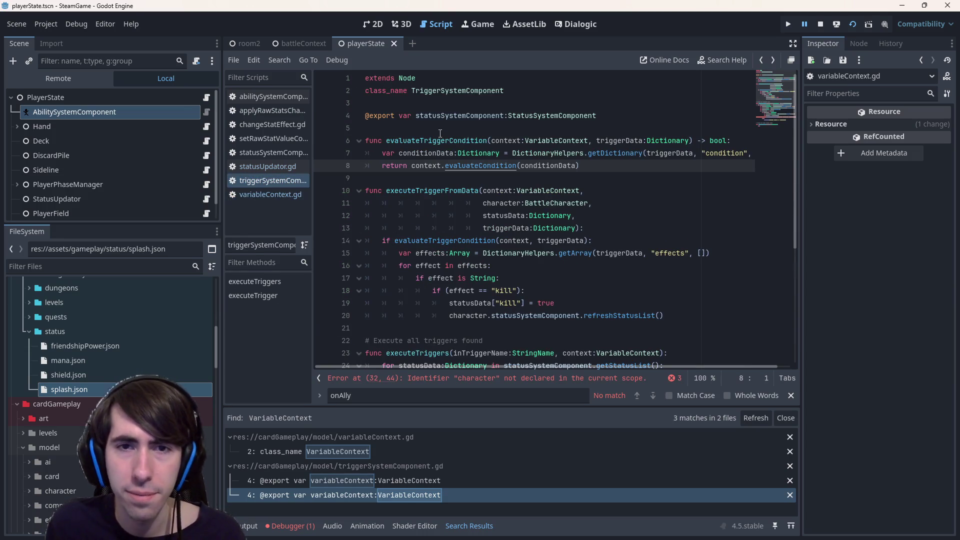
double_click(458, 165)
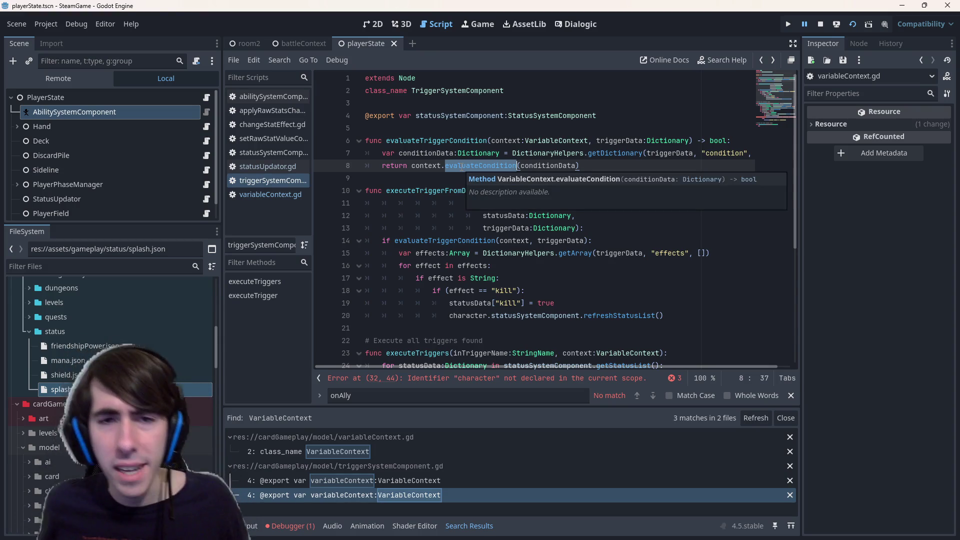
left_click(461, 165, "ctrl")
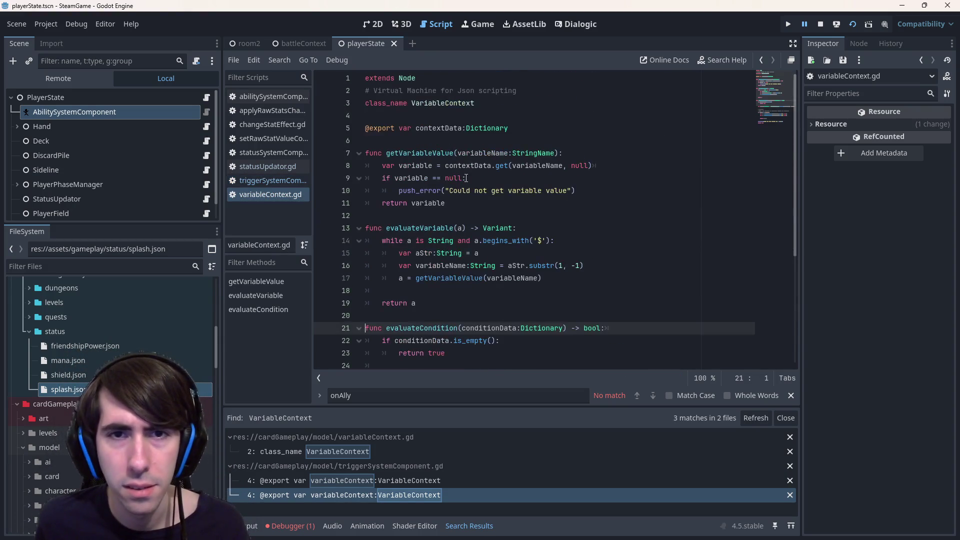
left_click(542, 125)
key("alt+Left")
key("alt+Right")
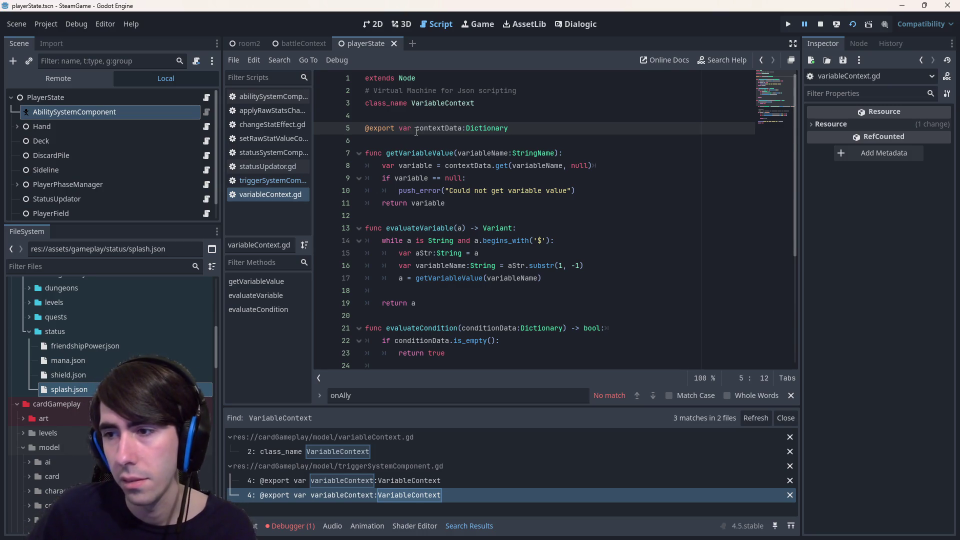
key("alt+Left")
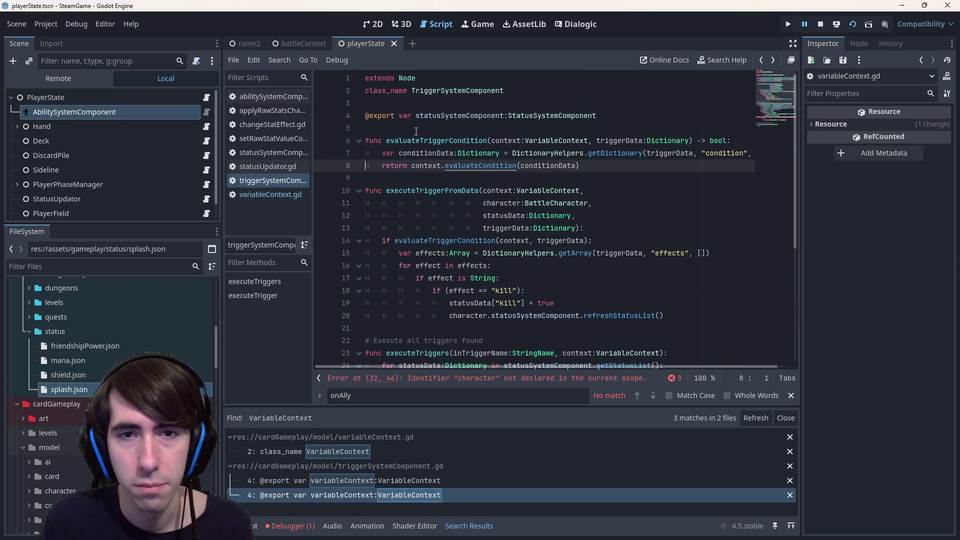
scroll(416, 131, "down", 5)
left_click(416, 129)
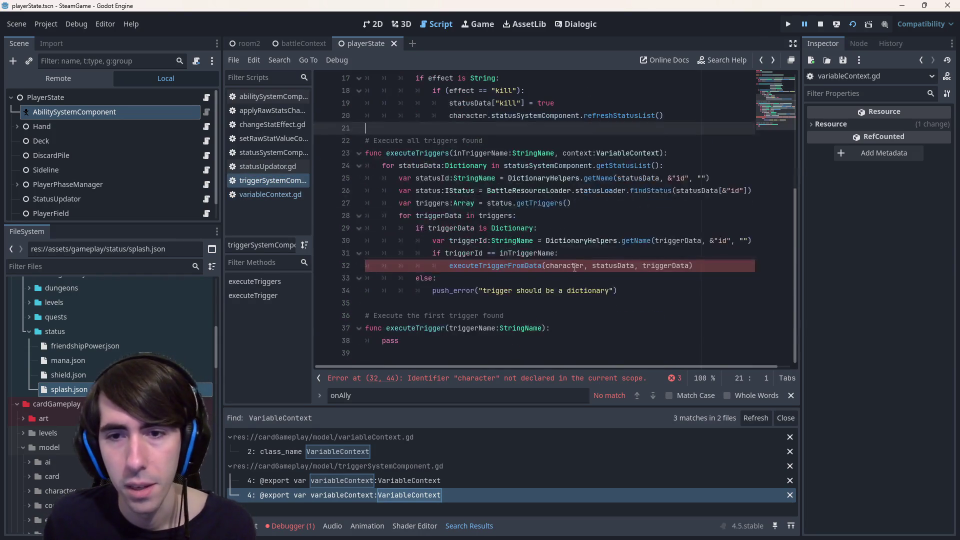
double_click(532, 266)
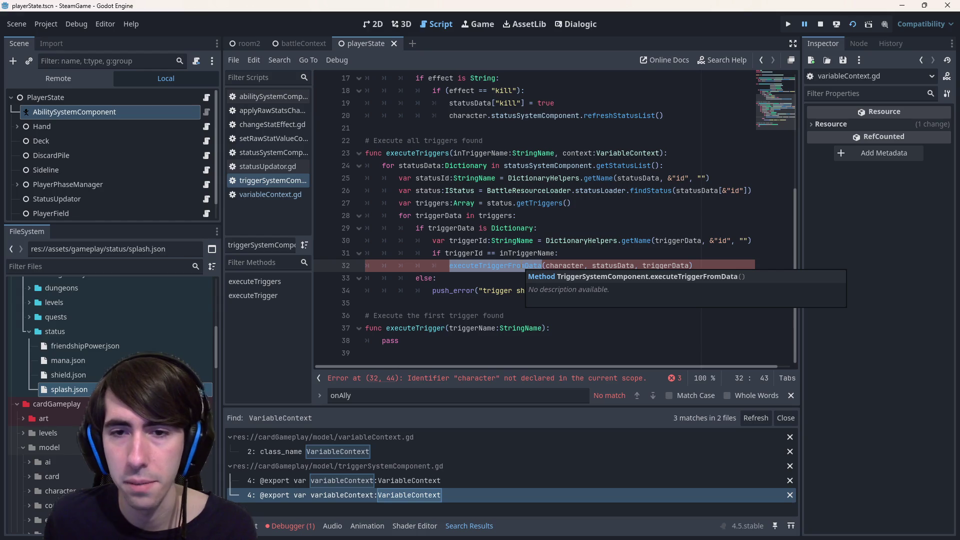
scroll(519, 230, "up", 5)
double_click(505, 203)
double_click(509, 215)
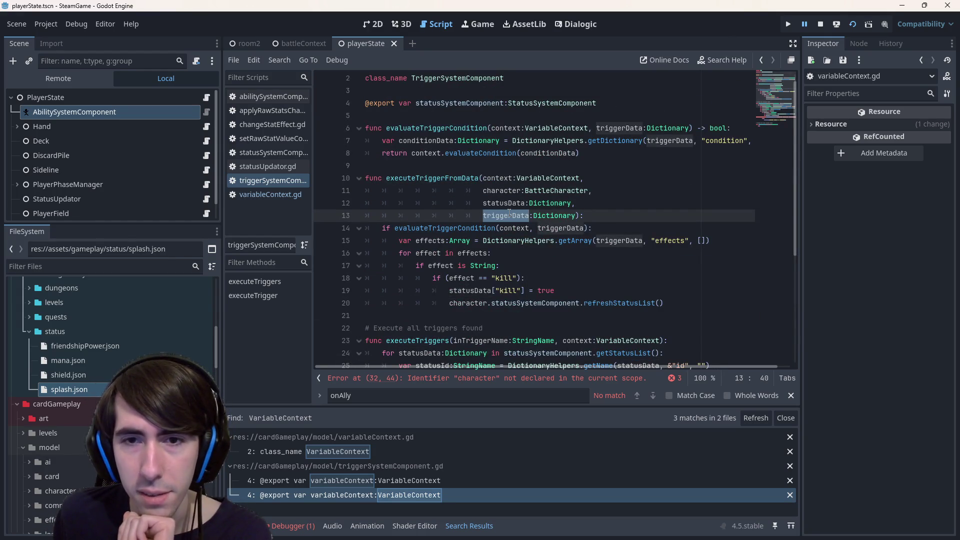
double_click(508, 204)
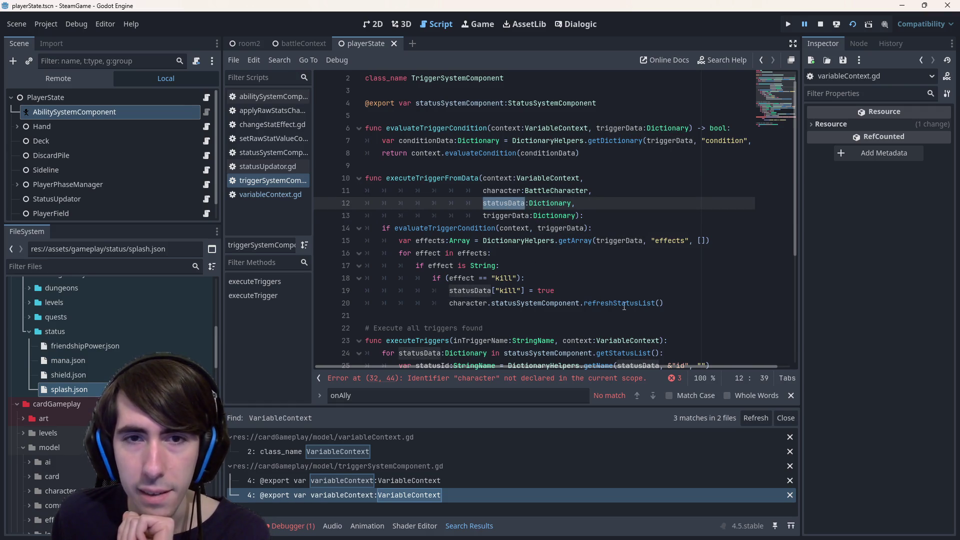
mouse_move(668, 303)
left_mouse_down()
mouse_move(366, 241)
mouse_move(365, 253)
left_mouse_up()
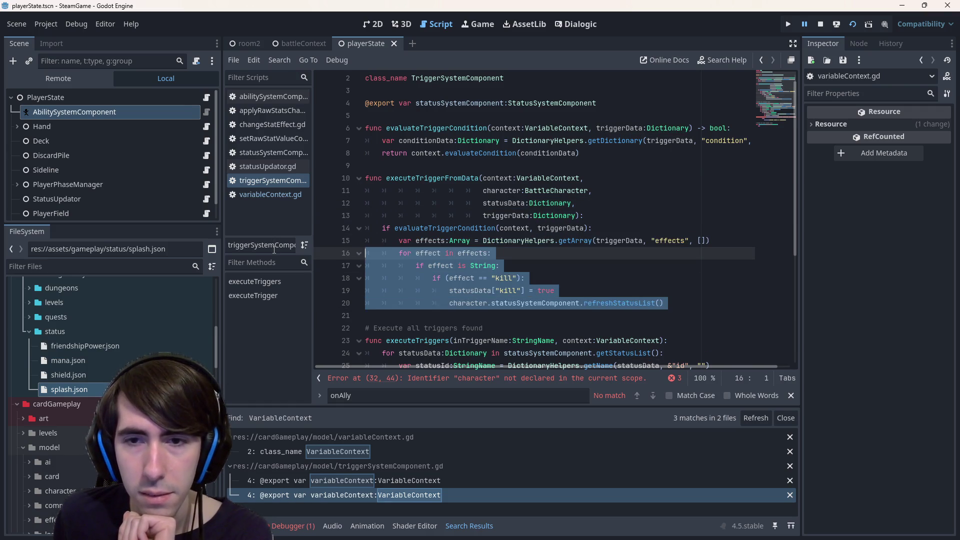
double_click(502, 226)
double_click(501, 214)
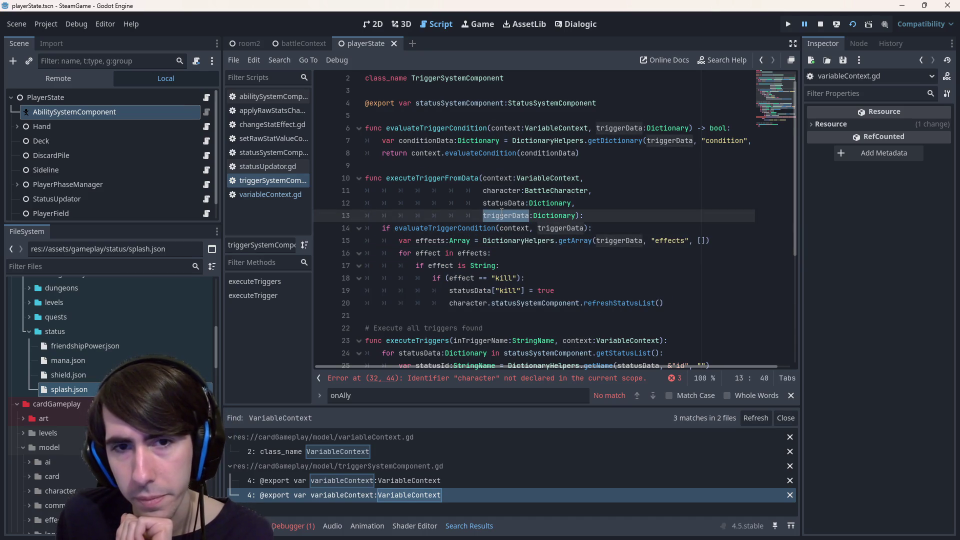
mouse_move(561, 219)
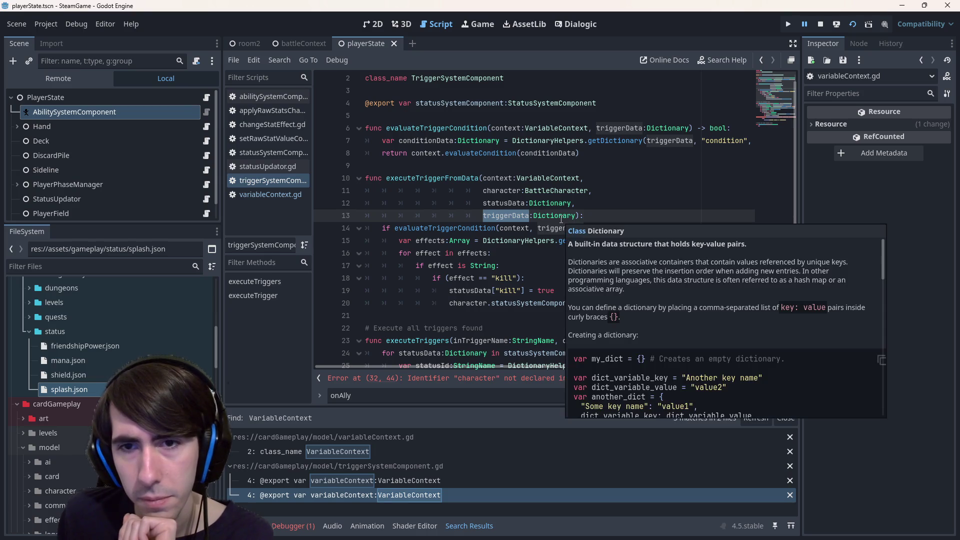
double_click(494, 191)
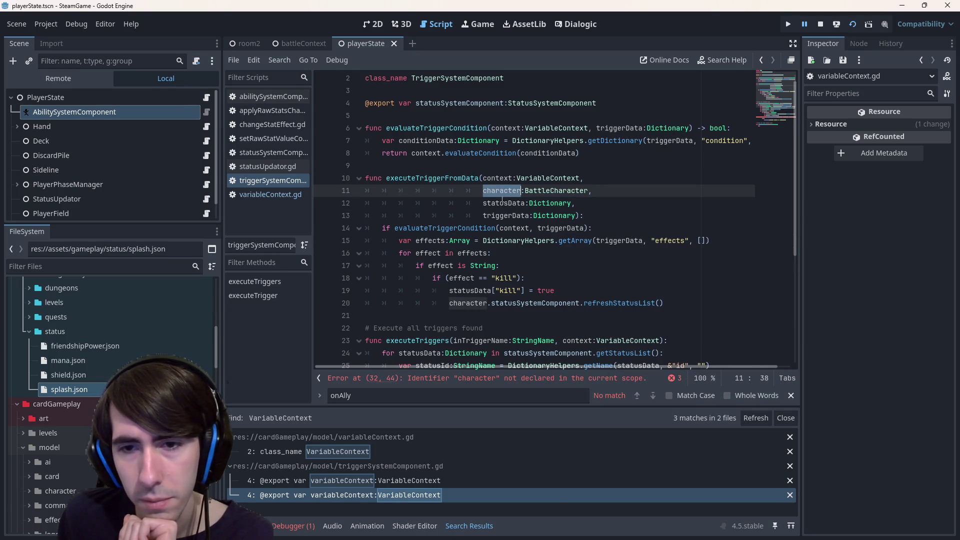
mouse_move(608, 202)
left_mouse_down()
mouse_move(345, 183)
mouse_move(344, 191)
left_mouse_up()
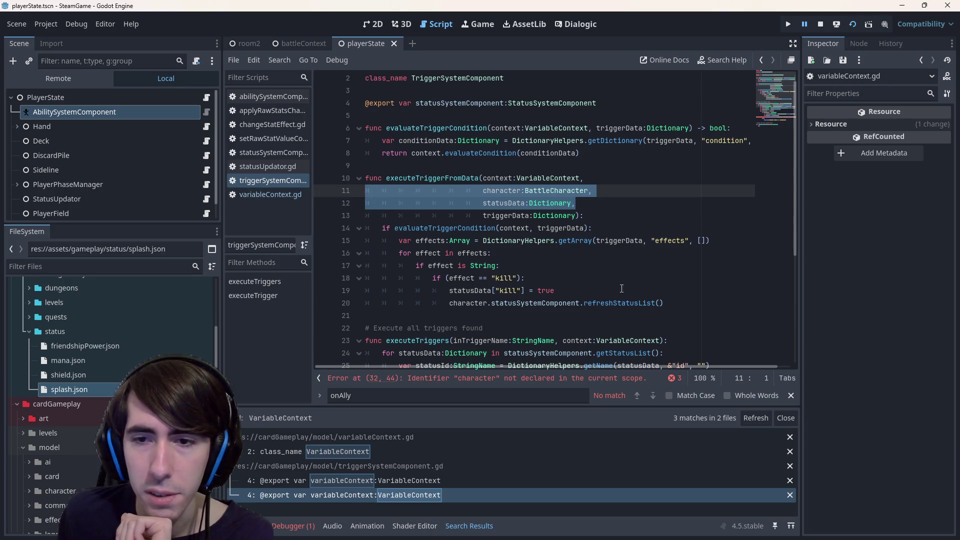
mouse_move(663, 303)
left_mouse_down()
mouse_move(499, 302)
mouse_move(367, 278)
left_mouse_up()
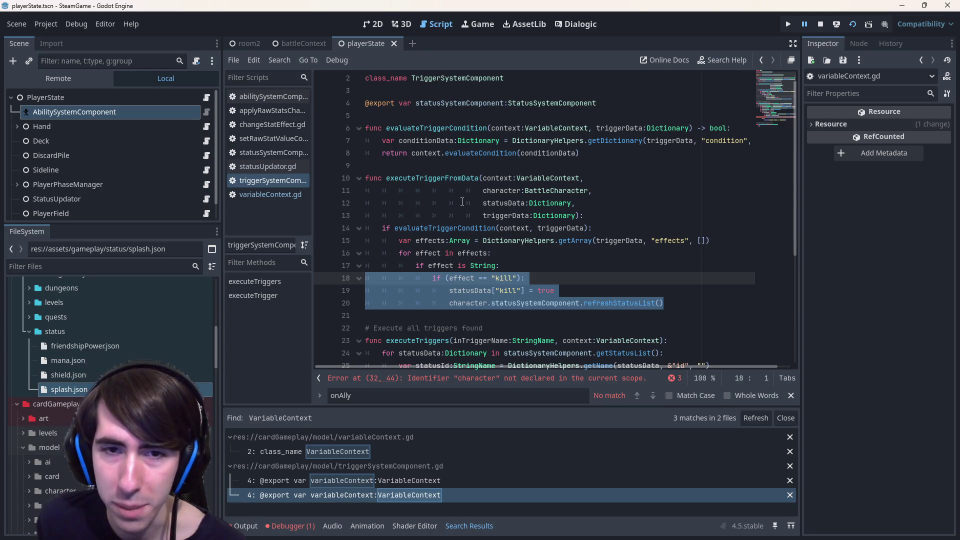
left_click(442, 180)
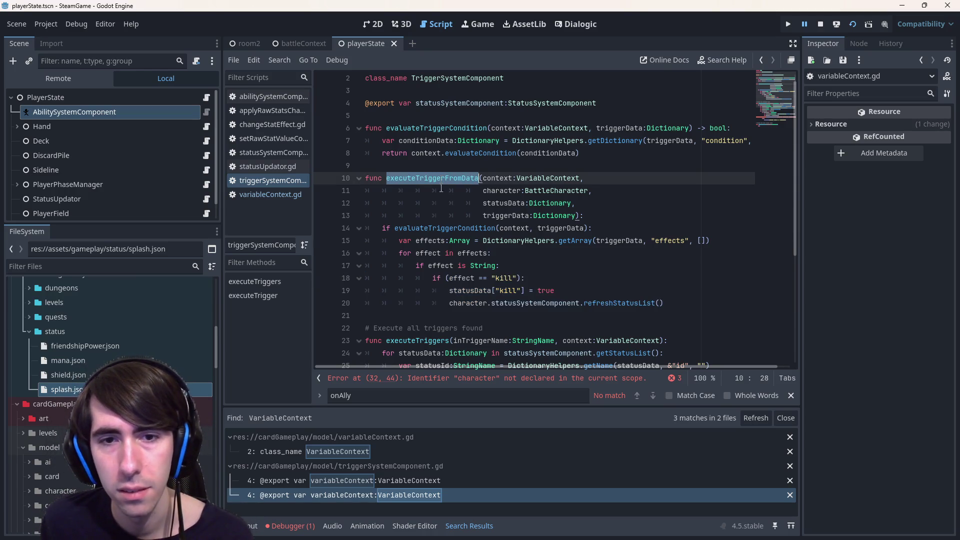
left_click(461, 265)
left_click_drag(546, 290, 491, 278)
left_click(374, 267, "shift")
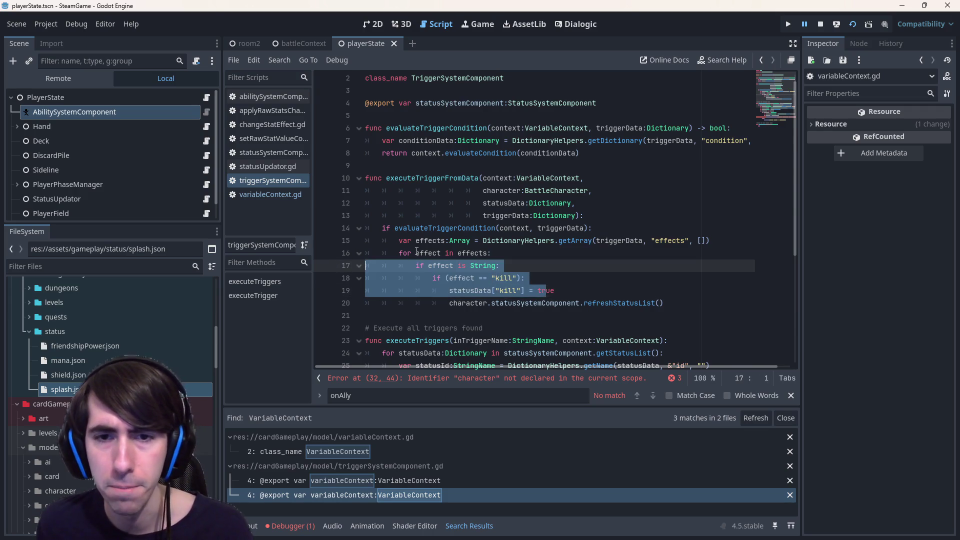
double_click(469, 276)
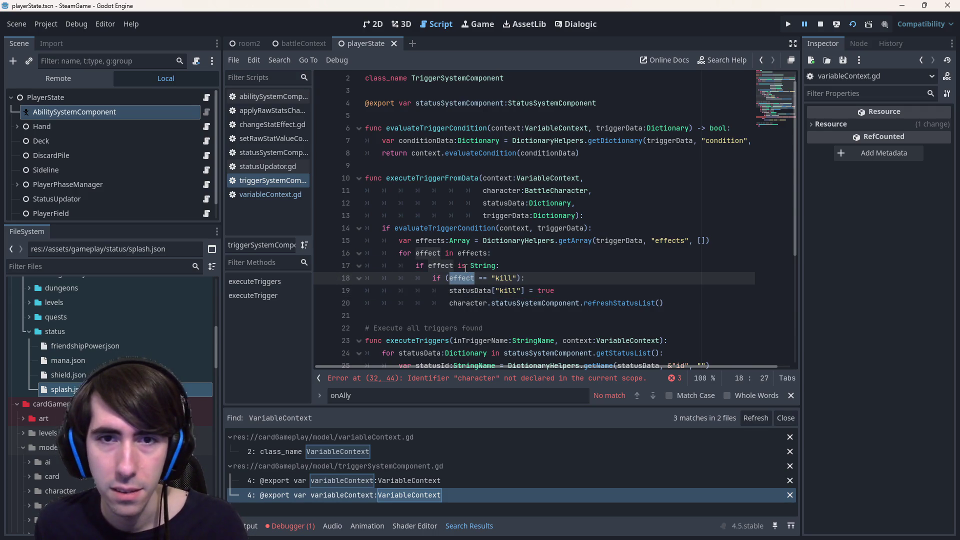
left_click_drag(711, 307, 356, 264)
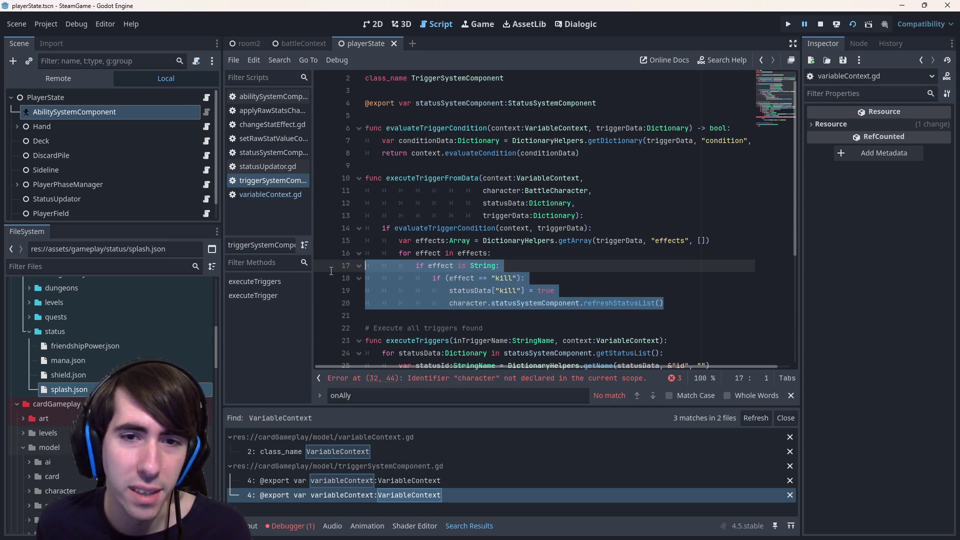
scroll(409, 249, "down", 1)
scroll(409, 249, "up", 2)
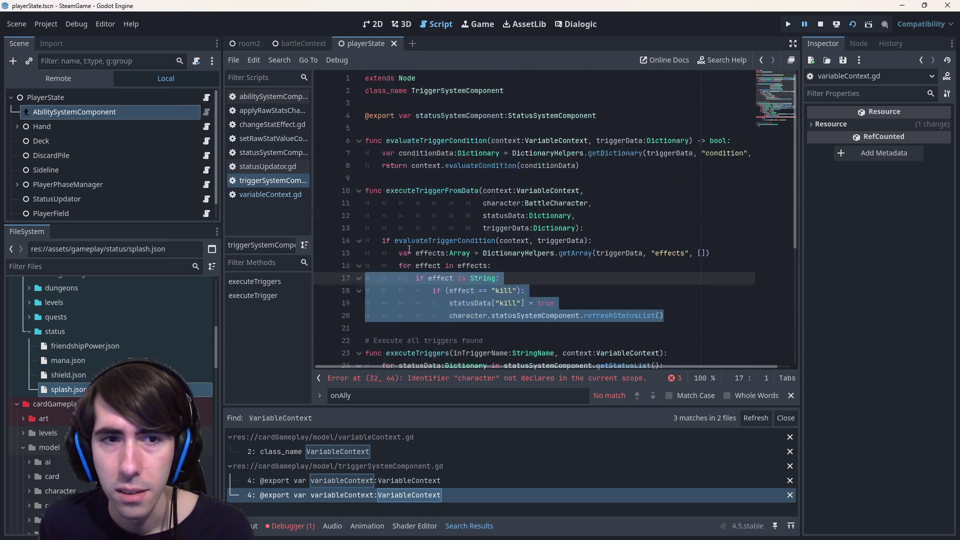
left_click(272, 184)
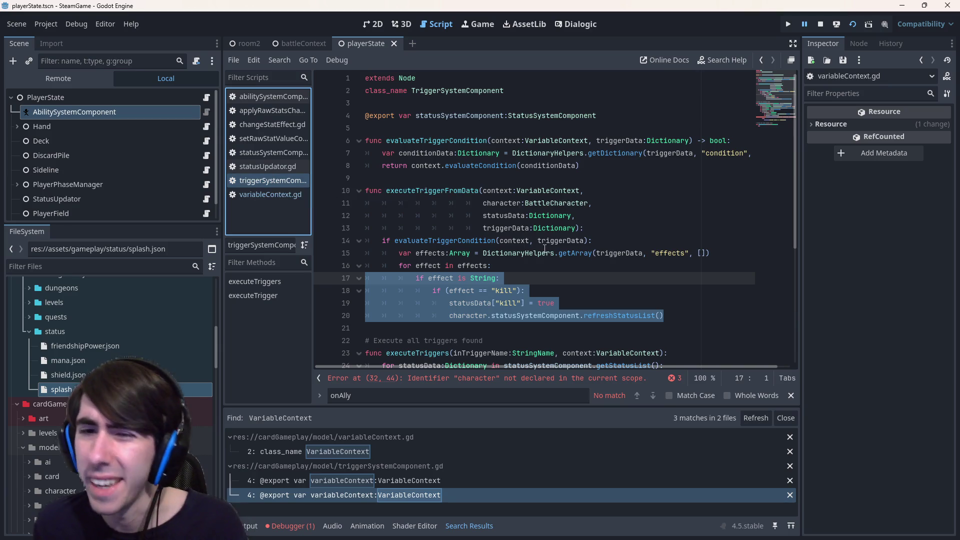
left_click(504, 303)
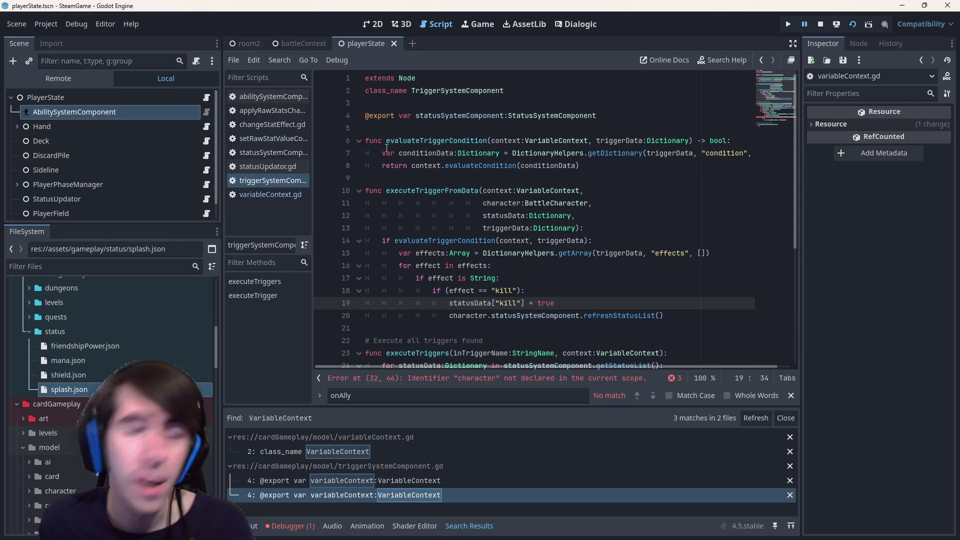
left_click(269, 194)
mouse_move(446, 203)
left_mouse_down()
mouse_move(360, 155)
mouse_move(323, 159)
left_mouse_up()
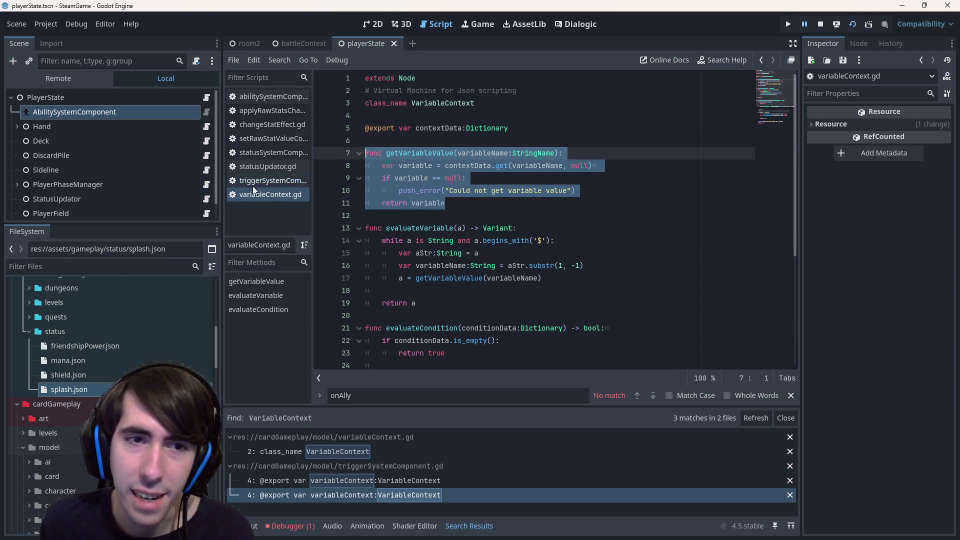
left_click(258, 182)
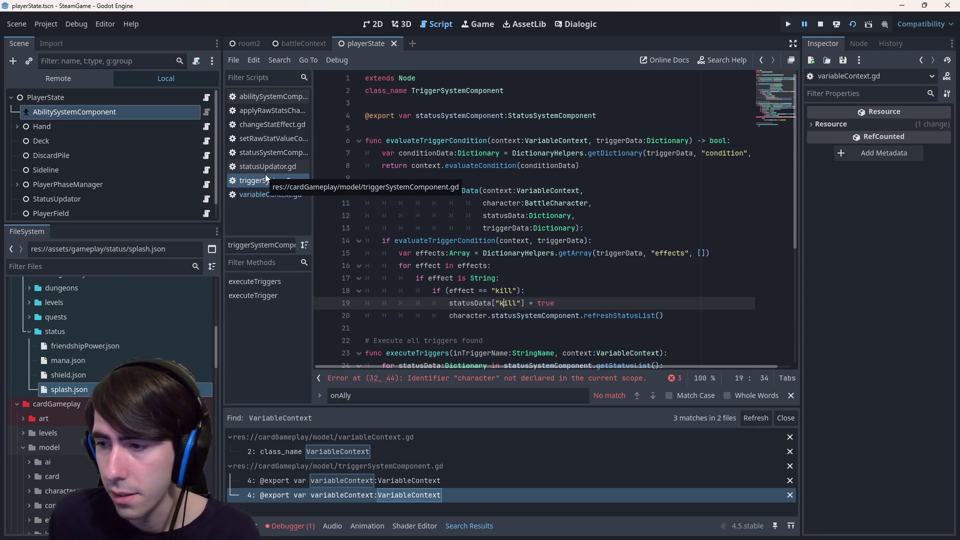
mouse_move(666, 323)
left_mouse_down()
mouse_move(499, 303)
mouse_move(320, 252)
mouse_move(252, 263)
left_mouse_up()
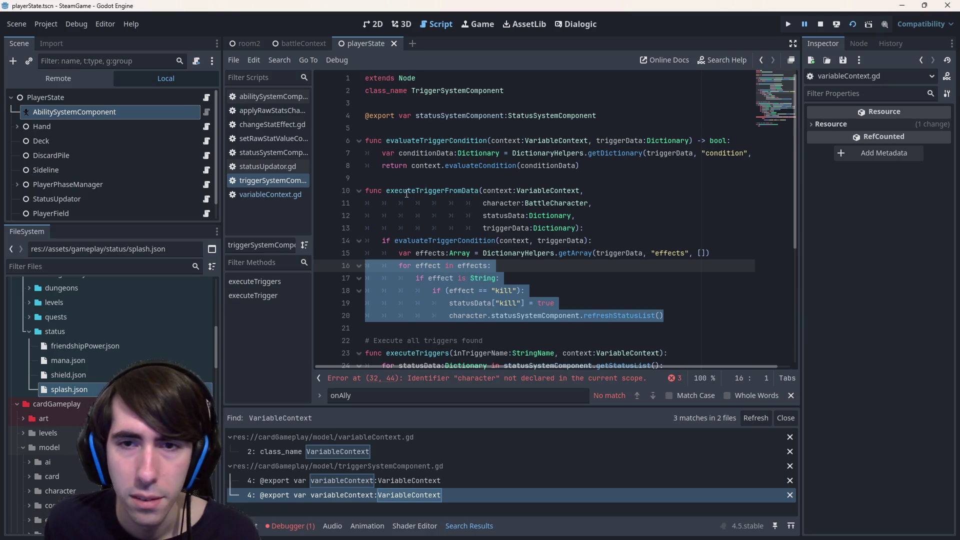
double_click(500, 213)
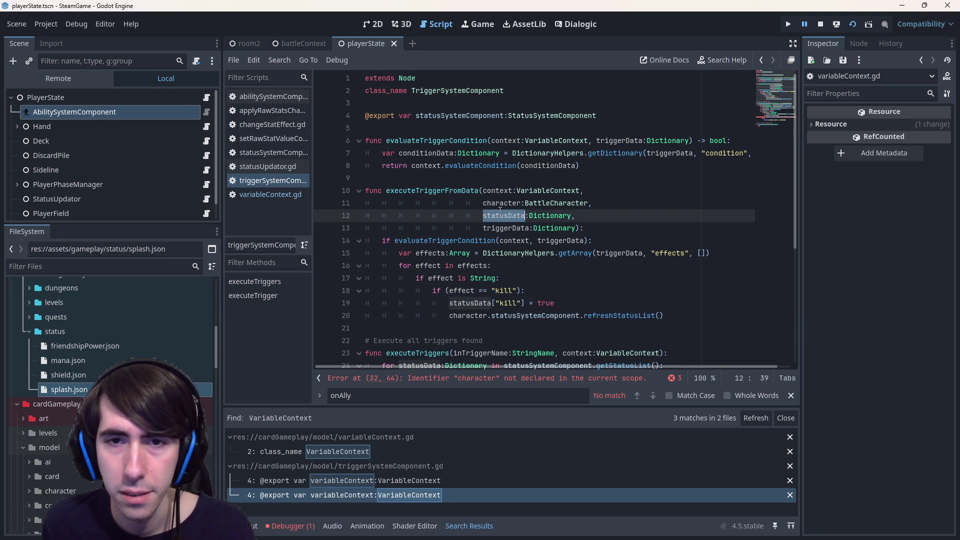
double_click(498, 193)
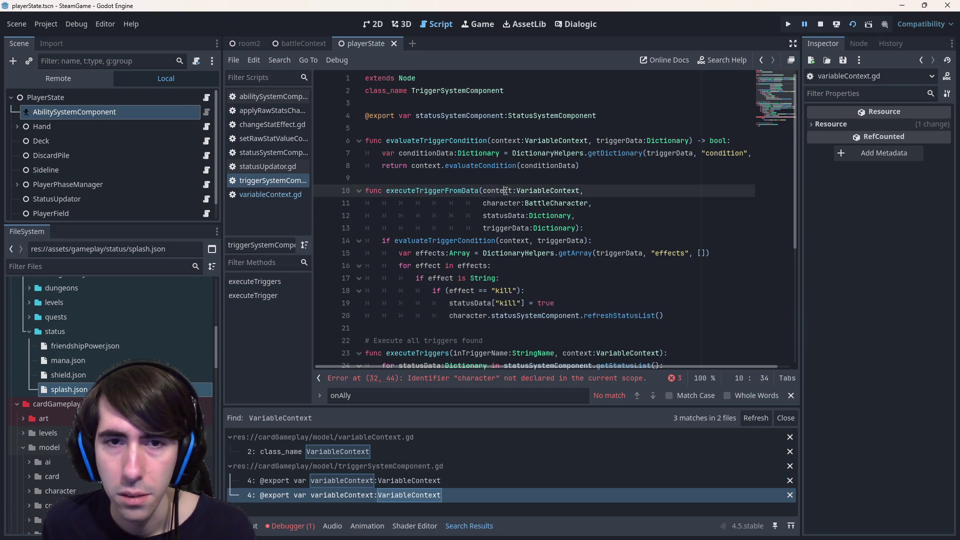
double_click(533, 191)
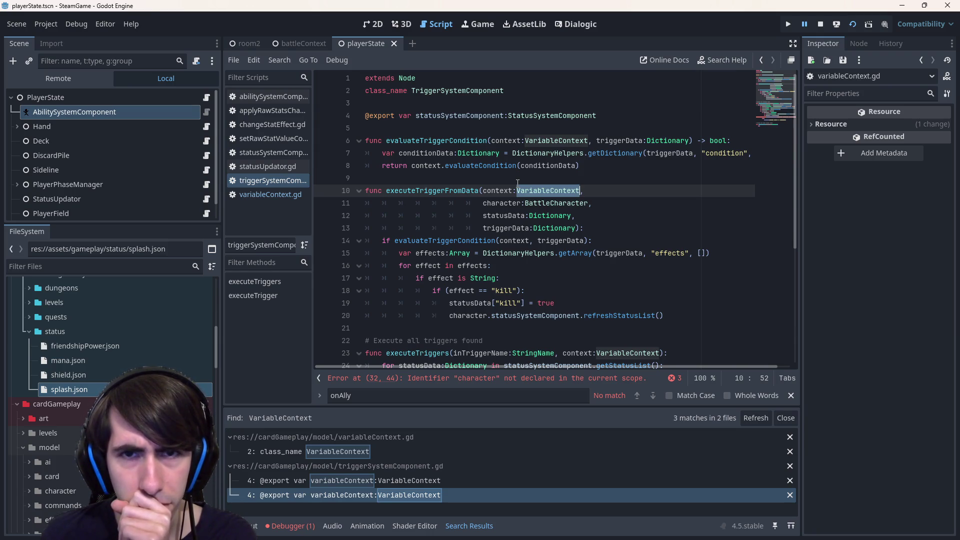
Step: Remove the character prefix on line 20 and delete the character:BattleCharacter parameter line
double_click(431, 89)
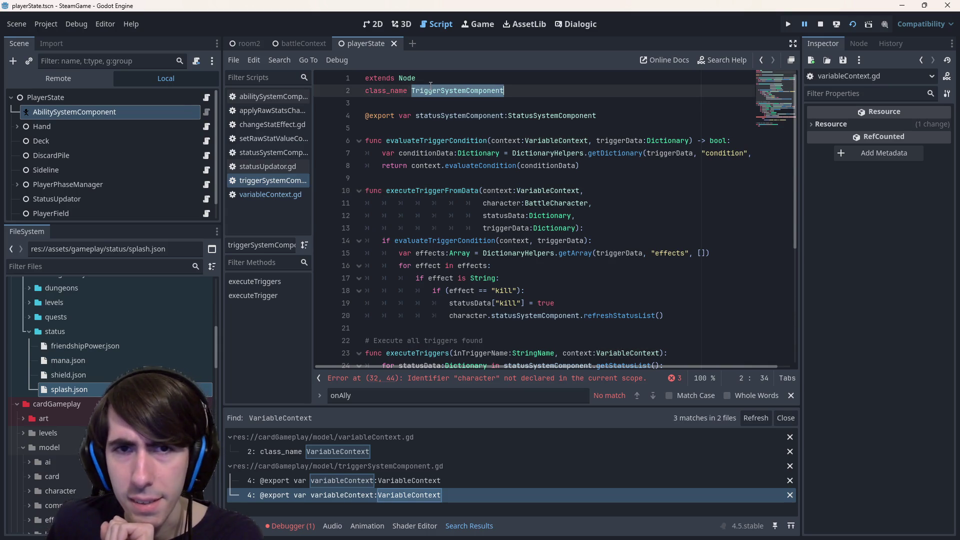
double_click(444, 116)
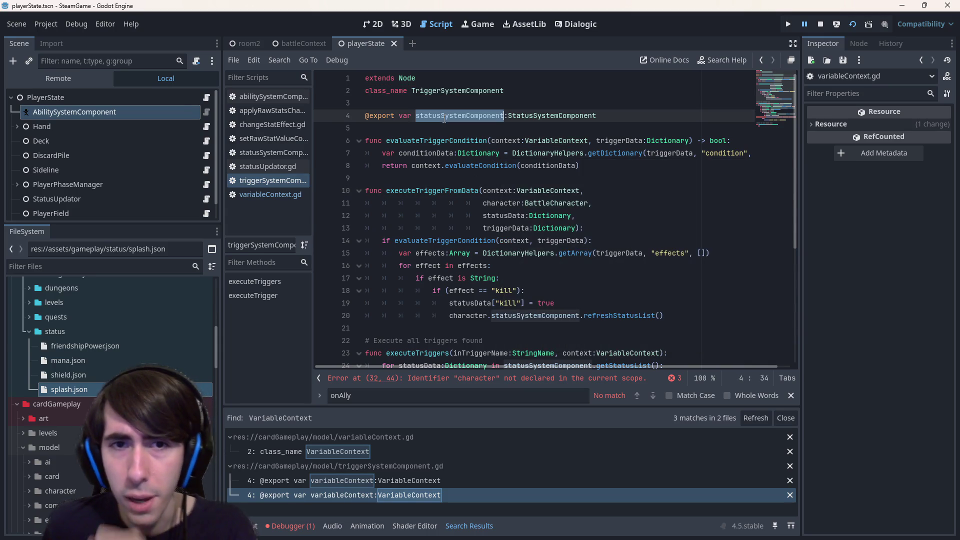
double_click(485, 315)
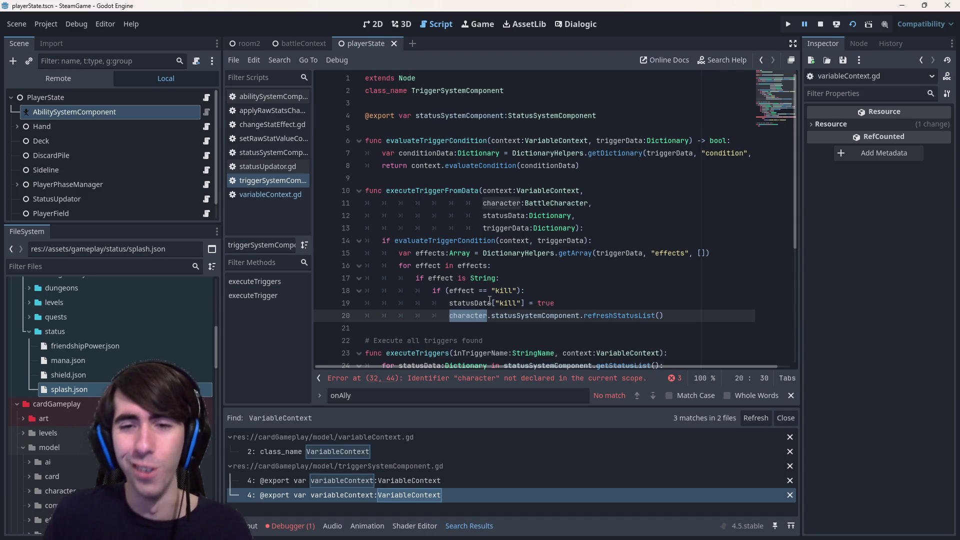
key("Delete")
key("Delete")
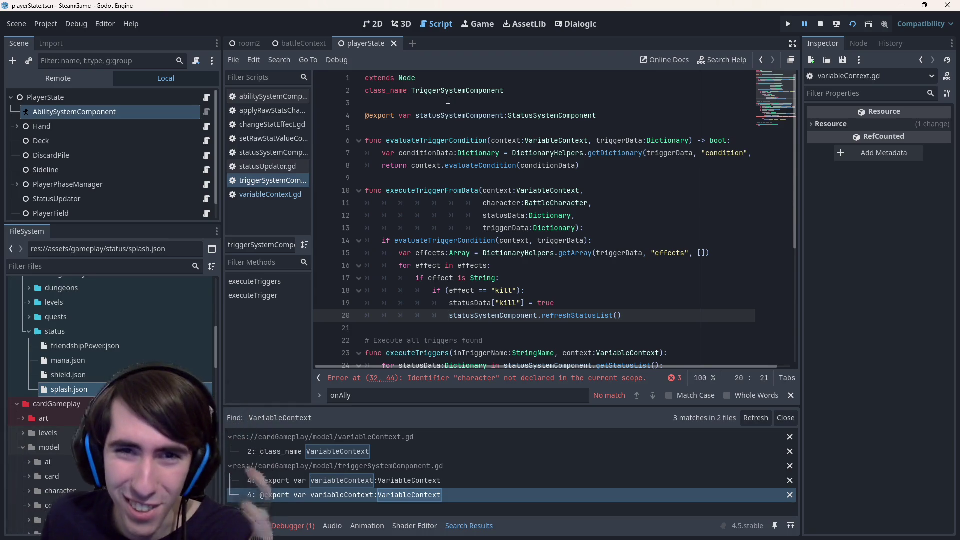
left_click(453, 115)
mouse_move(592, 203)
left_mouse_down()
mouse_move(288, 194)
mouse_move(343, 203)
left_mouse_up()
key("Delete")
key("Delete")
Step: Locate the failing character argument on line 31 and keep the character parameter removed from executeTriggerFromData
double_click(433, 190)
scroll(478, 253, "down", 3)
double_click(572, 341)
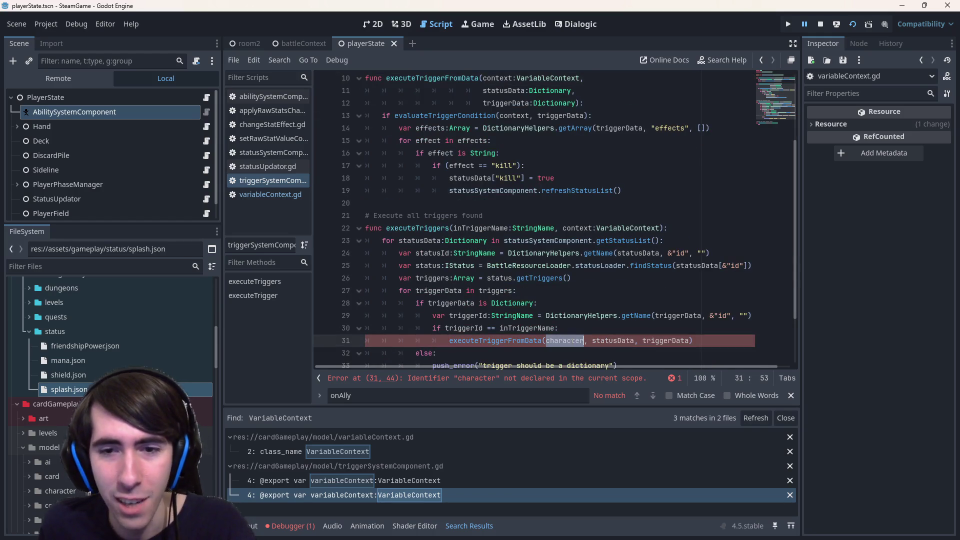
scroll(572, 310, "down", 1)
key("ctrl+f")
scroll(550, 280, "down", 1)
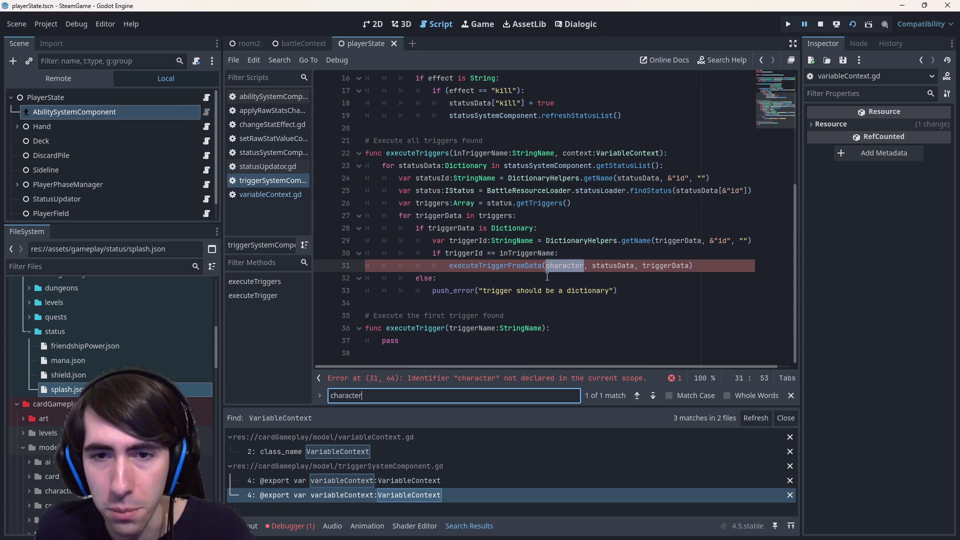
left_click(546, 269)
key("Delete")
key("Delete")
key("Delete")
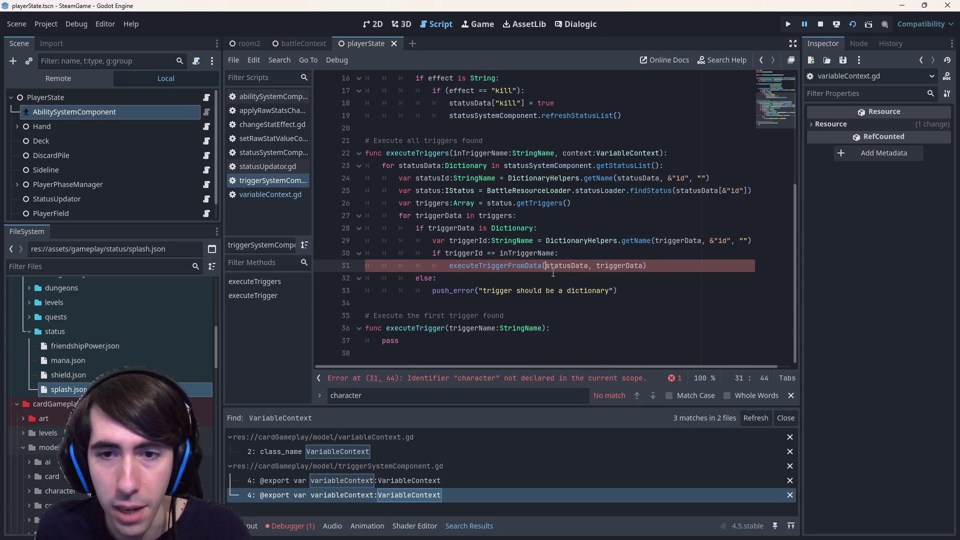
key("ctrl+s")
key("ctrl+z")
key("ctrl+z")
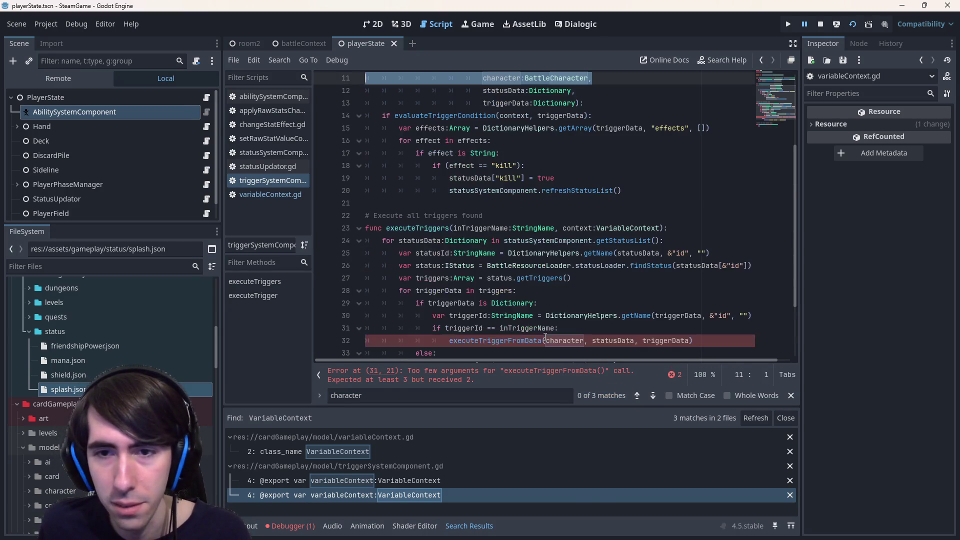
scroll(574, 246, "up", 2)
scroll(572, 246, "down", 3)
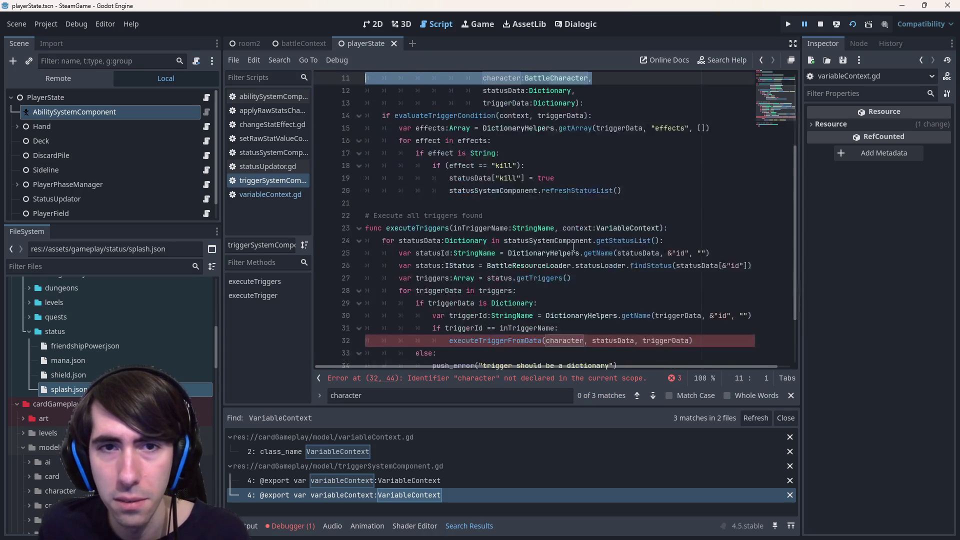
scroll(573, 246, "up", 2)
key("BackSpace")
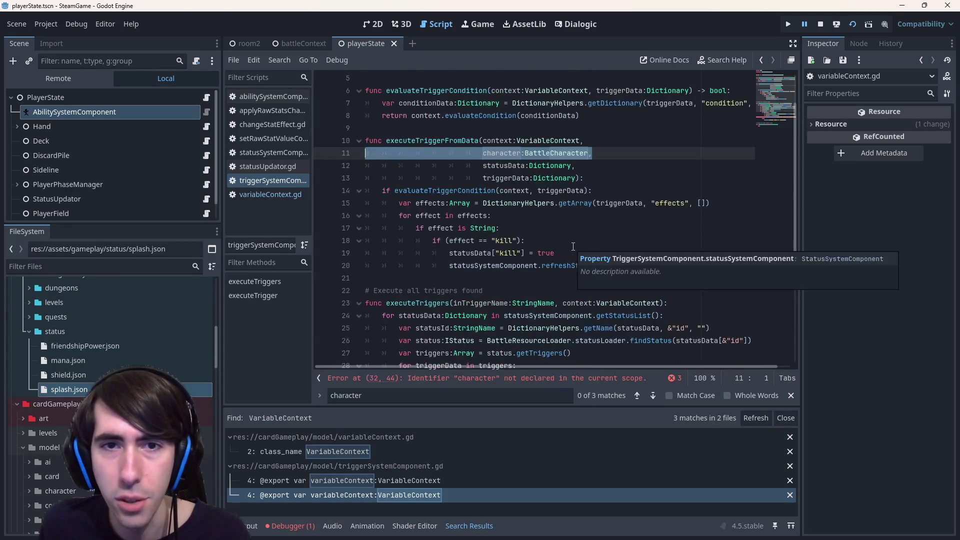
scroll(573, 246, "up", 1)
Step: Insert context as the first argument of the executeTriggerFromData call and save
left_click(438, 141)
double_click(438, 142)
scroll(522, 261, "down", 3)
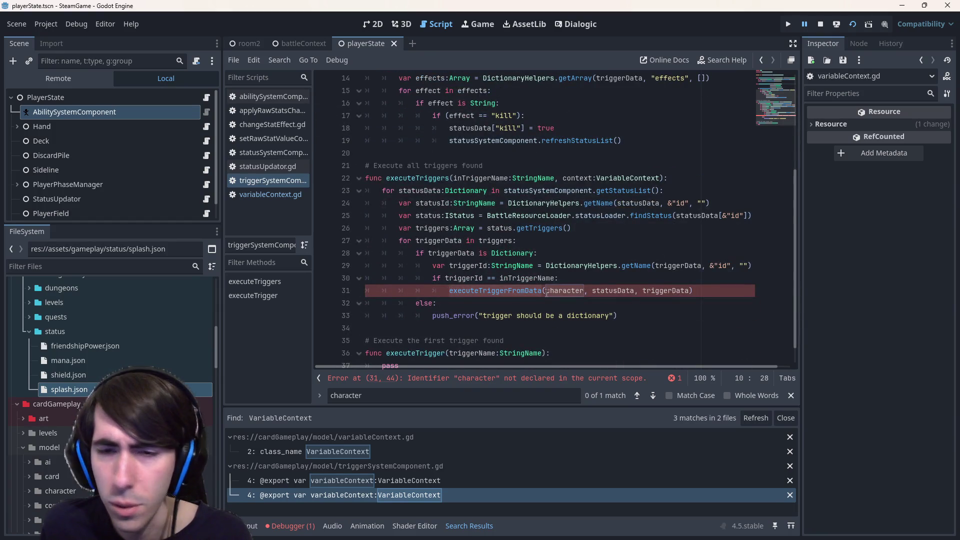
scroll(546, 294, "up", 3)
scroll(547, 293, "down", 3)
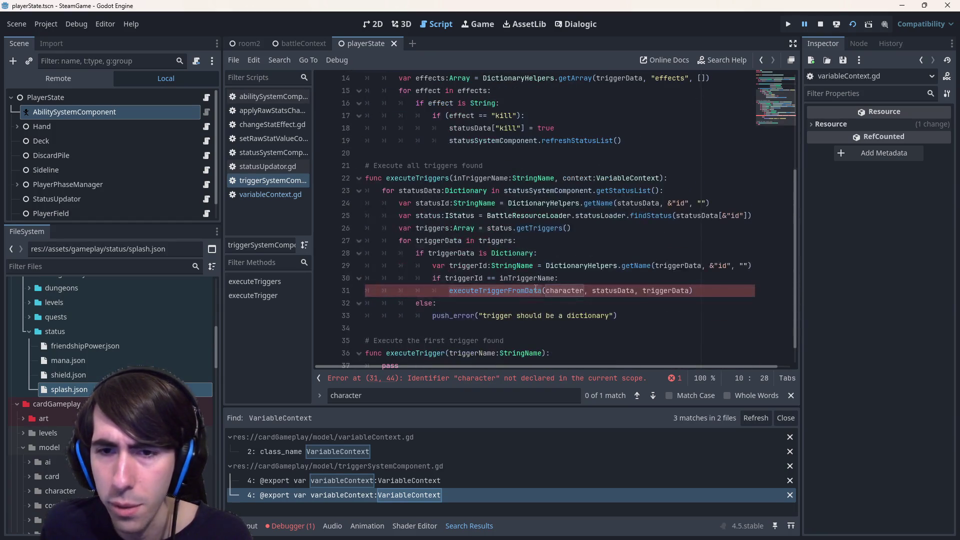
left_click(545, 292)
double_click(583, 175)
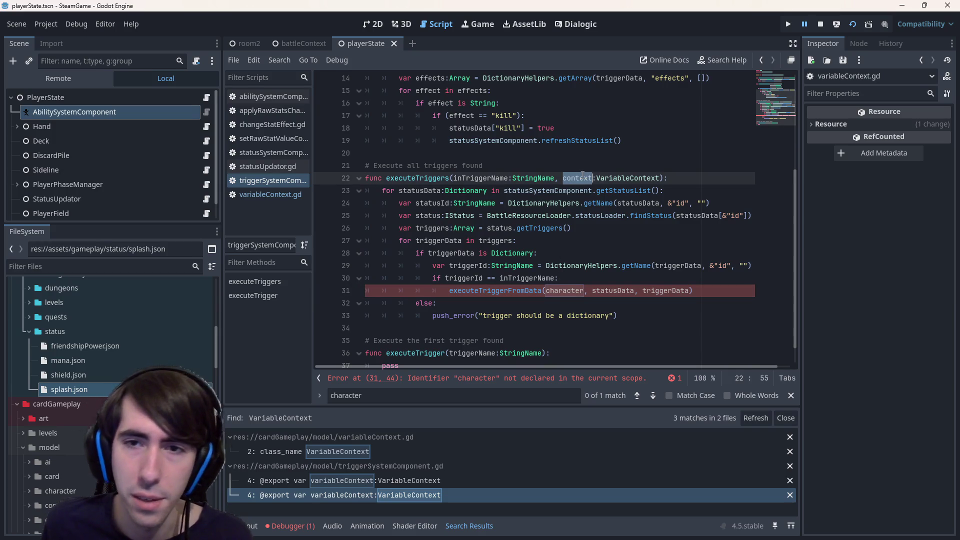
key("ctrl+c")
left_click(545, 291)
key("ctrl+v")
type(",")
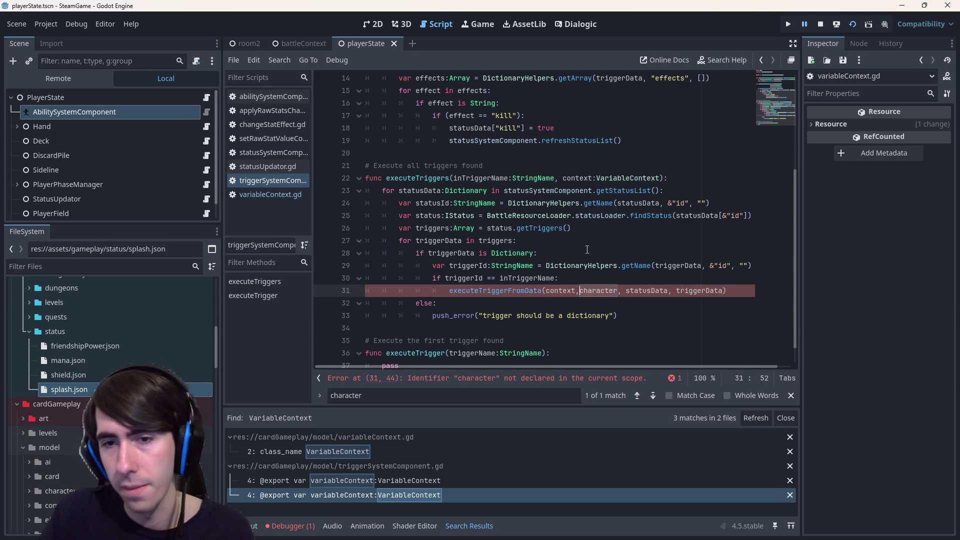
key("ctrl+s")
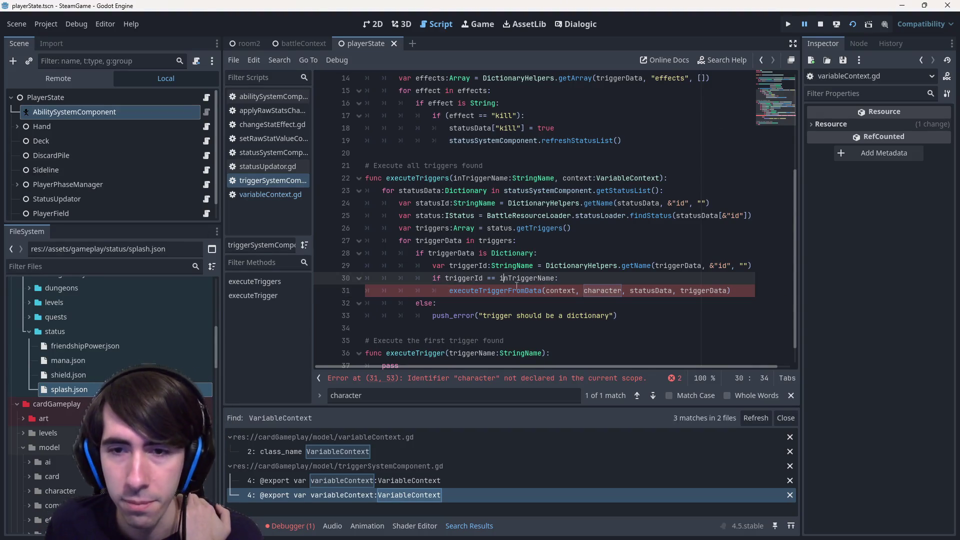
Step: Delete the leftover character argument so the call passes context, statusData, triggerData, and save
left_click(497, 384)
double_click(588, 267)
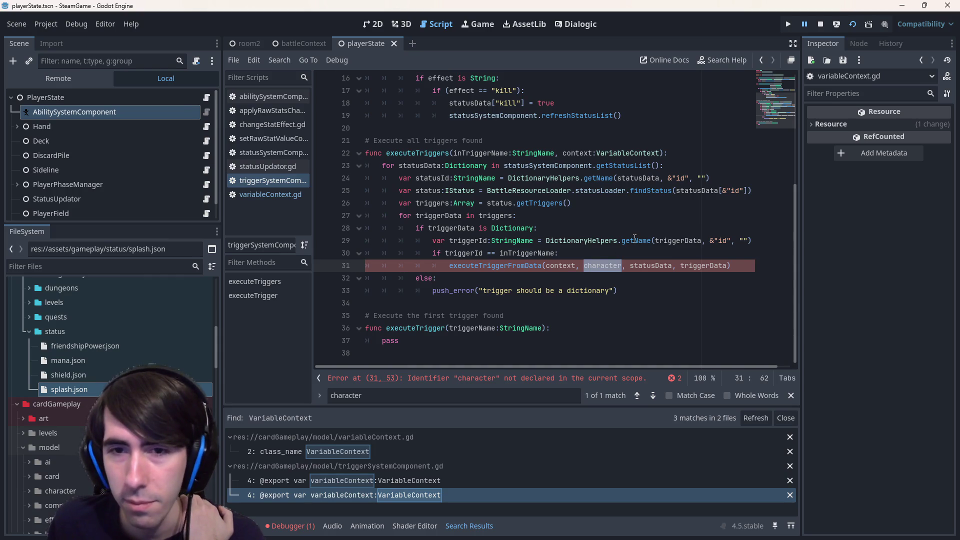
key("BackSpace")
key("BackSpace")
key("BackSpace")
key("ctrl+s")
scroll(510, 201, "up", 5)
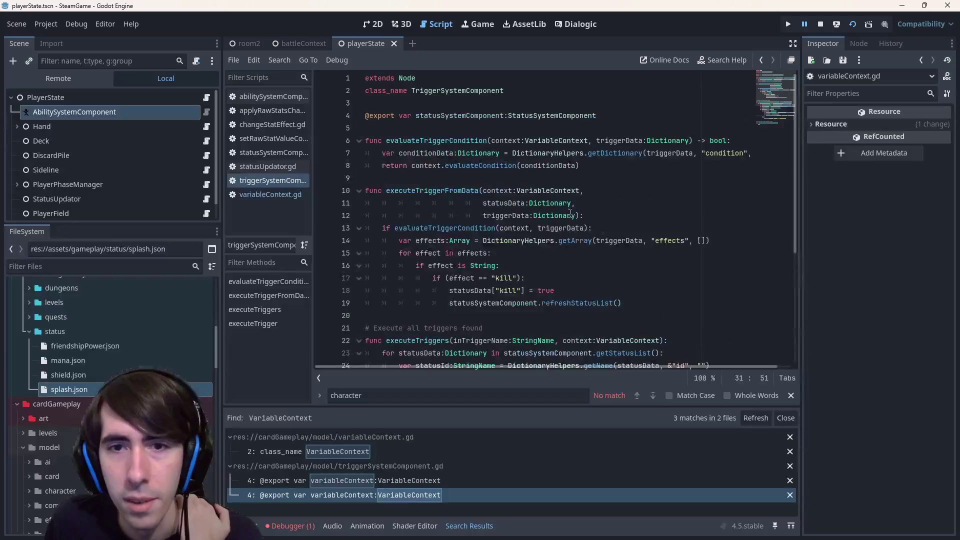
left_click(511, 201)
left_click(506, 215)
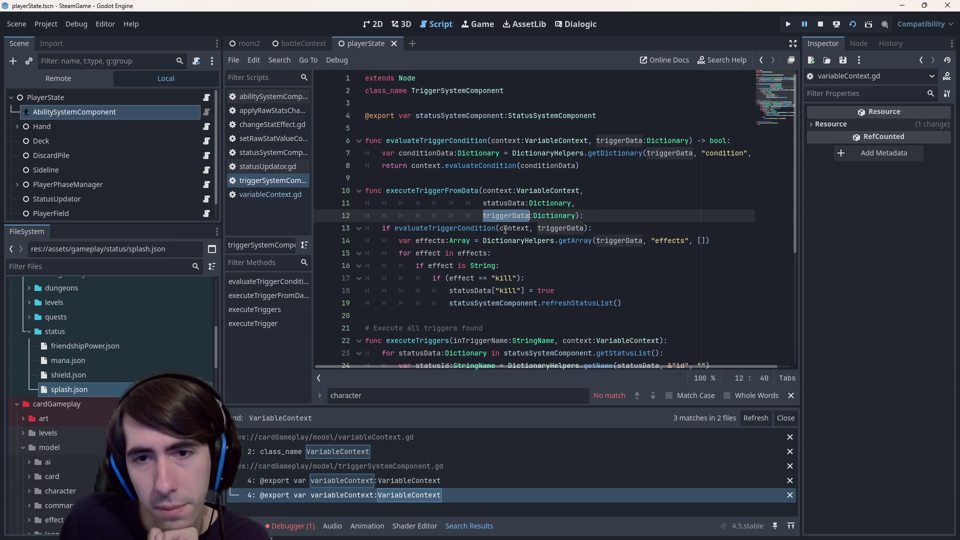
double_click(522, 207)
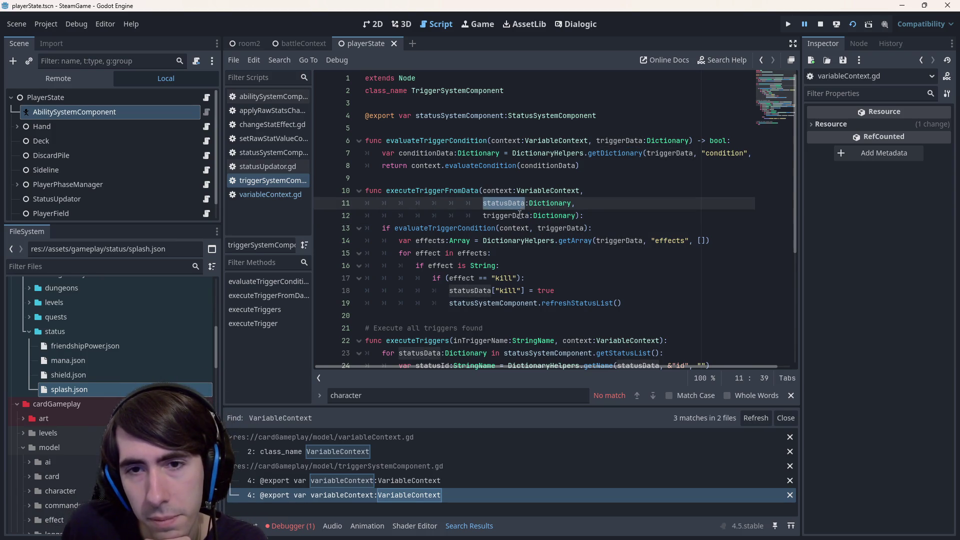
double_click(520, 215)
double_click(518, 202)
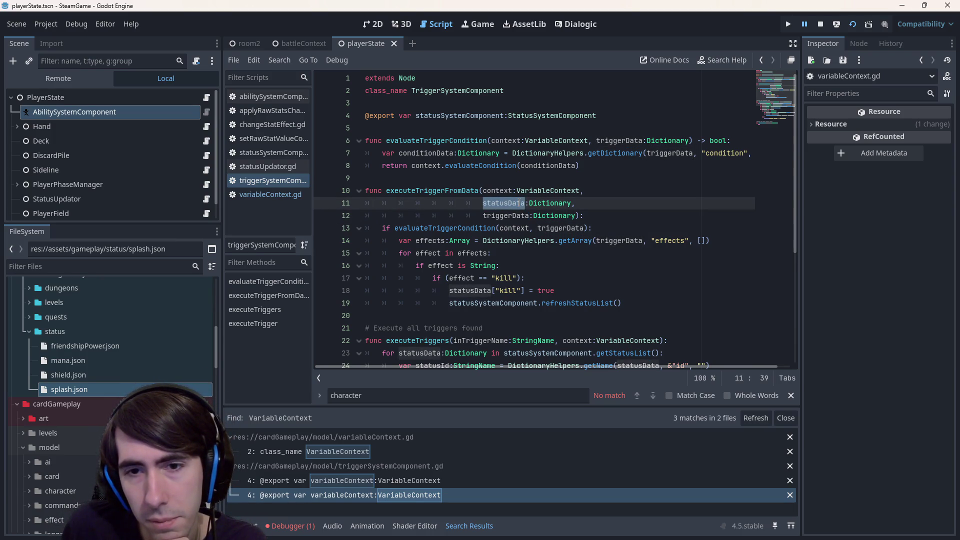
double_click(520, 216)
double_click(517, 203)
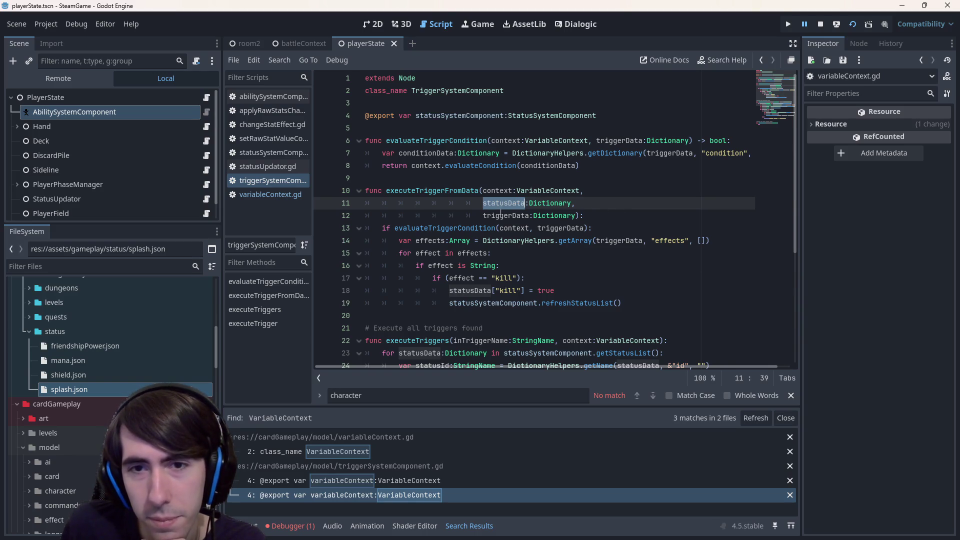
double_click(500, 215)
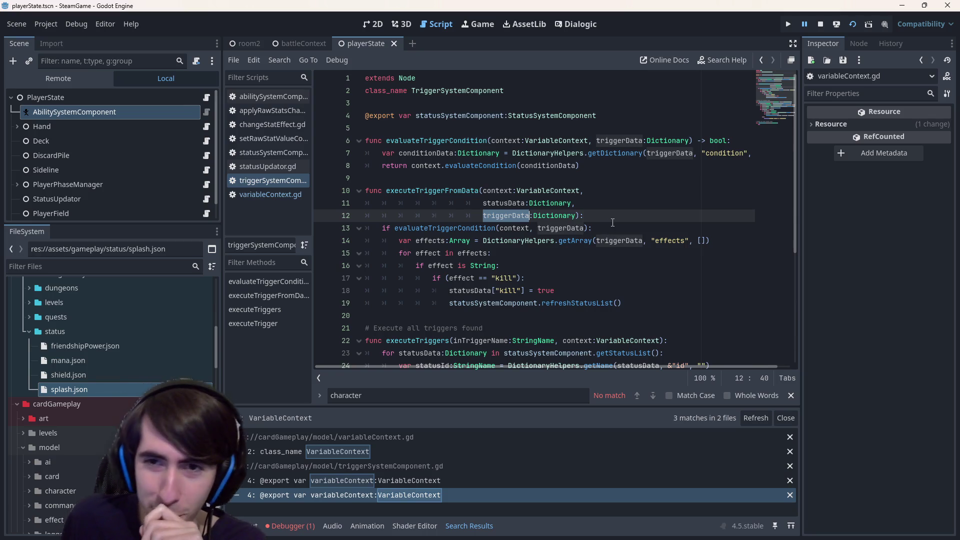
left_click(576, 242)
double_click(575, 242)
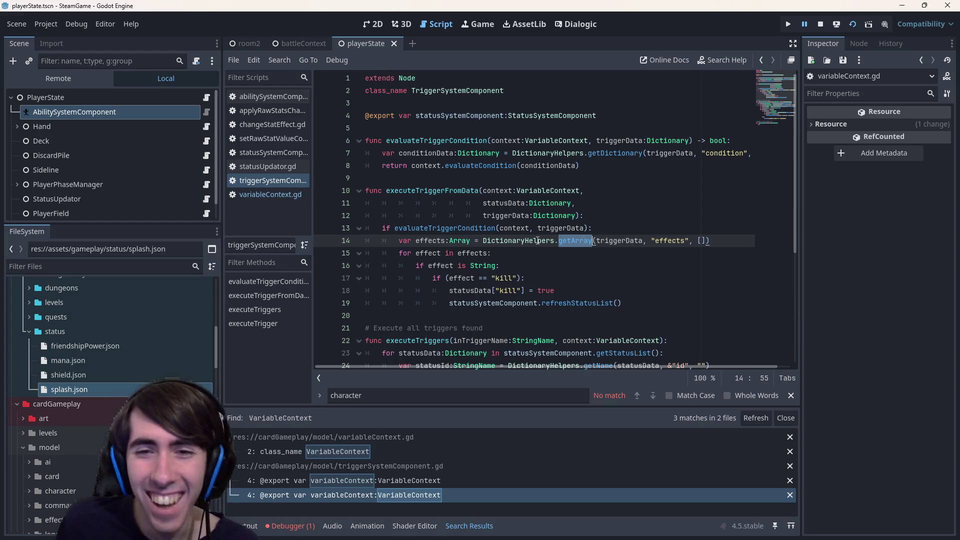
double_click(523, 216)
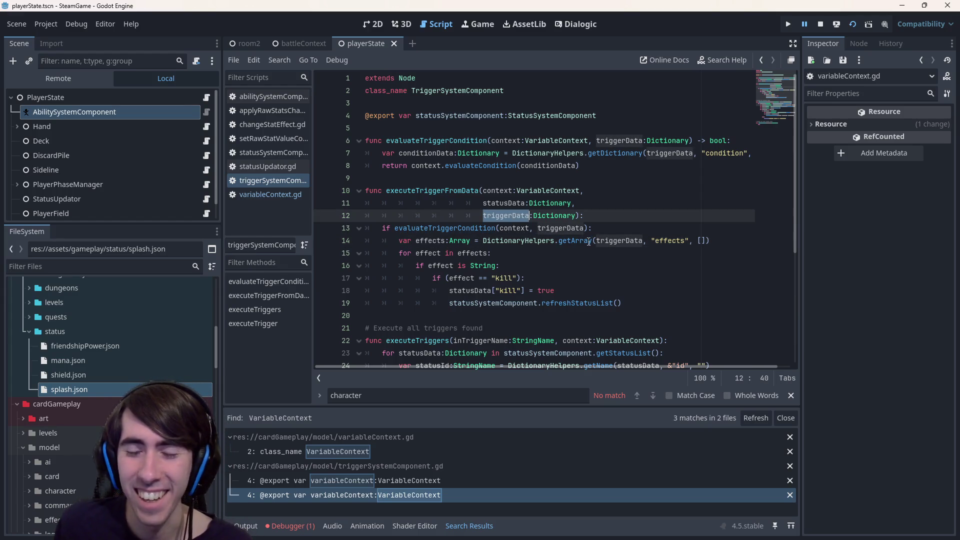
left_click(512, 257)
left_click_drag(534, 241, 710, 242)
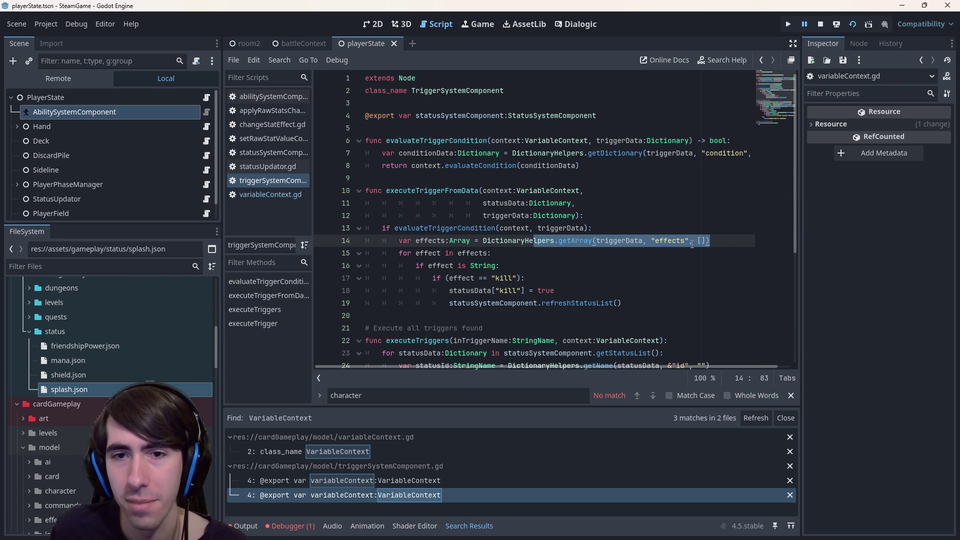
double_click(433, 241)
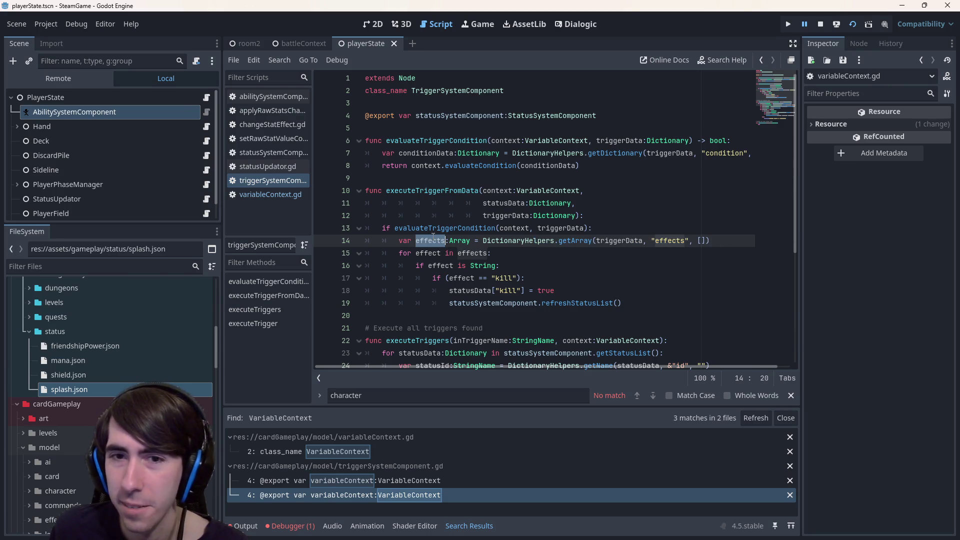
double_click(502, 216)
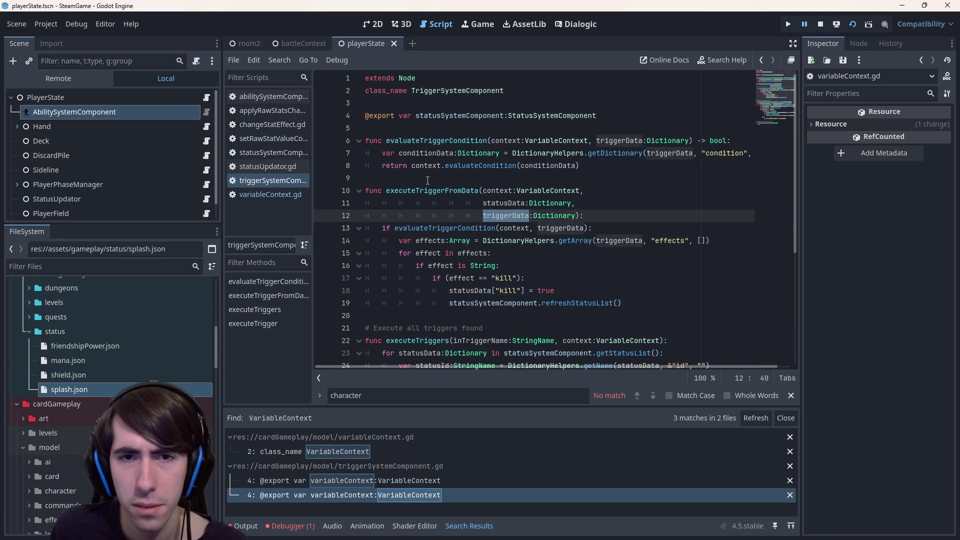
double_click(438, 190)
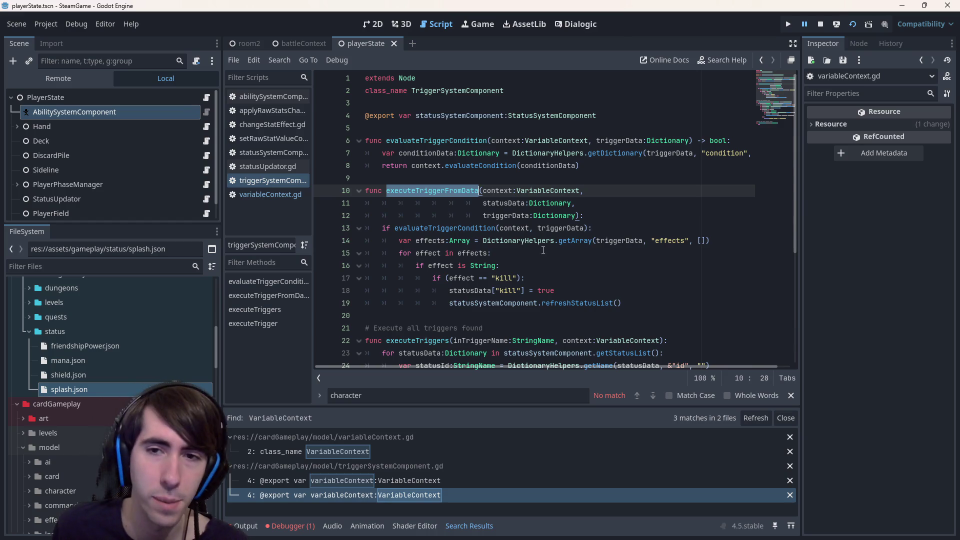
double_click(497, 190)
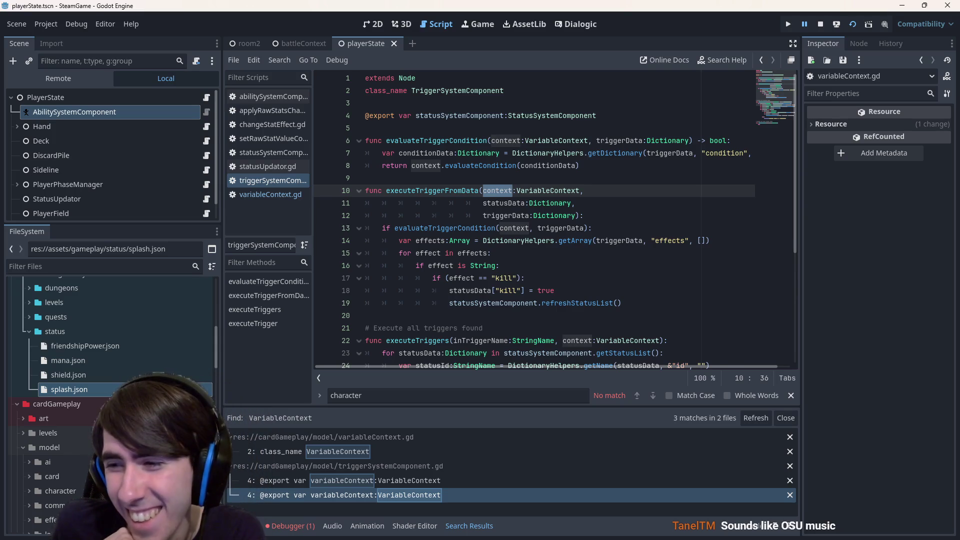
double_click(471, 190)
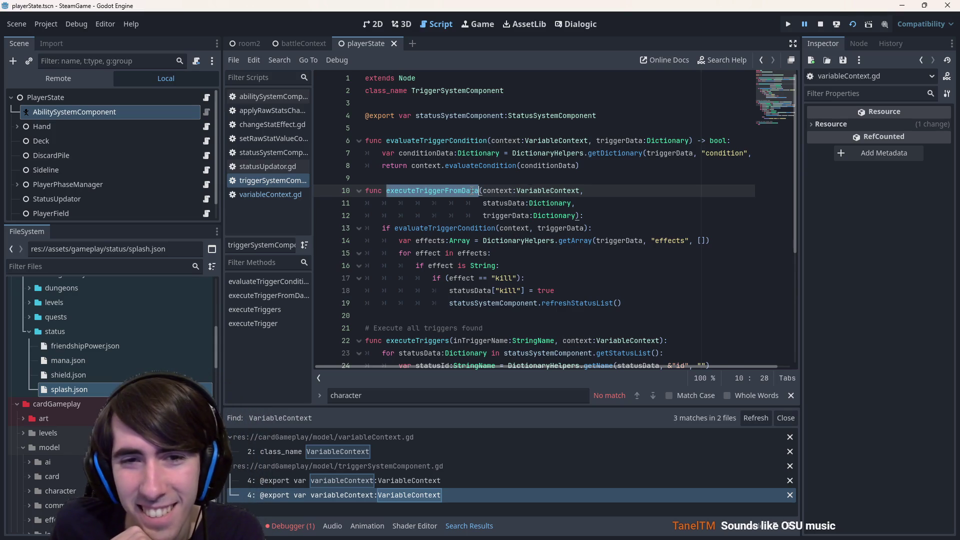
Step: Review how context and statusData flow through the trigger functions, then switch to variableContext.gd
scroll(479, 219, "down", 4)
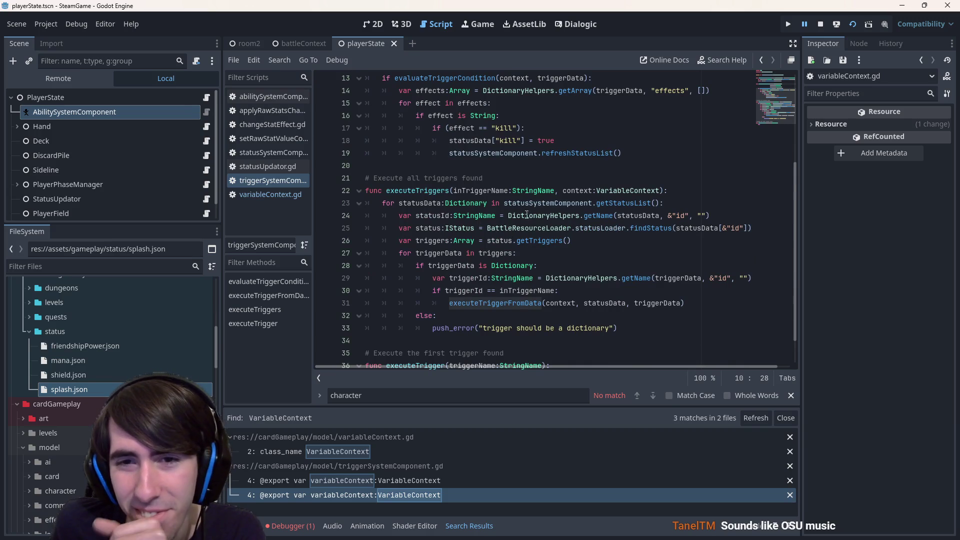
double_click(578, 192)
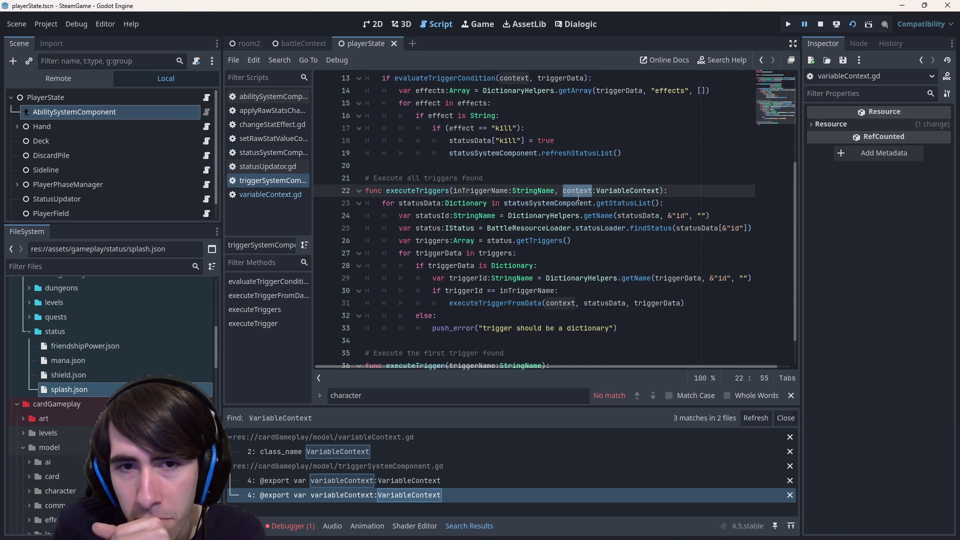
scroll(578, 192, "down", 1)
scroll(577, 192, "up", 5)
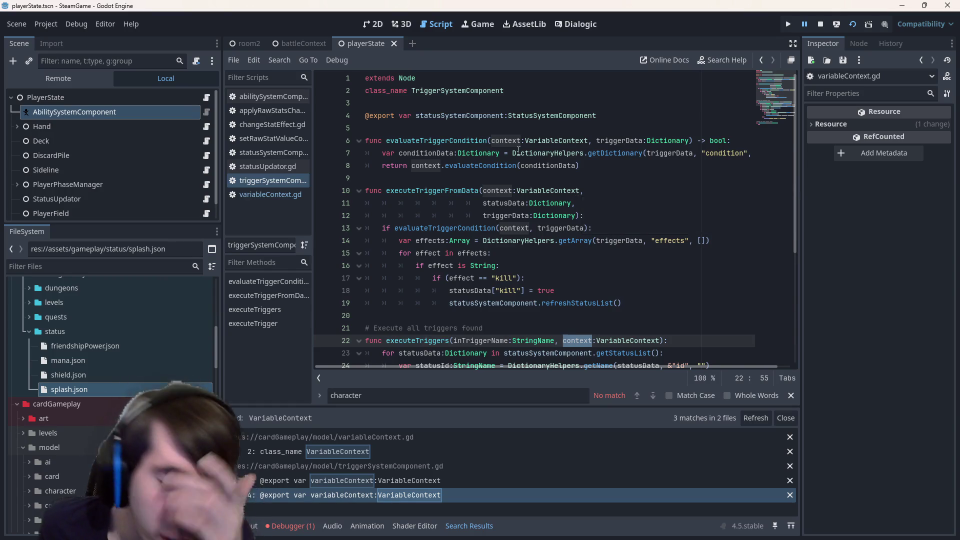
double_click(518, 203)
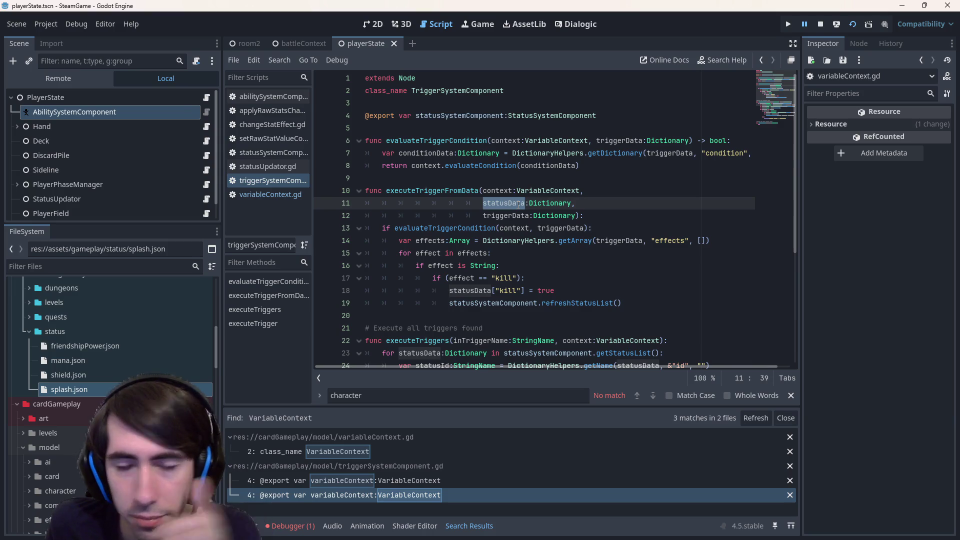
double_click(542, 187)
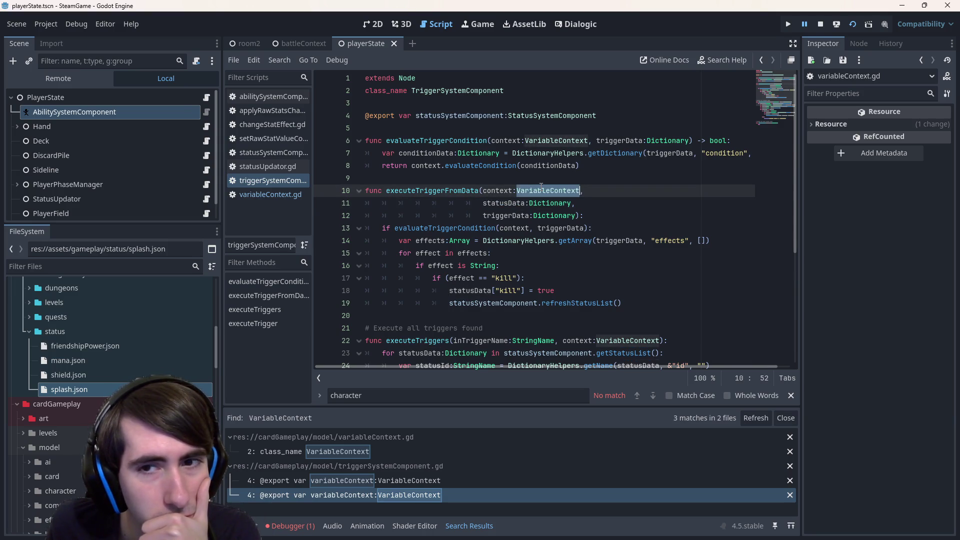
left_click(562, 139)
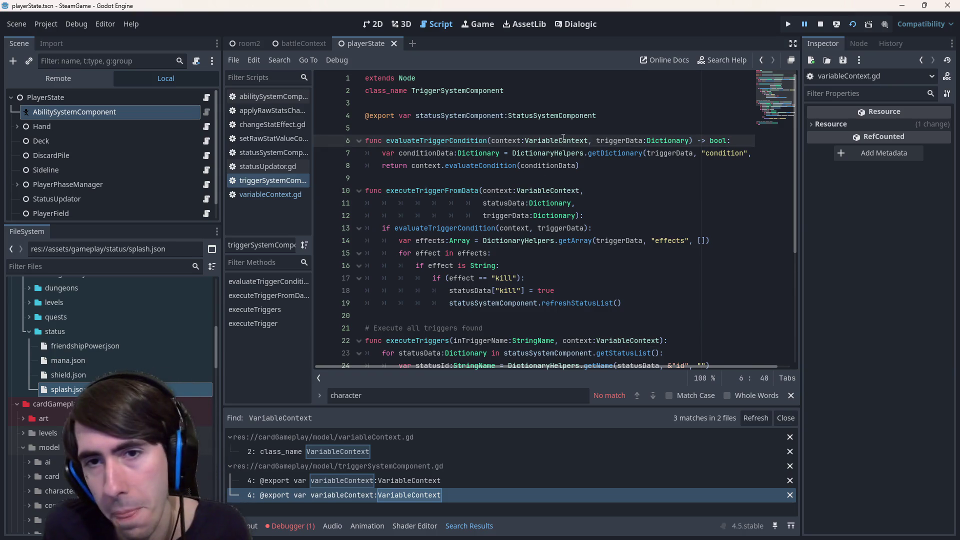
left_click(563, 139, "ctrl")
double_click(447, 104)
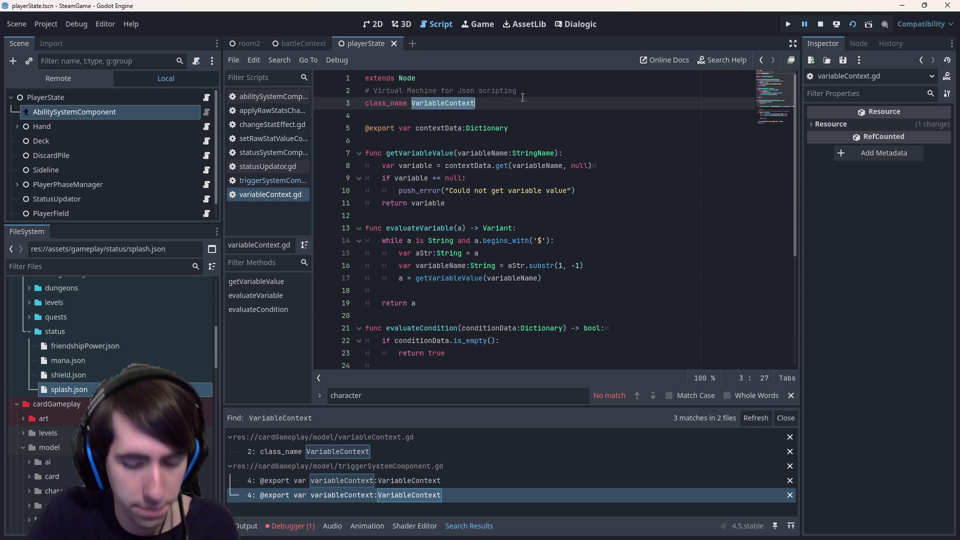
Step: Rename the class to ContextStack and change the exported type to Array[Dictionary]
type("ContextStack")
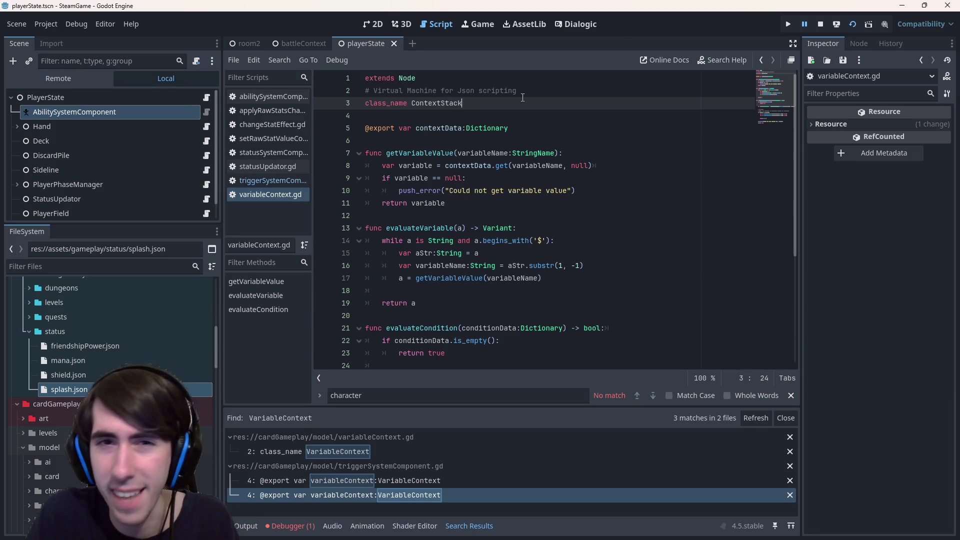
key("Down")
key("Down")
key("ctrl+Left")
key("ctrl+Left")
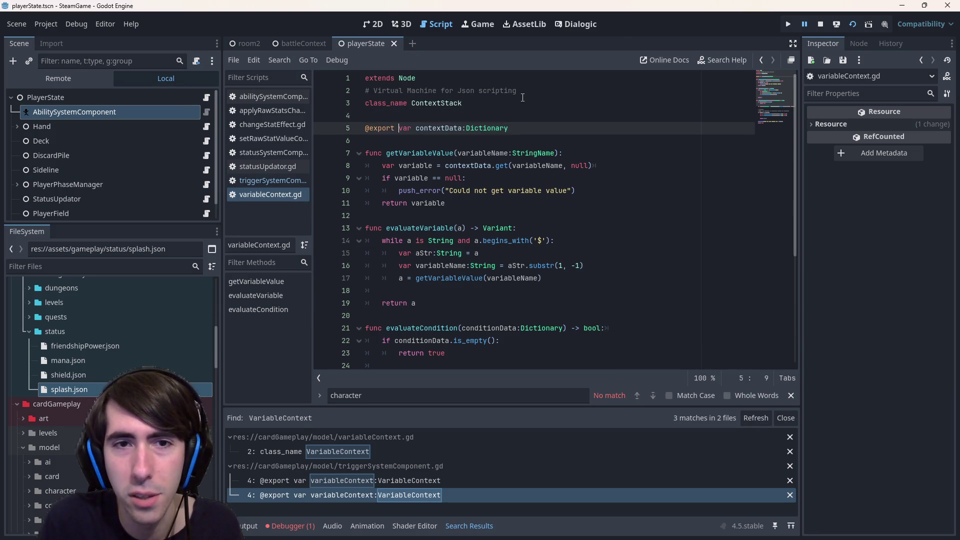
key("ctrl+Right")
key("ctrl+Right")
type("Array[")
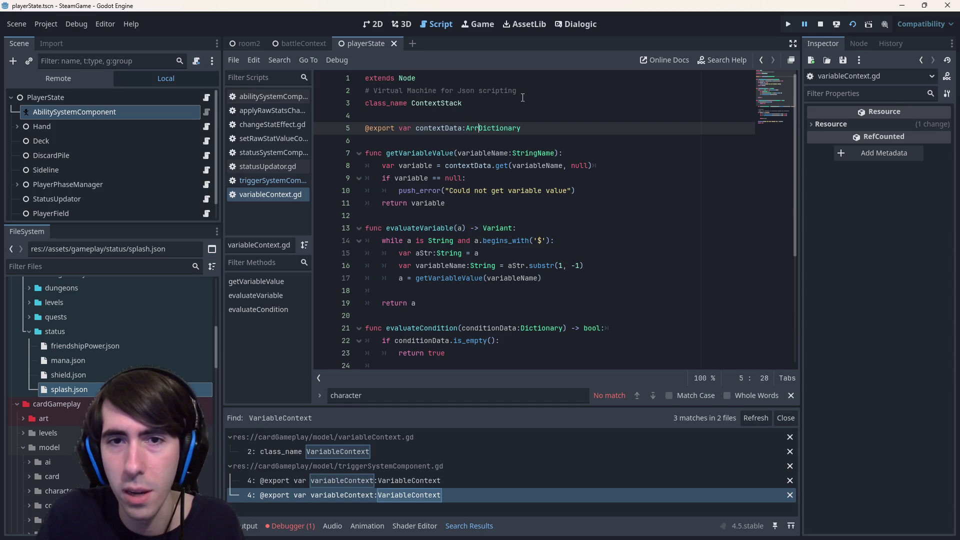
type("]")
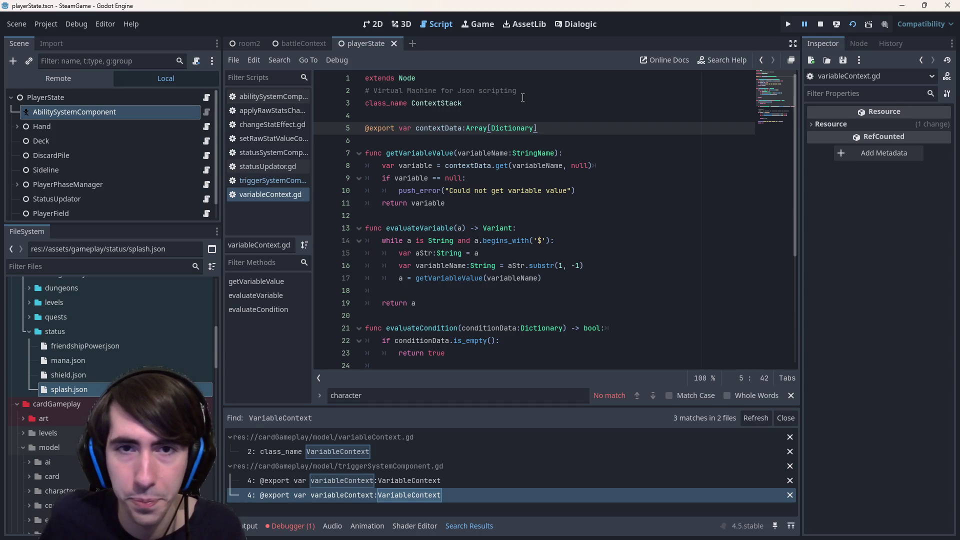
Step: Rename the exported contextData variable on line 5 to contexts
left_click(405, 128)
double_click(433, 129)
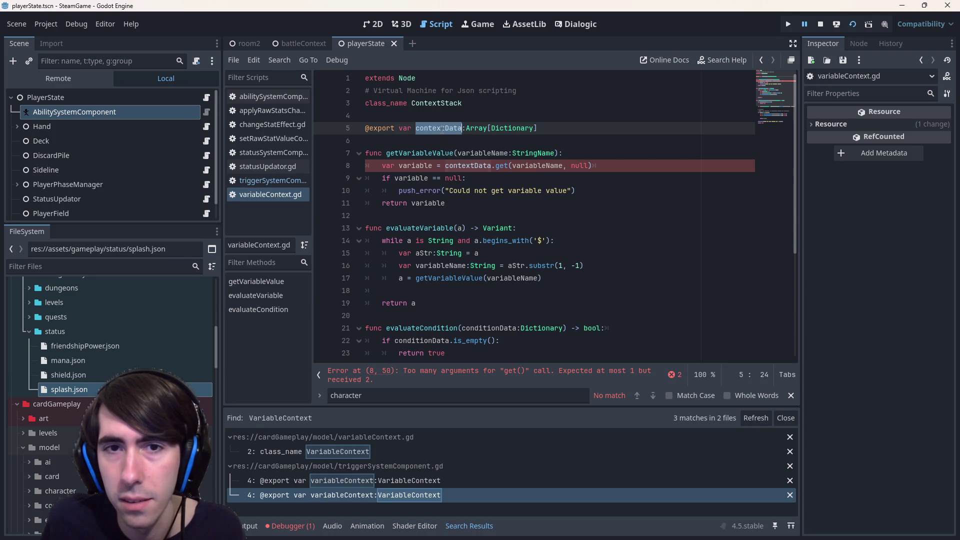
type("context")
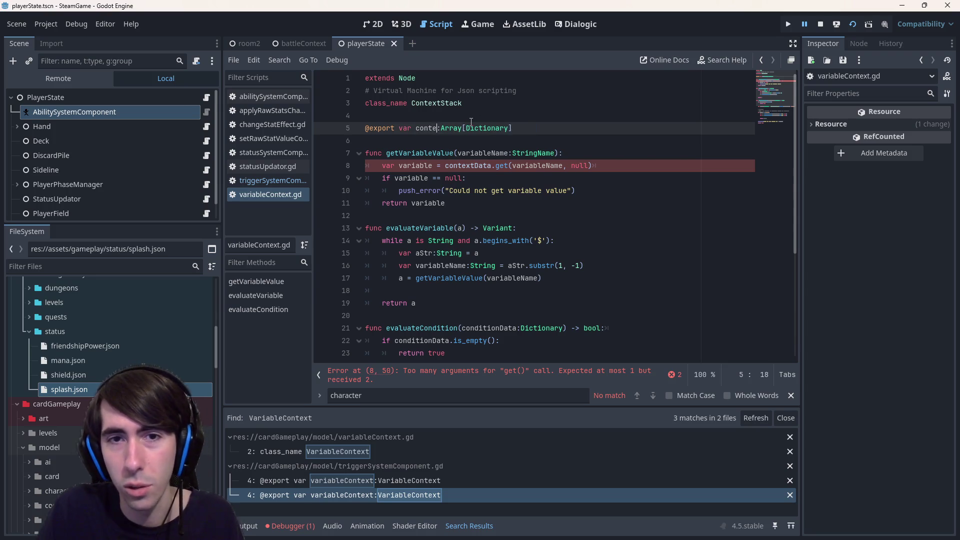
type("s")
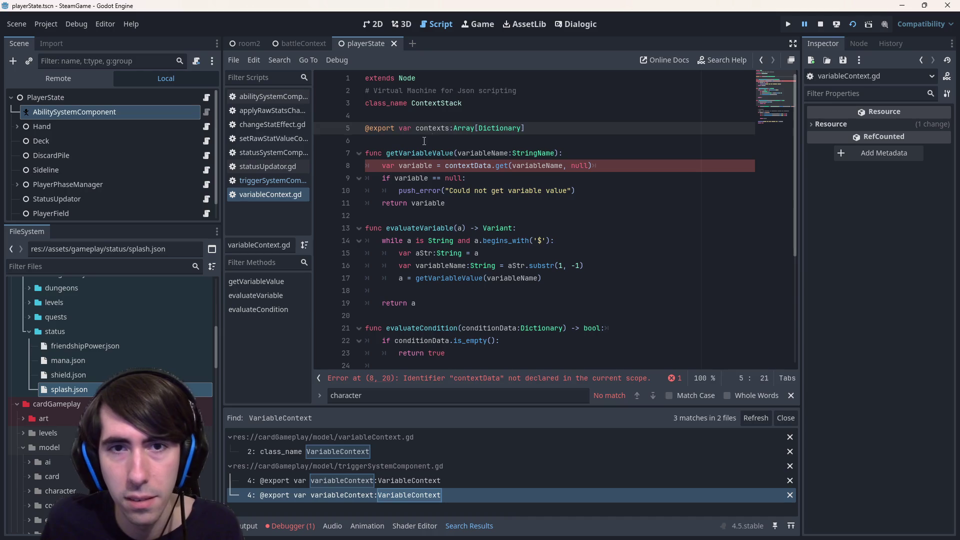
left_click(438, 135)
double_click(434, 128)
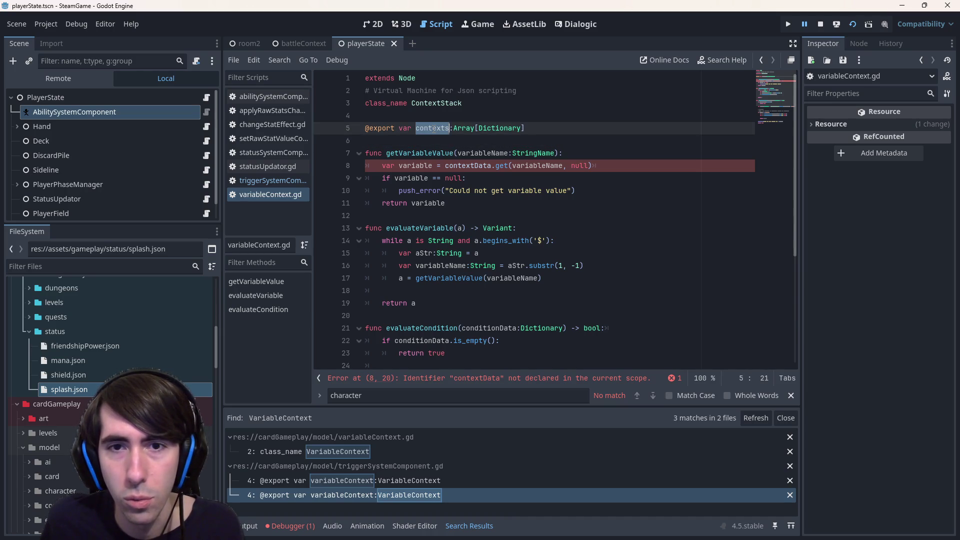
left_click(589, 154)
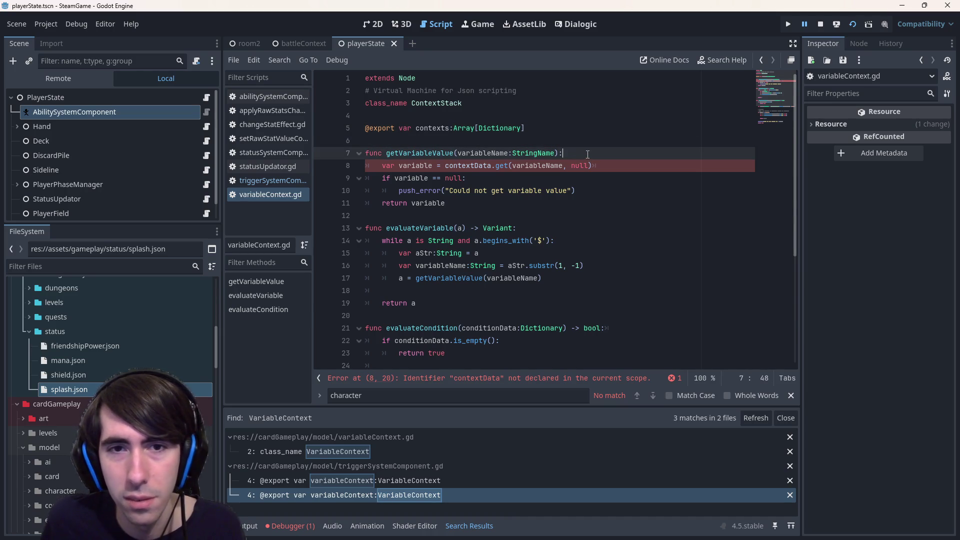
Step: Add 'for context in contexts:' under the getVariableValue header and indent the lookup line into it
key("Return")
type("foo")
key("BackSpace")
type("r context in contexts")
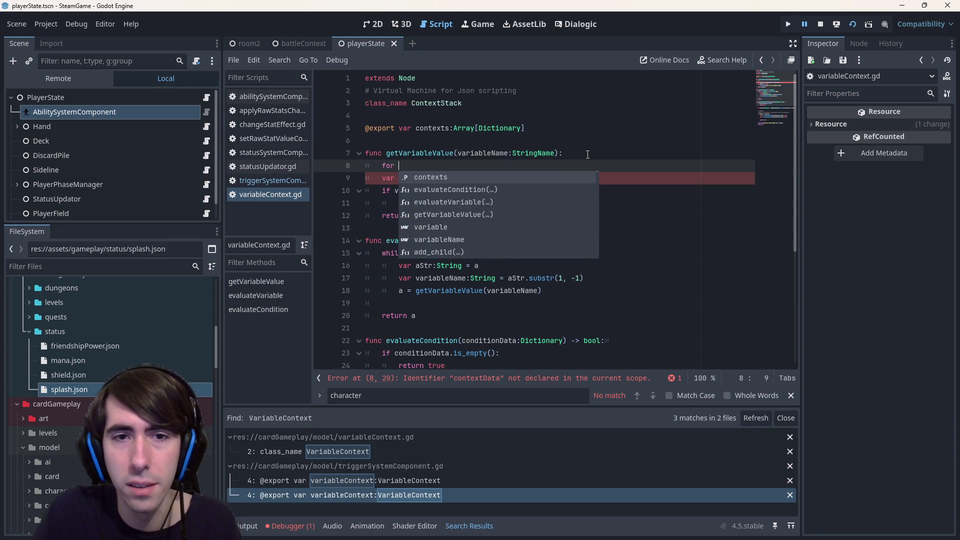
type(":")
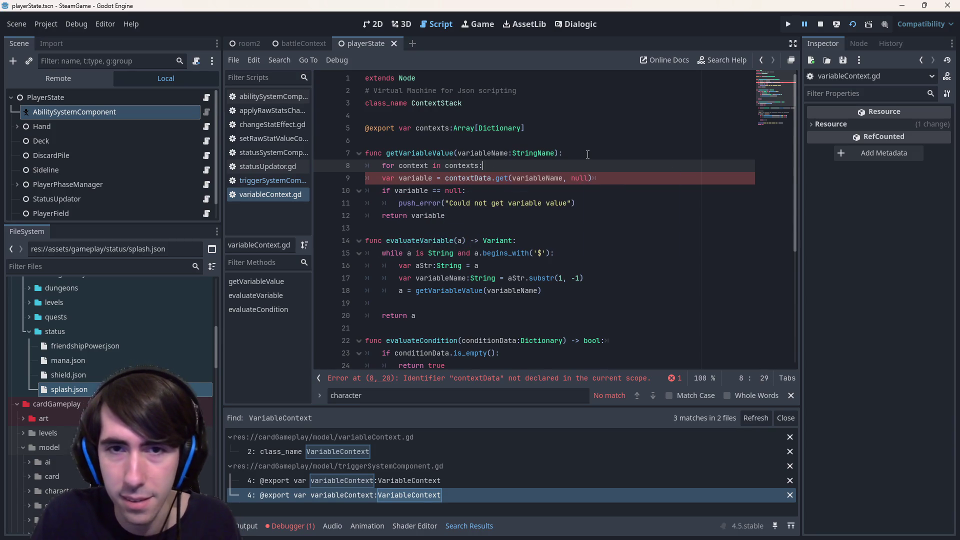
left_click_drag(600, 202, 545, 202)
key("shift+Up")
key("shift+Home")
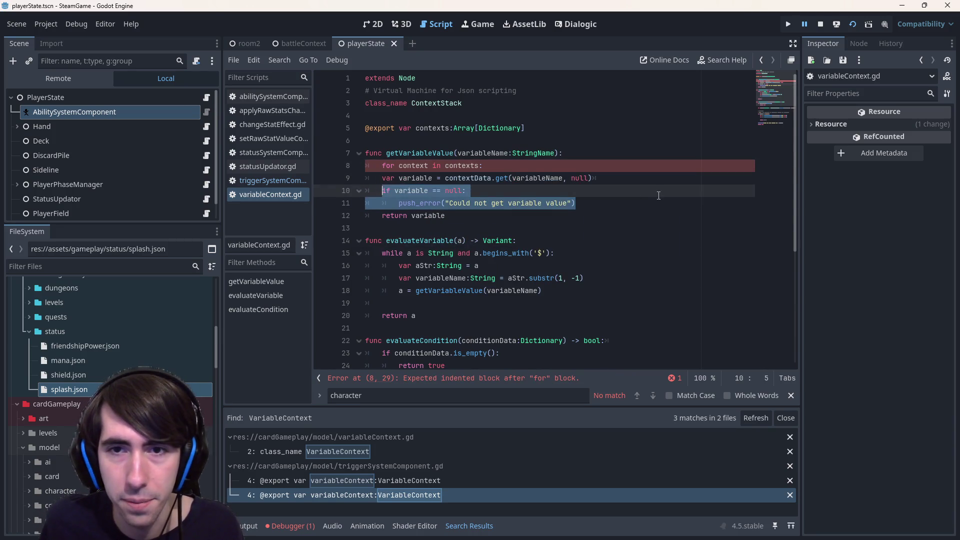
left_click(373, 184)
key("Tab")
Step: Indent the null check and replace contextData with the loop variable context in the lookup
double_click(413, 166)
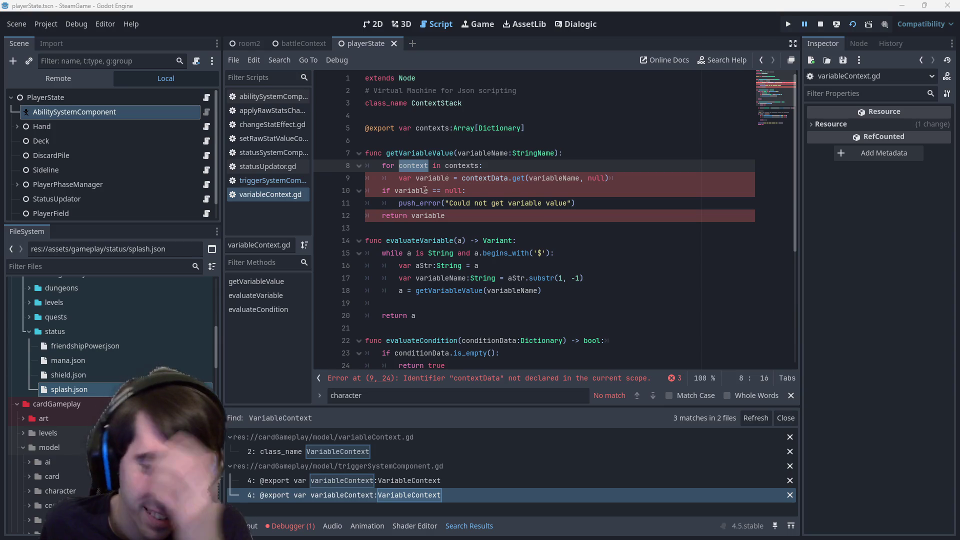
double_click(413, 155)
double_click(417, 164)
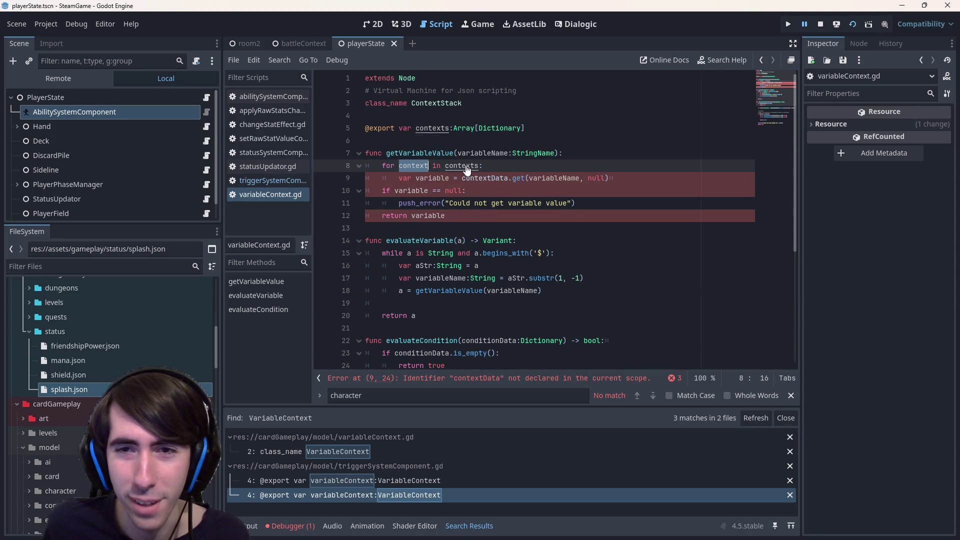
left_click(595, 190)
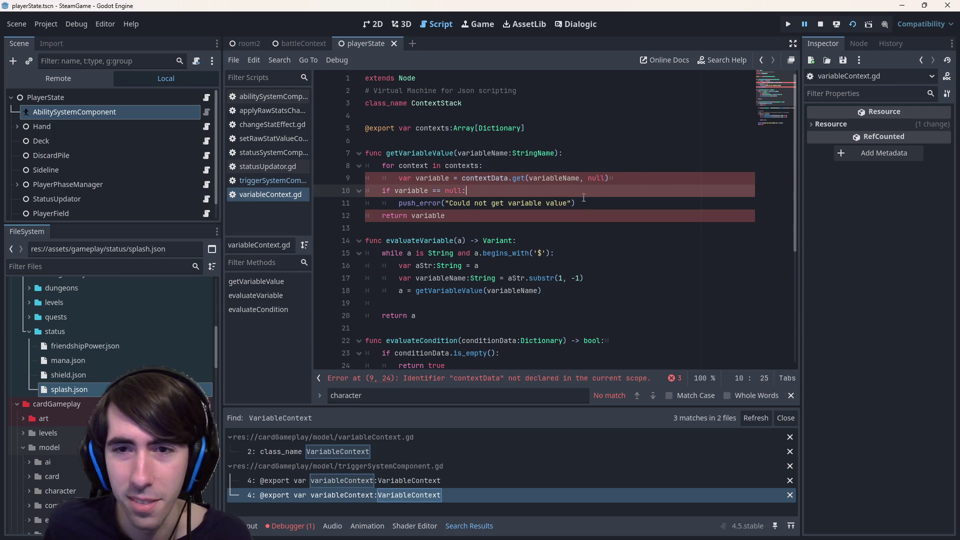
key("shift+Down")
key("Tab")
double_click(417, 165)
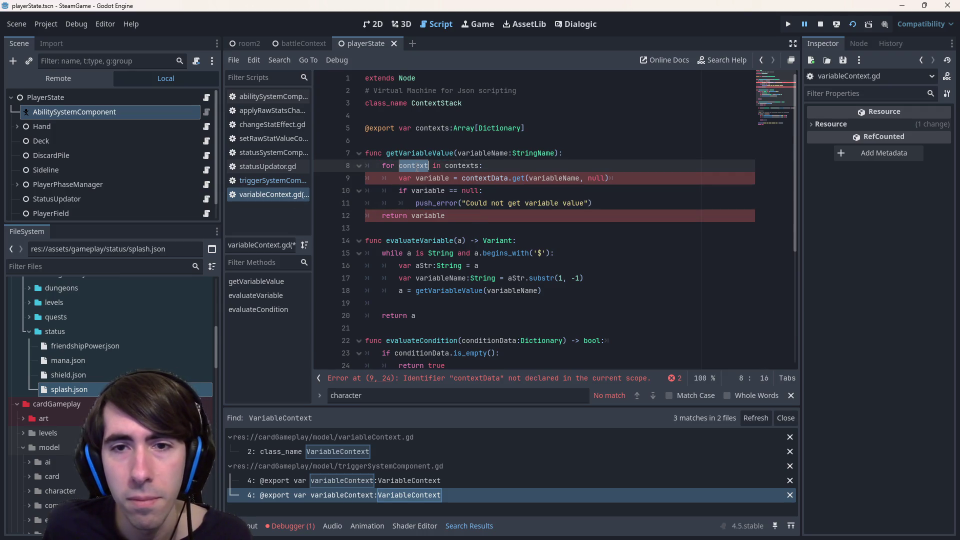
key("ctrl+c")
double_click(467, 179)
key("ctrl+v")
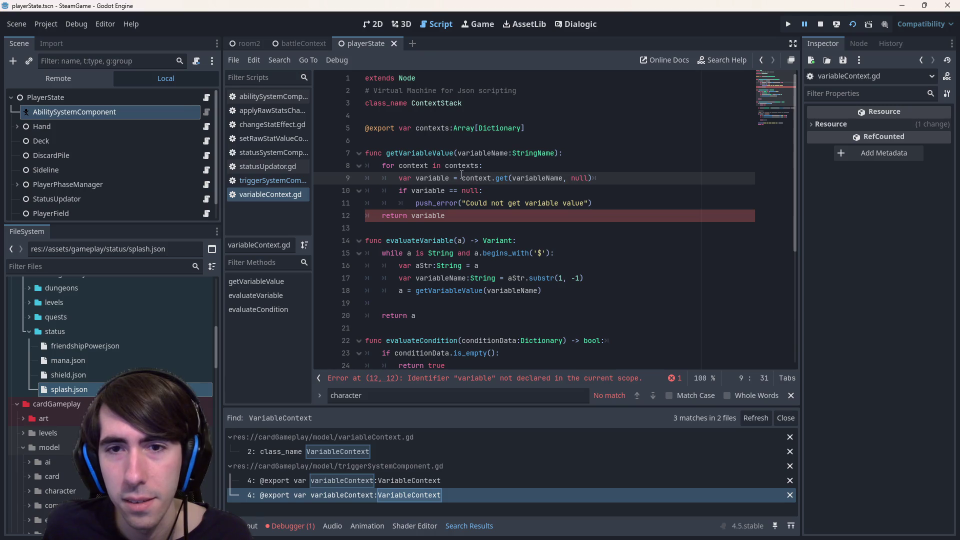
Step: Move the null check back out of the loop and start a new line inside it
double_click(427, 166)
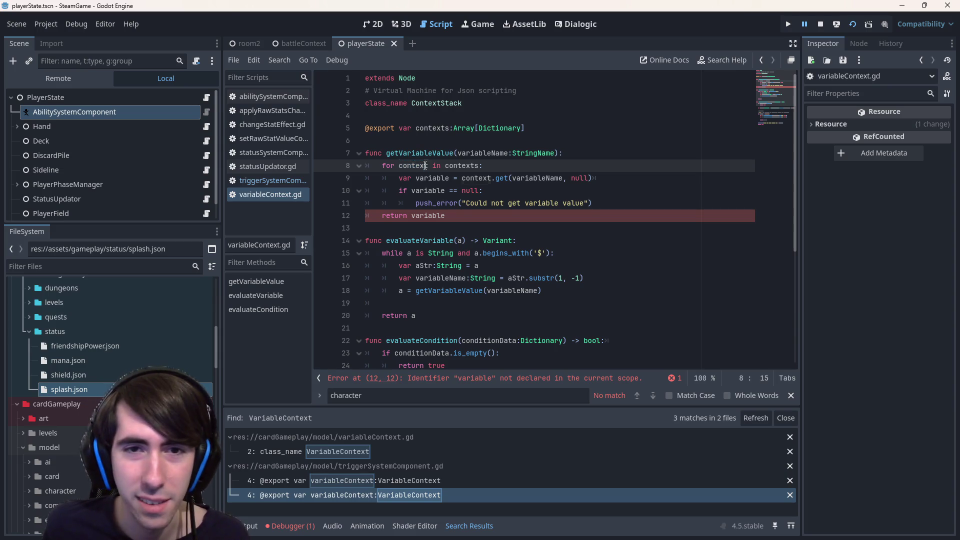
key("Down")
key("End")
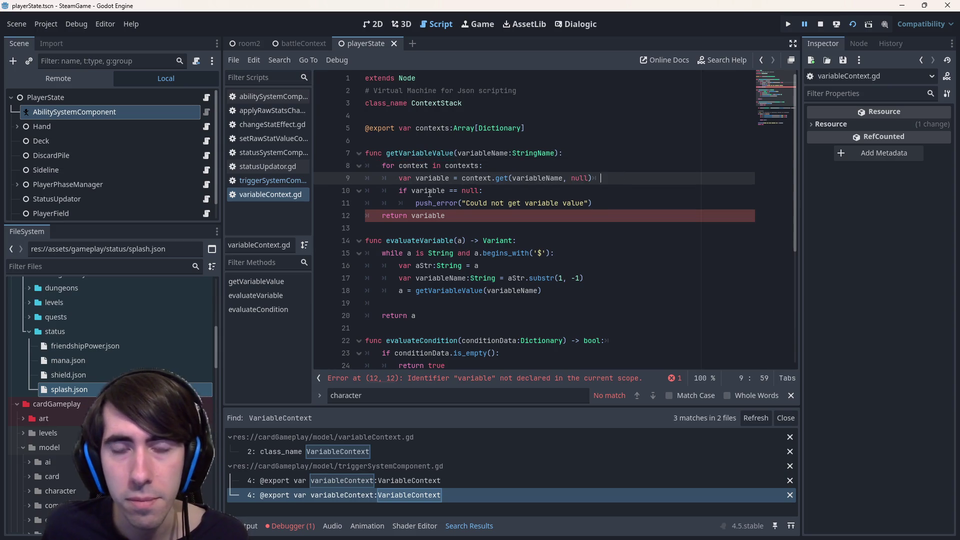
double_click(437, 178)
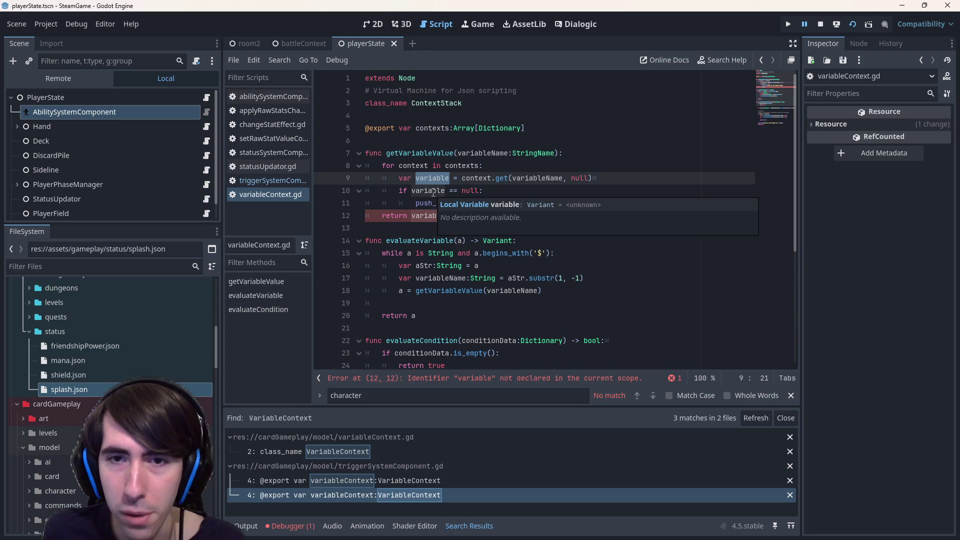
left_click(487, 190)
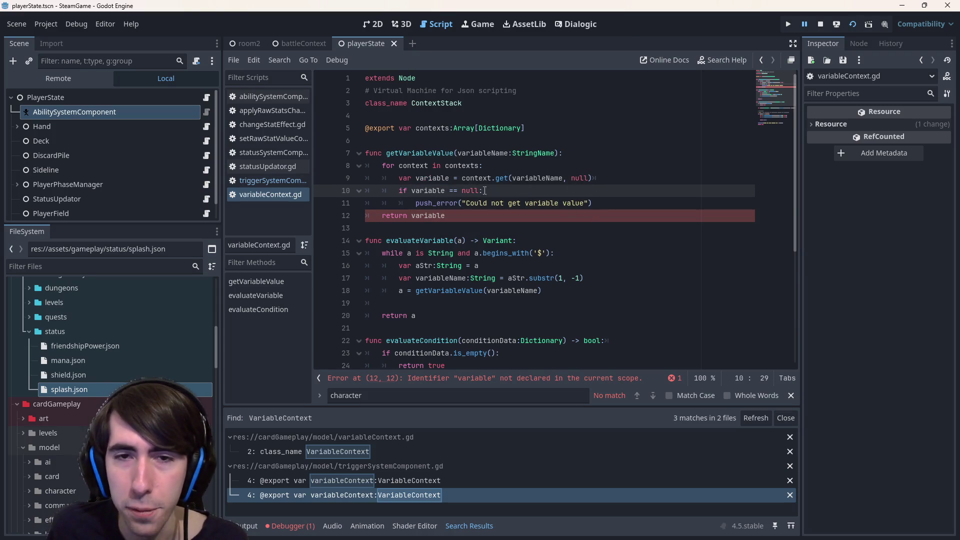
key("ctrl+Left")
key("ctrl+Left")
key("ctrl+Left")
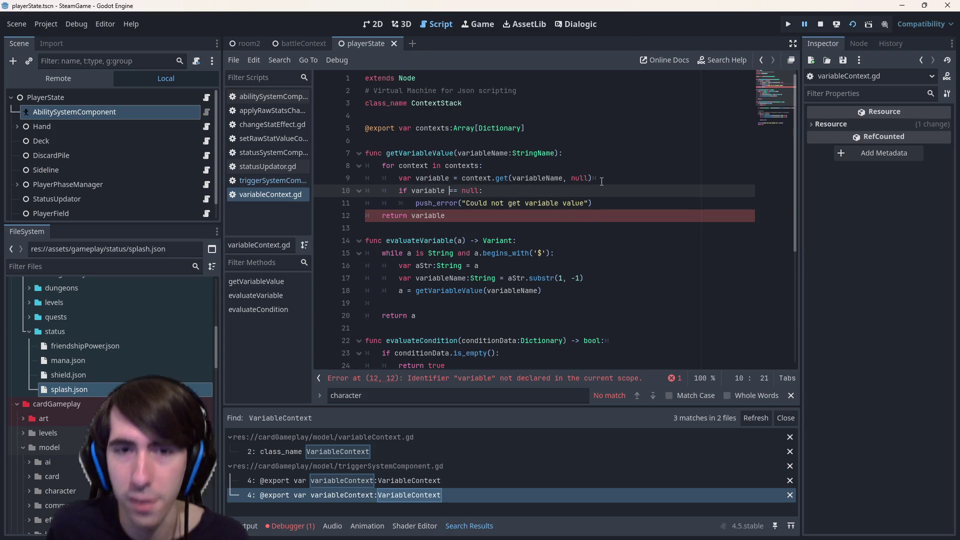
key("shift+Tab")
key("Down")
key("shift+Tab")
key("Up")
key("Up")
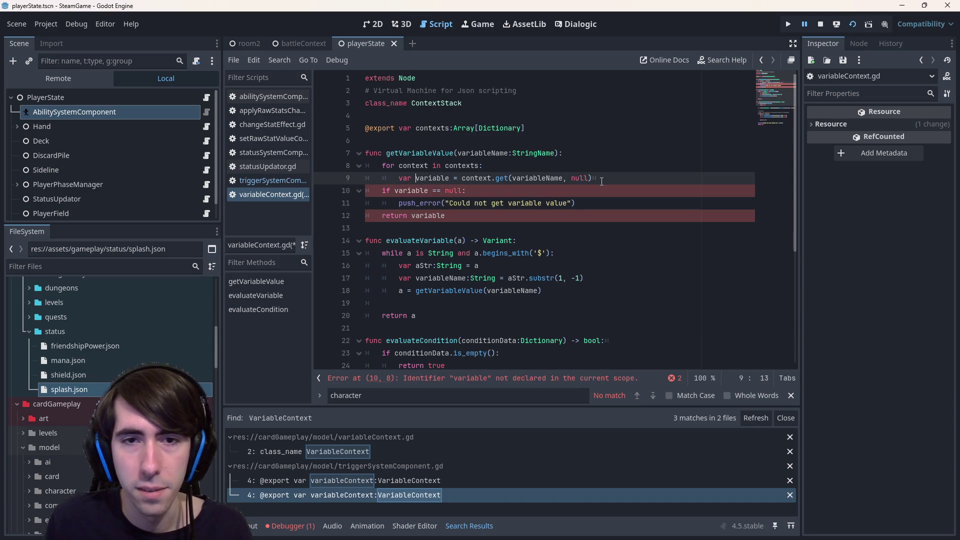
key("Return")
Step: Inside the loop, add 'if variable != null: return variable' and save
type("if variable != null:")
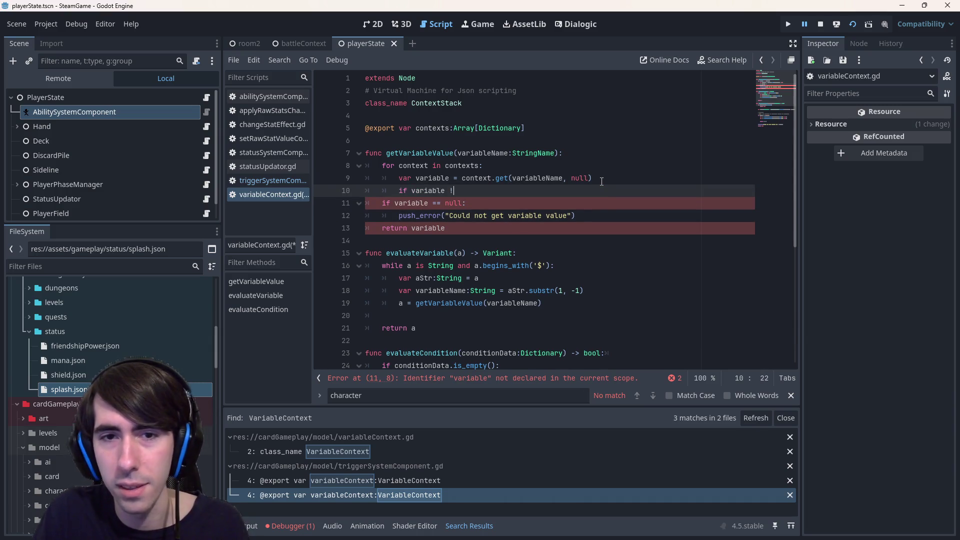
key("Return")
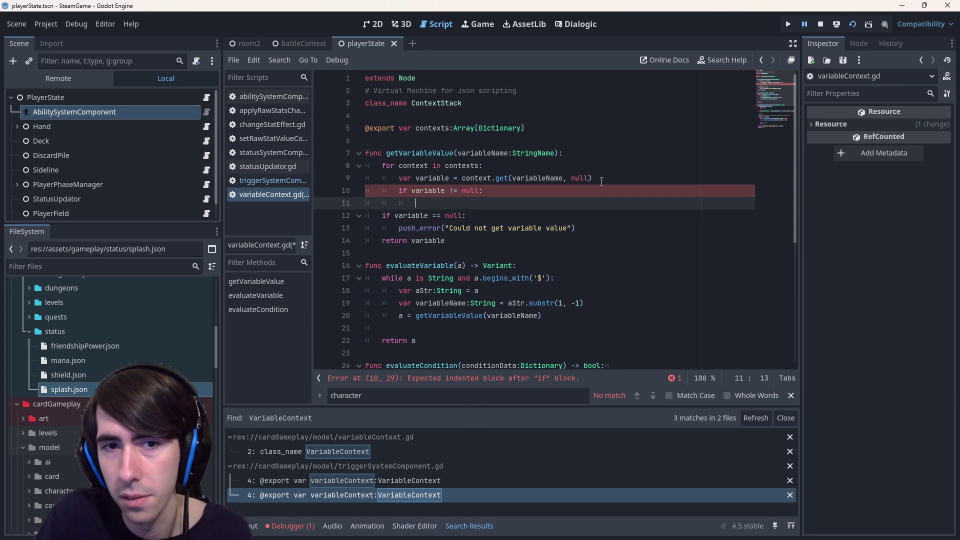
type("return variable")
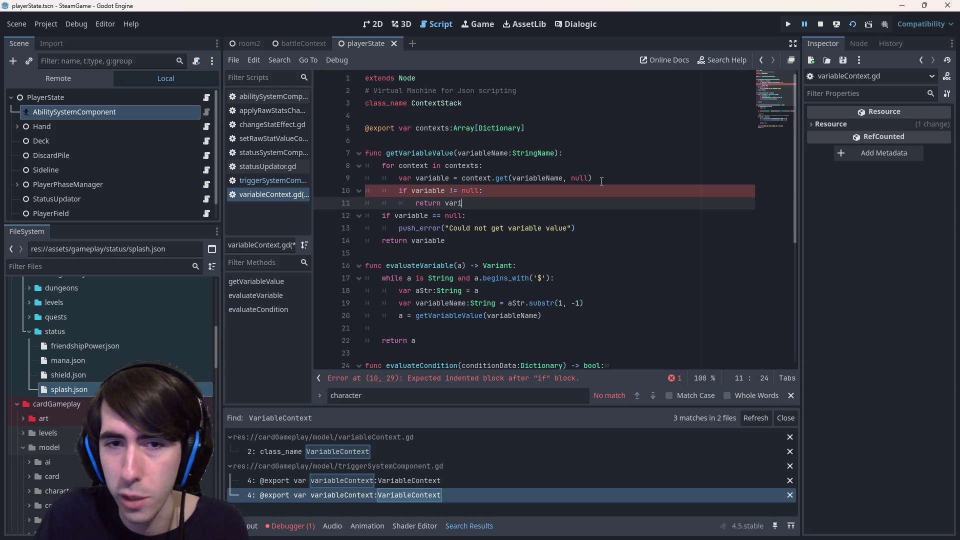
key("Return")
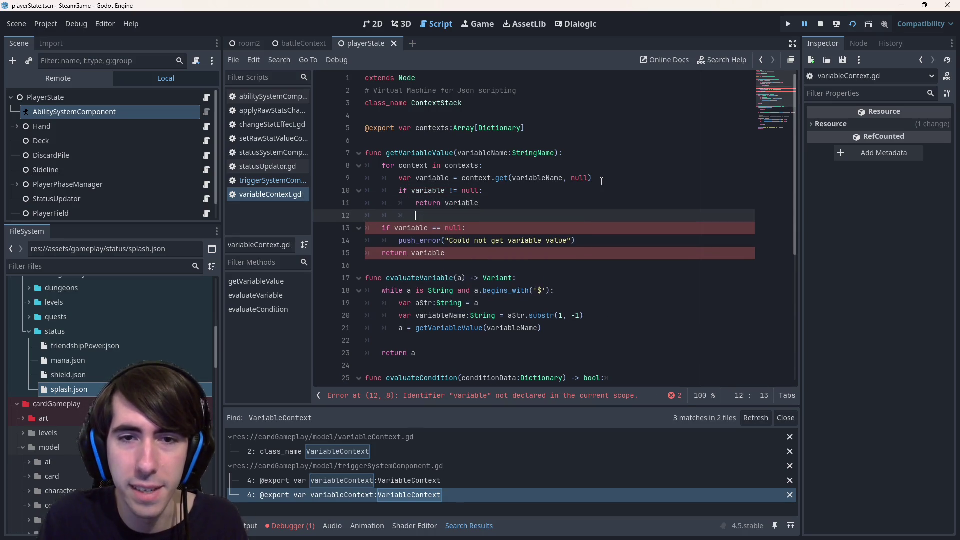
key("BackSpace")
key("ctrl+s")
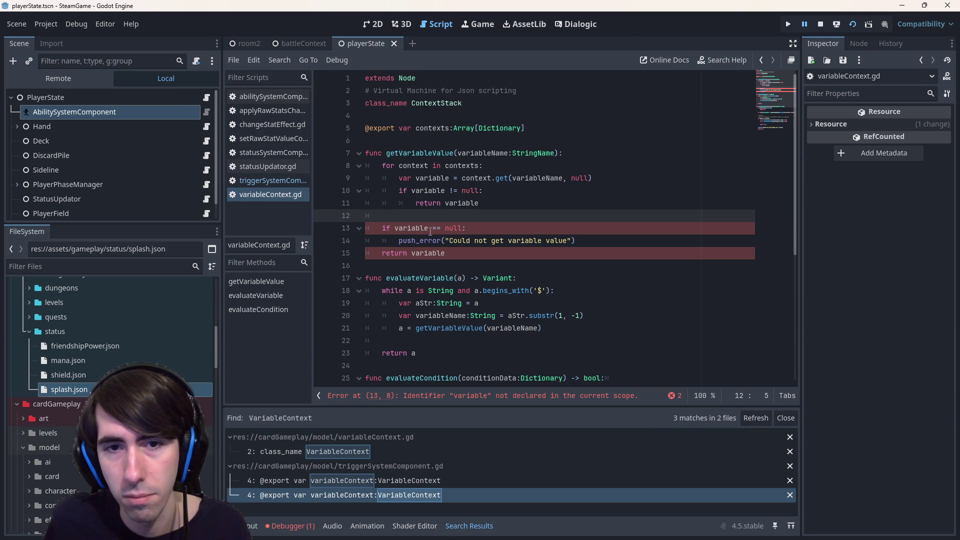
Step: Delete the old null check, outdent push_error, change the final return to null, and save
triple_click(396, 229)
key("BackSpace")
key("BackSpace")
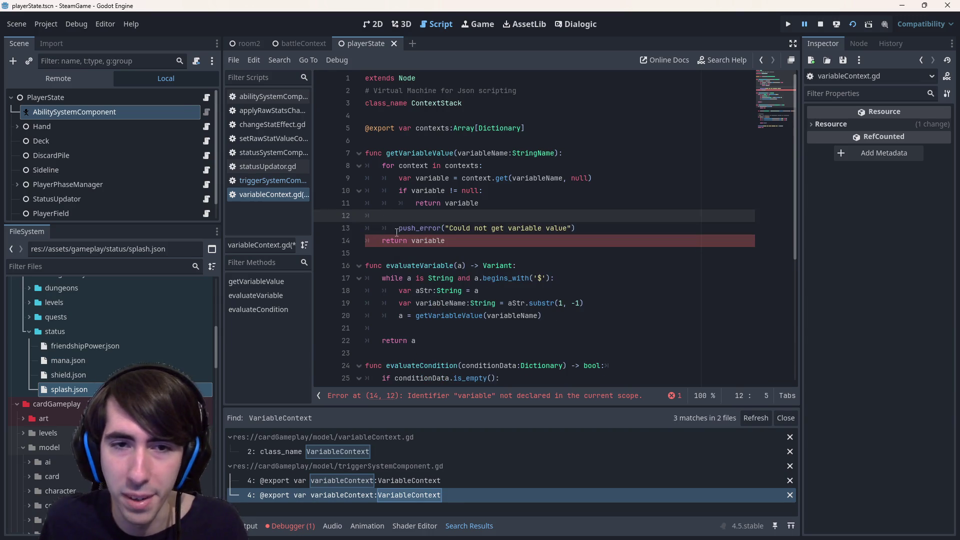
left_click(397, 233)
key("BackSpace")
left_click(413, 241)
double_click(430, 241)
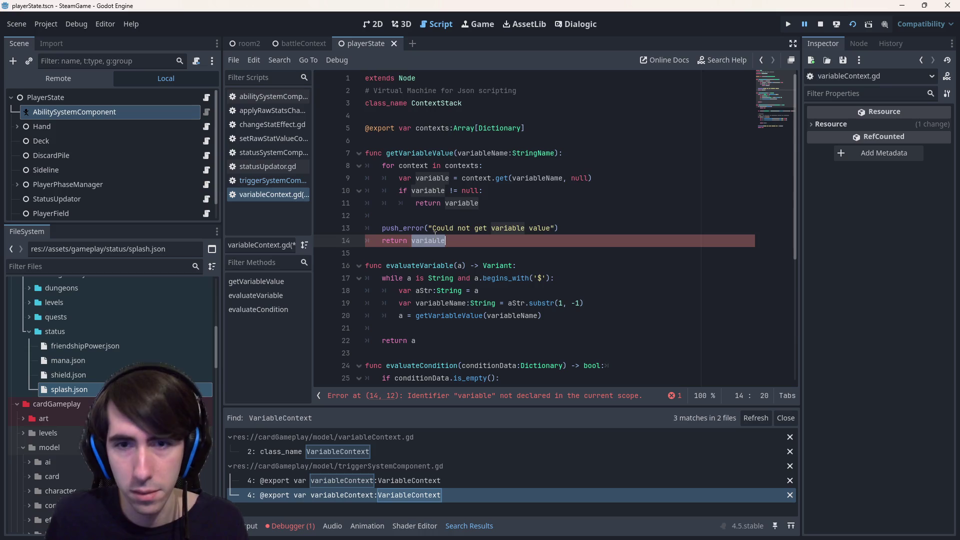
type("null")
key("ctrl+s")
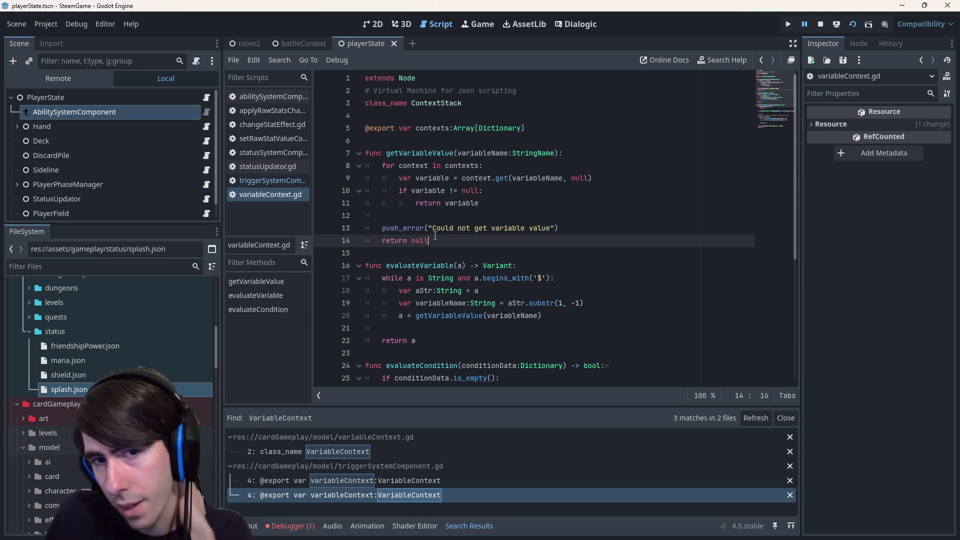
Step: Review the updated getVariableValue function and highlight where it is used
key("shift+Up")
key("shift+Home")
key("shift+Down")
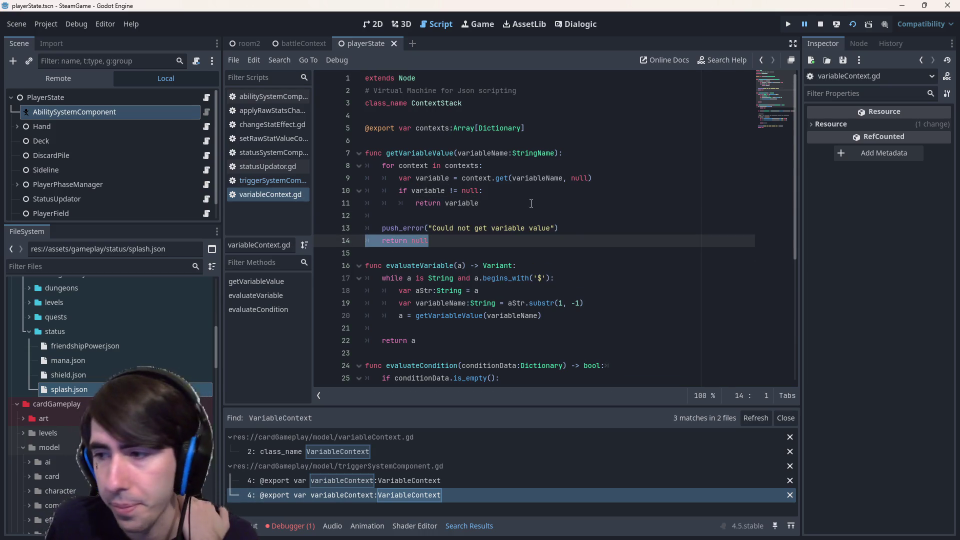
left_click(531, 203)
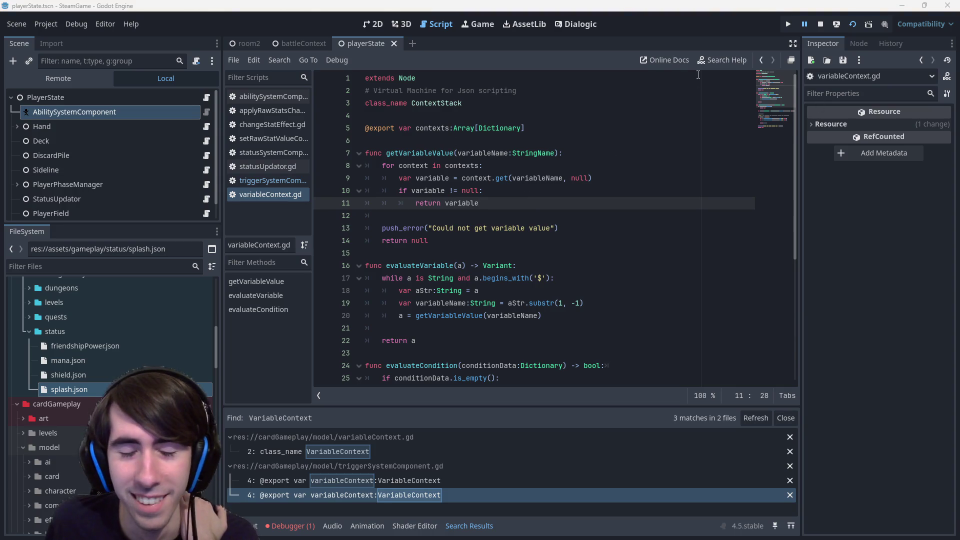
double_click(433, 153)
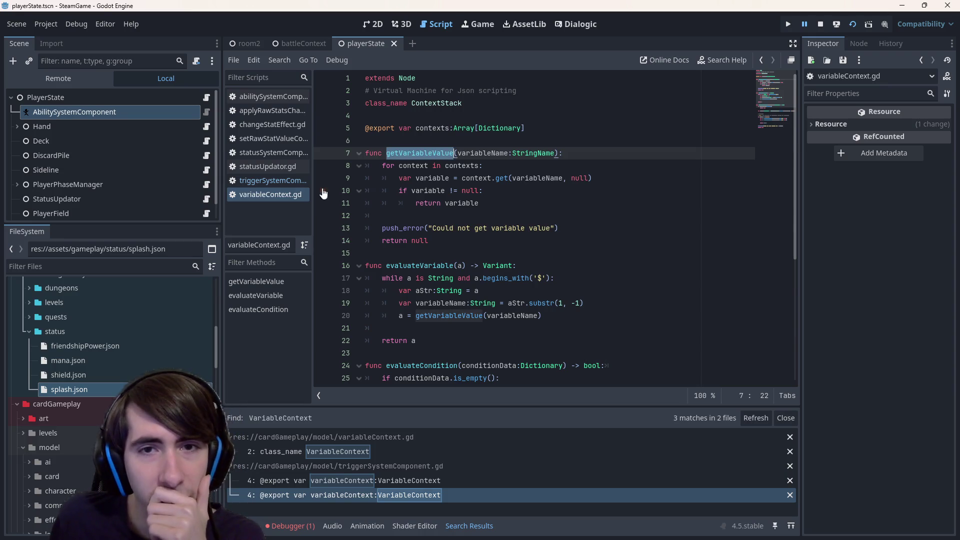
left_click(433, 141)
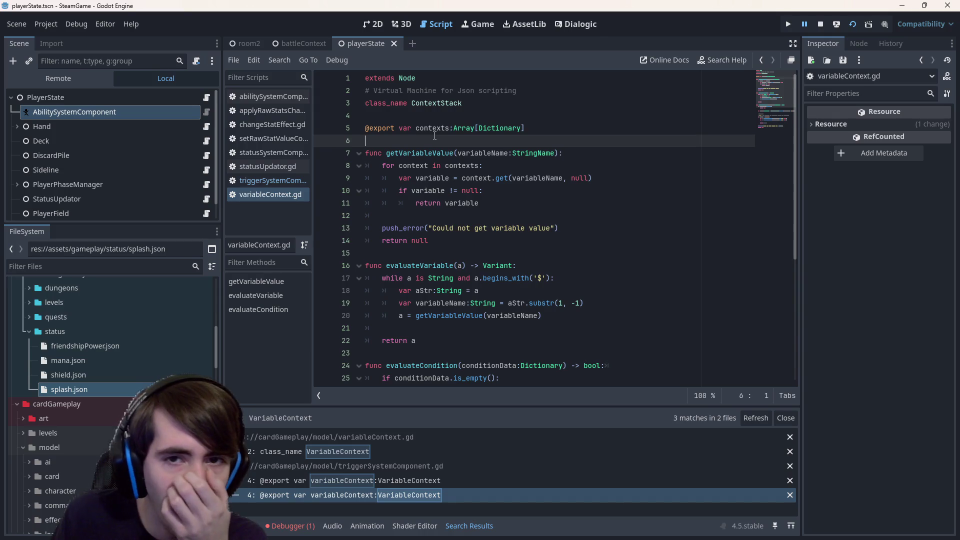
Step: Write a new function signature 'func push(inContext:Dictionary):' below the contexts declaration
key("Return")
key("Return")
key("Up")
type("void f")
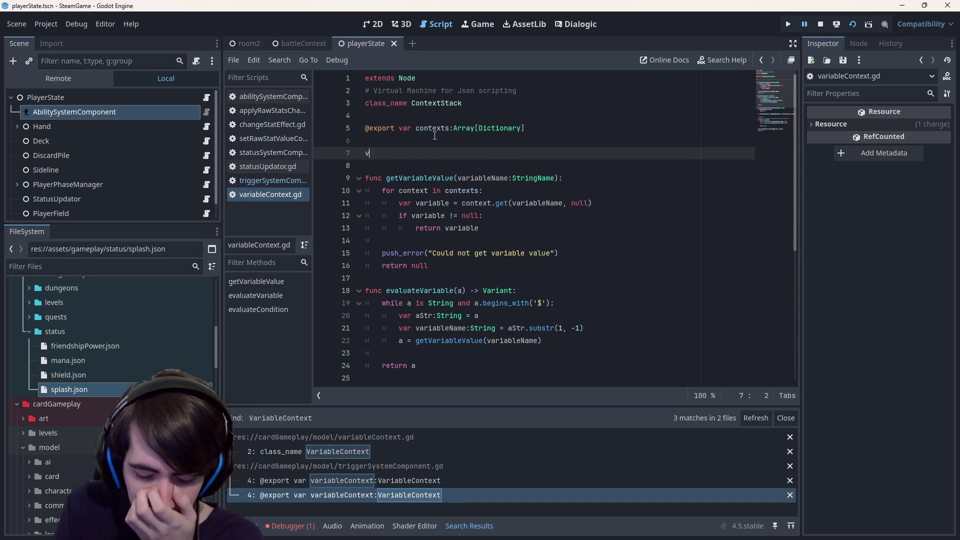
key("BackSpace")
key("BackSpace")
key("BackSpace")
type("func push()")
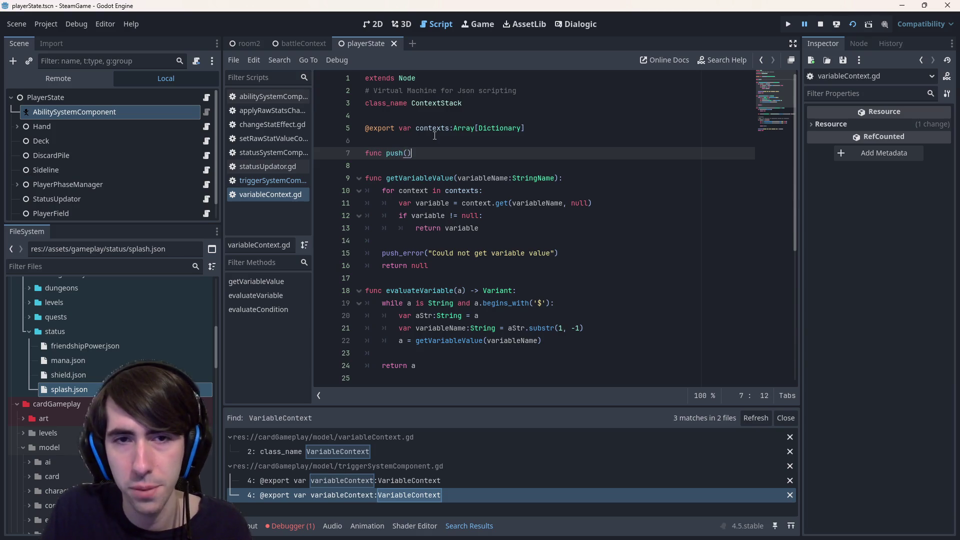
key("Left")
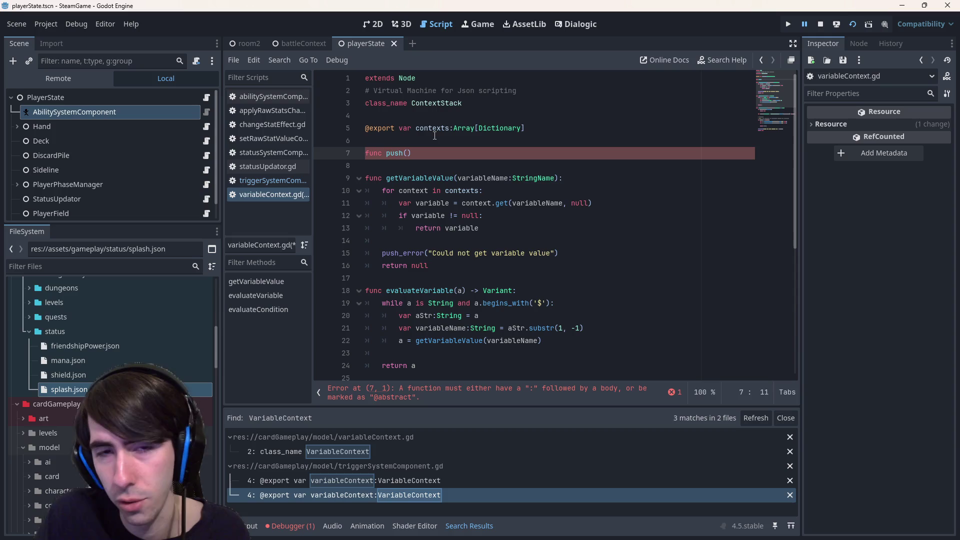
type("c")
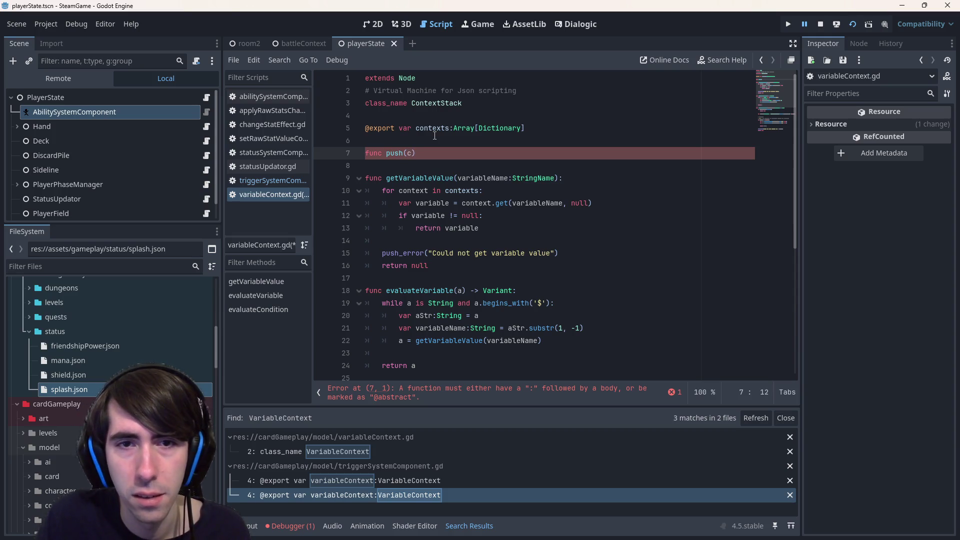
key("BackSpace")
type("inContext:Diction")
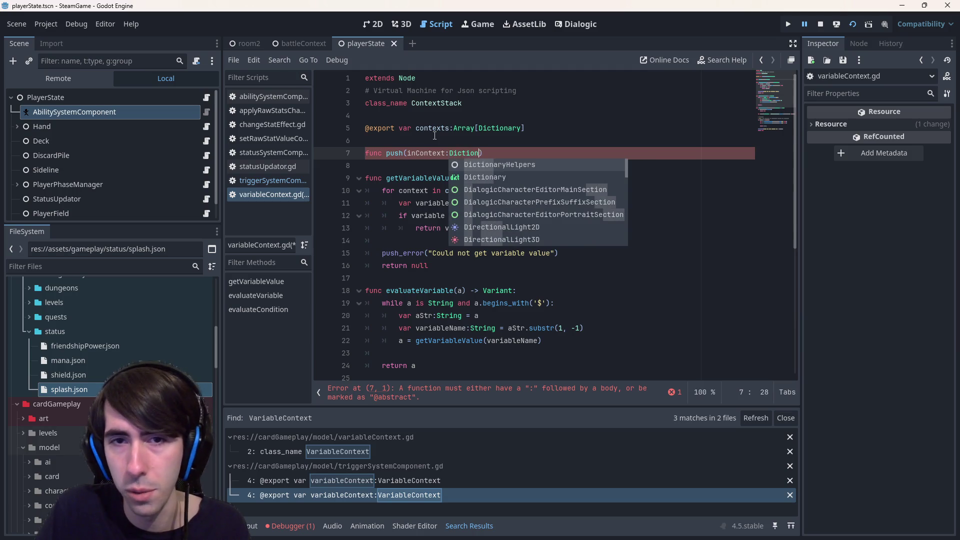
type("ary)")
type(":")
key("Return")
Step: Give push the body contexts.push_back(inContext), then switch to triggerSystemComponent.gd
type("contexts.")
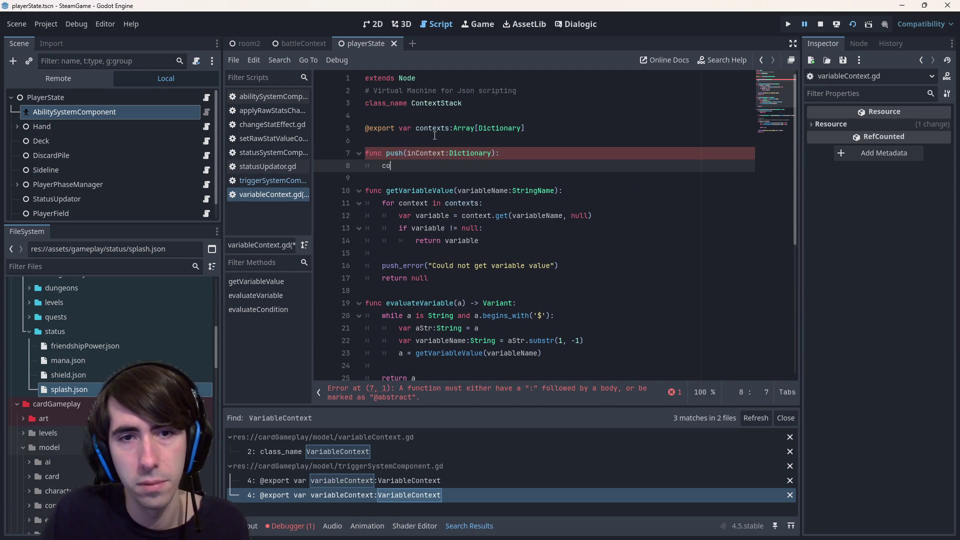
type("push(in")
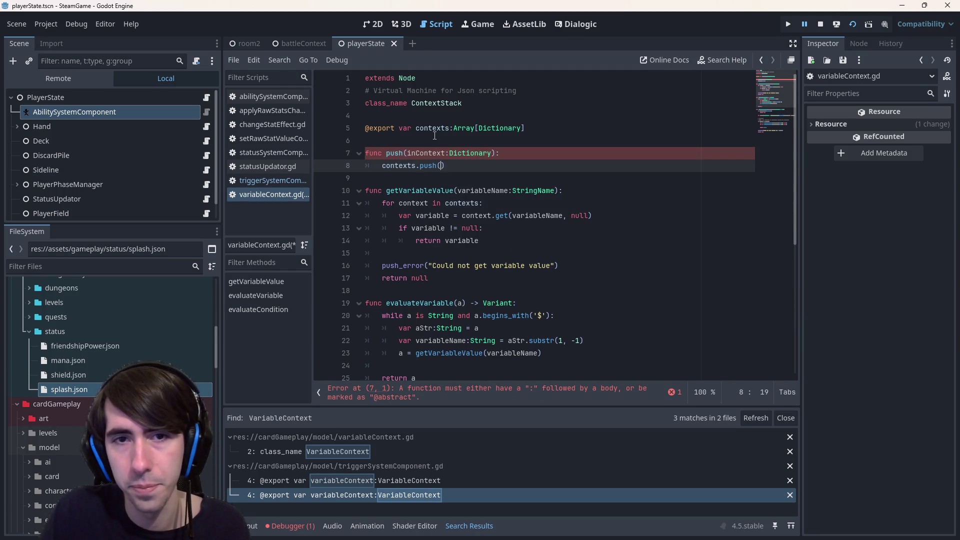
type("Context")
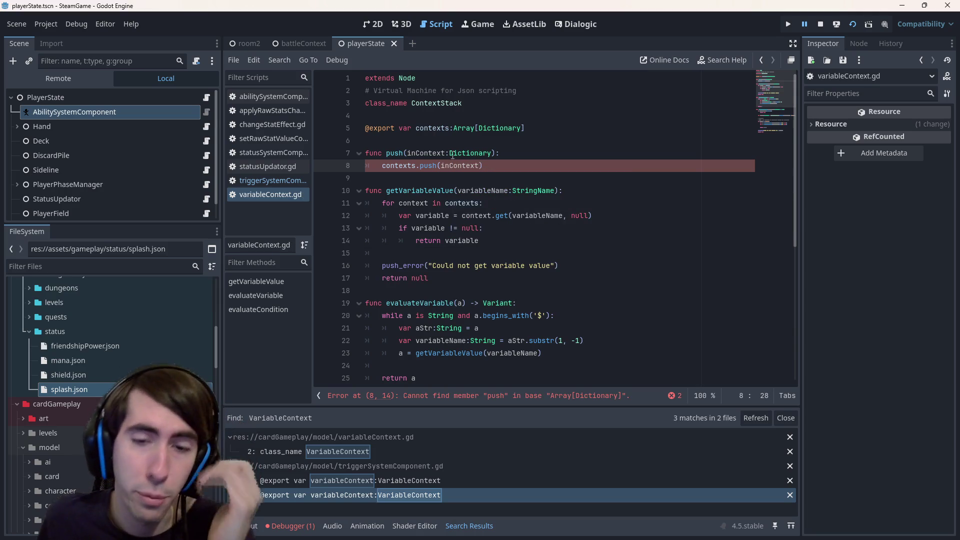
left_click(530, 396)
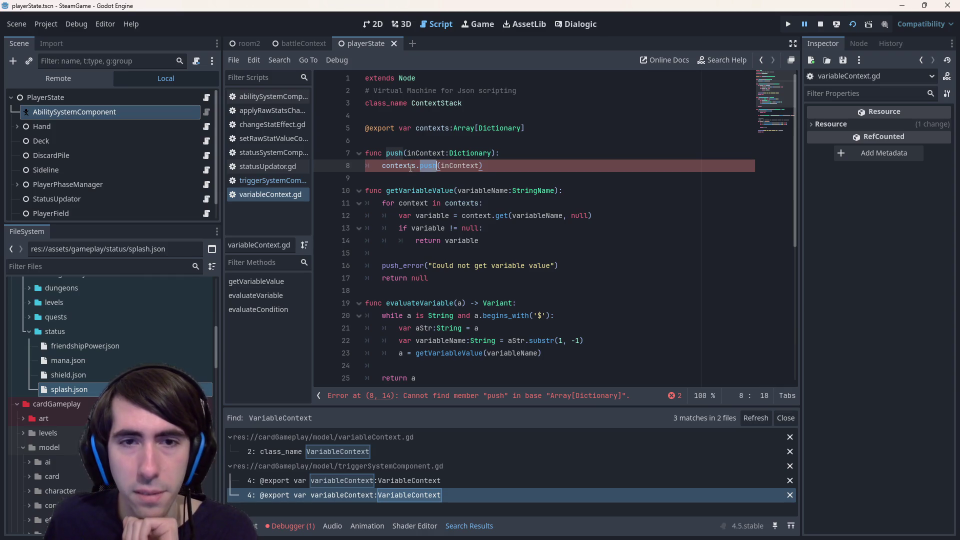
double_click(429, 165)
type("push_back")
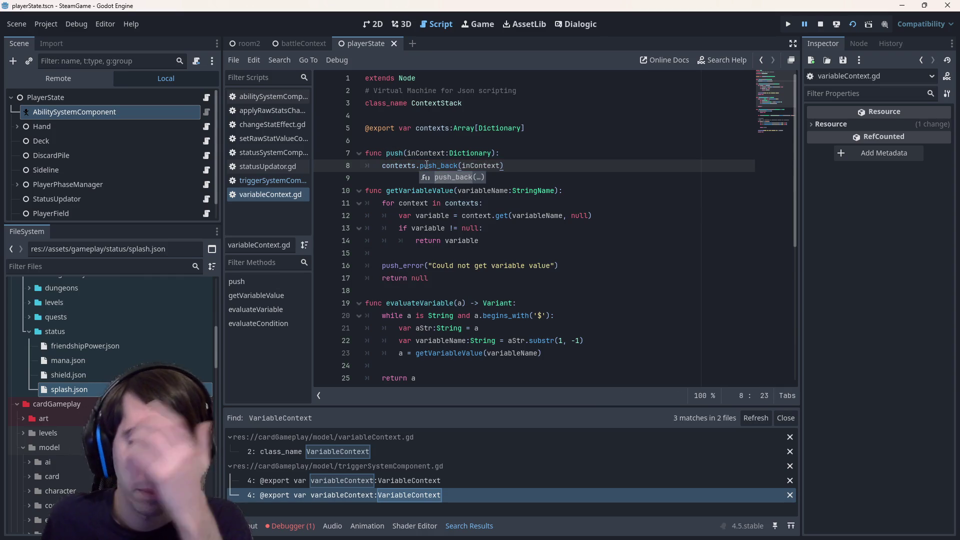
mouse_move(425, 165)
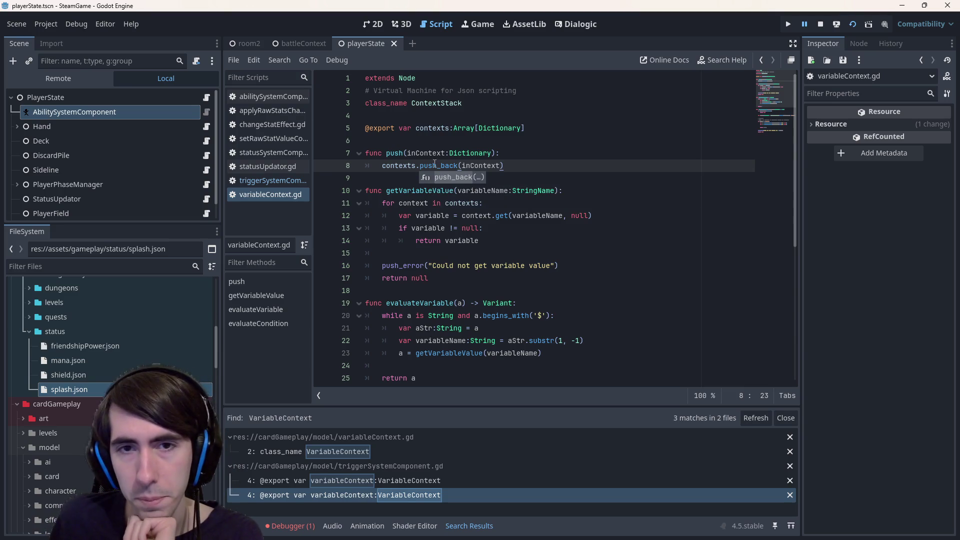
double_click(394, 153)
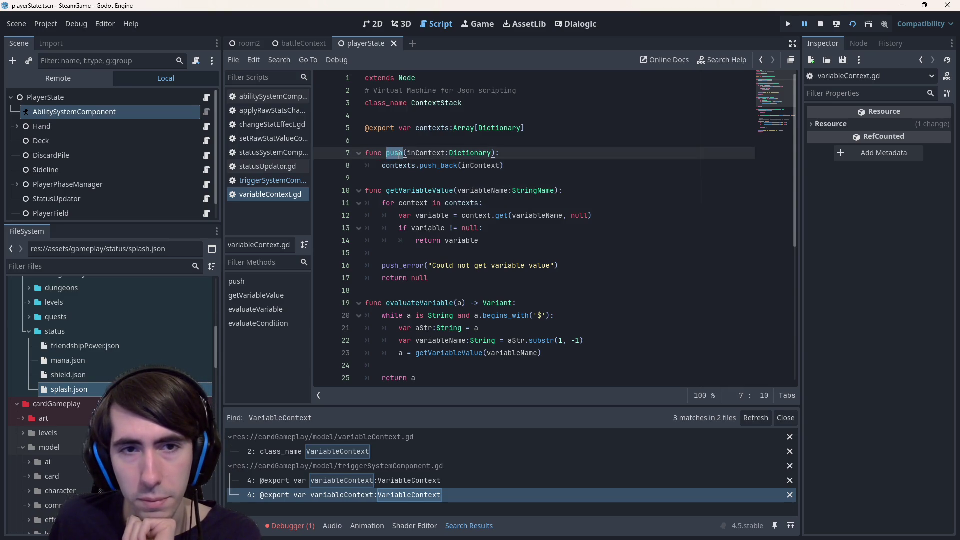
left_click(284, 183)
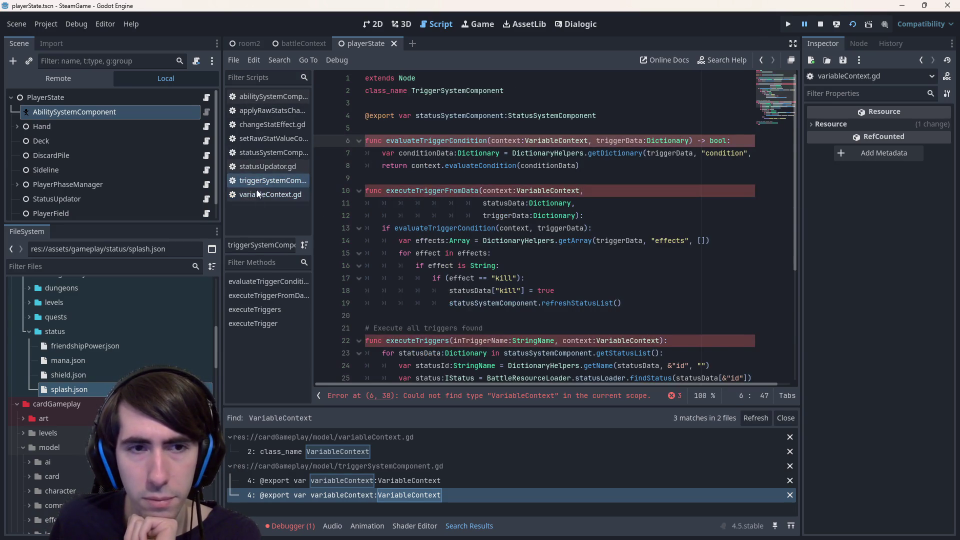
Step: Replace the three VariableContext parameter types in triggerSystemComponent.gd with ContextStack
left_click(256, 192)
double_click(438, 104)
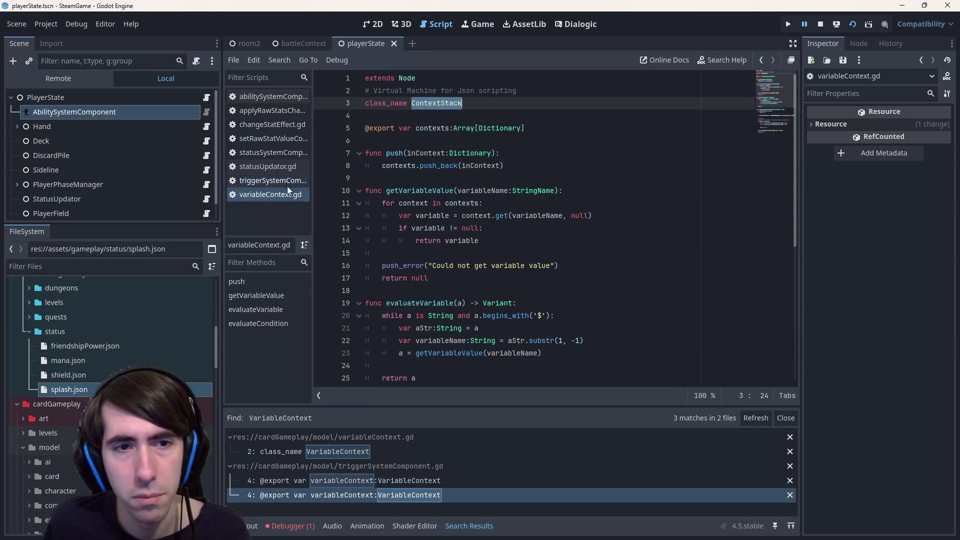
left_click(268, 182)
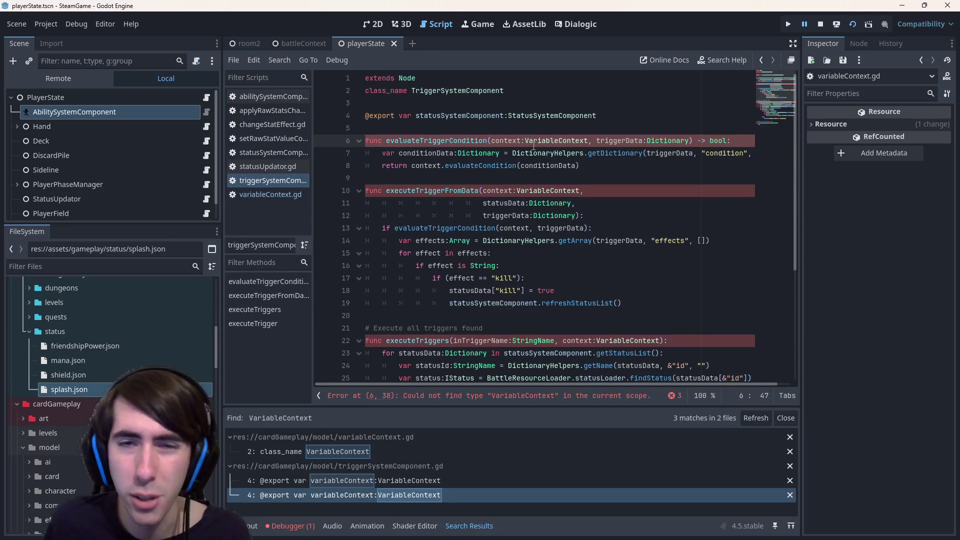
double_click(540, 139)
key("ctrl+d")
key("ctrl+d")
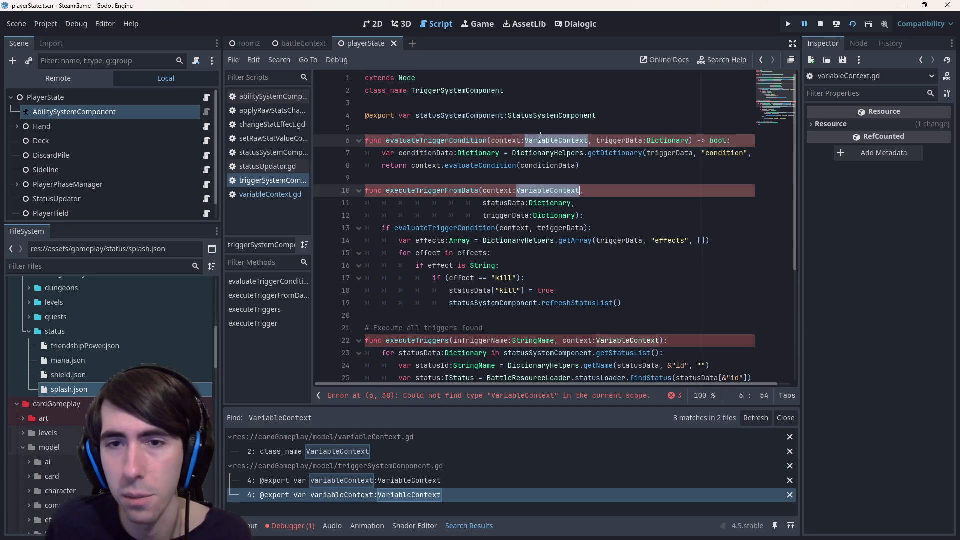
type("ContextStack")
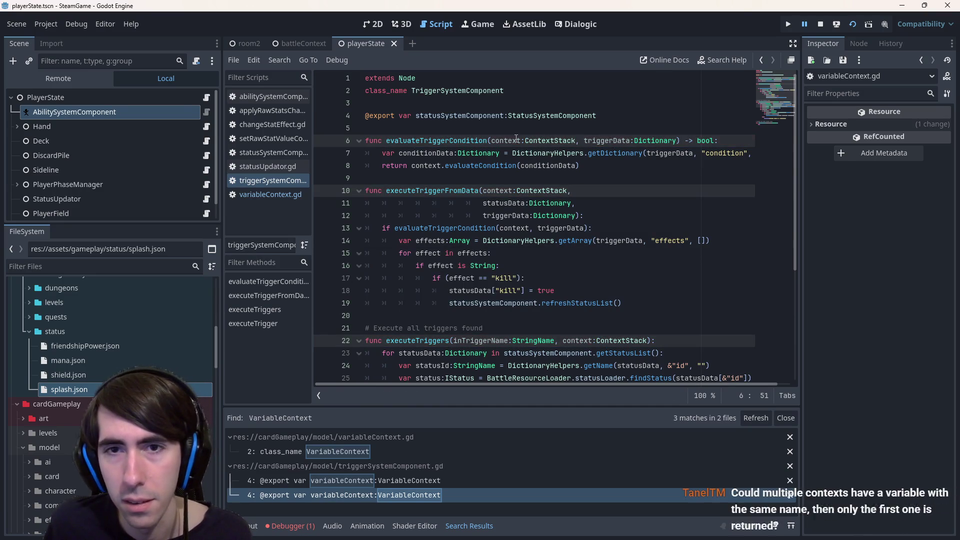
Step: Check every use of the context parameter across the trigger functions
double_click(509, 142)
scroll(515, 150, "down", 2)
scroll(525, 152, "up", 2)
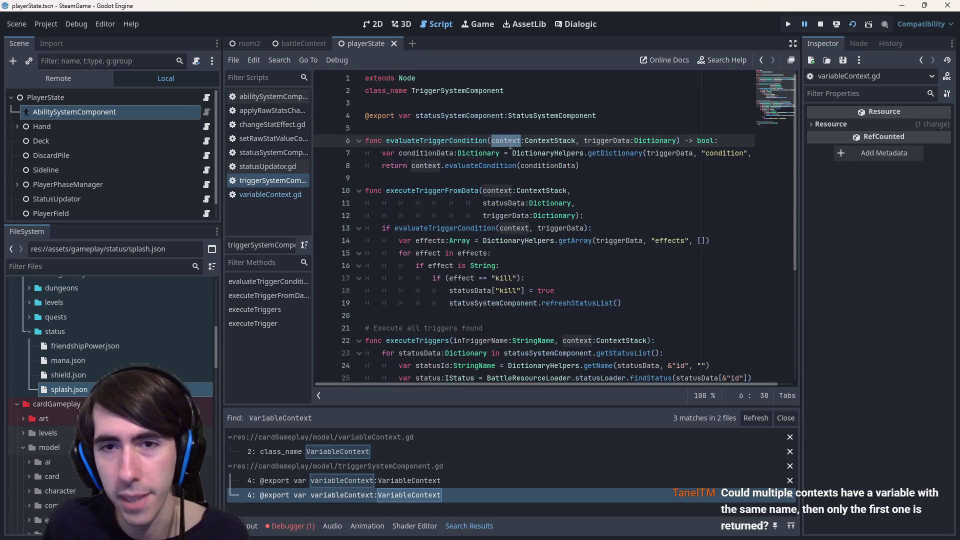
left_click(542, 143)
left_click(438, 142)
scroll(438, 142, "down", 4)
scroll(523, 197, "up", 1)
scroll(523, 197, "up", 3)
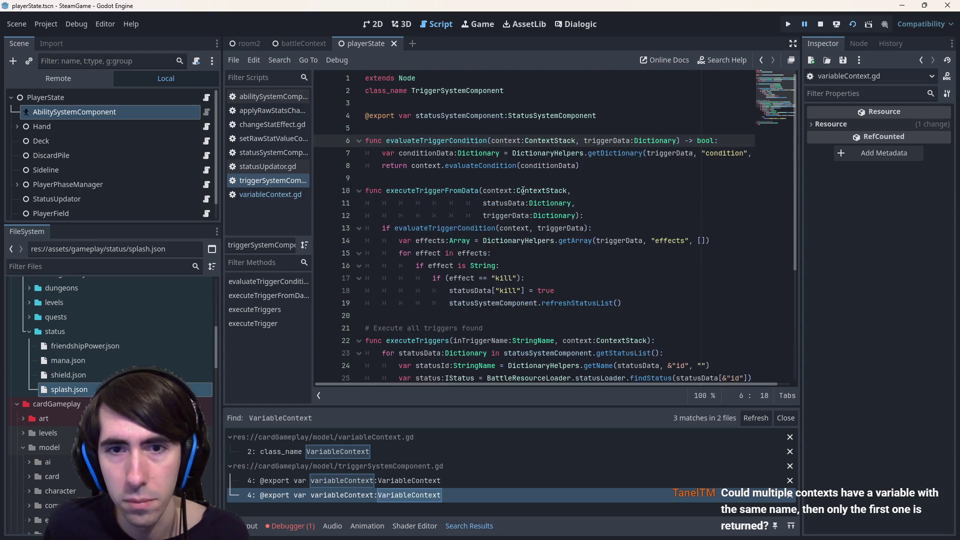
double_click(515, 140)
scroll(520, 142, "down", 5)
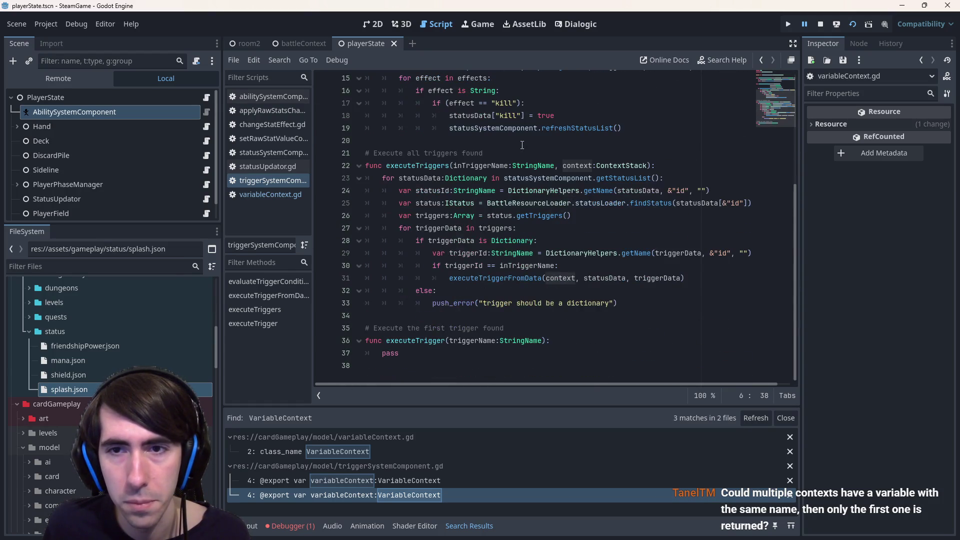
scroll(522, 145, "up", 5)
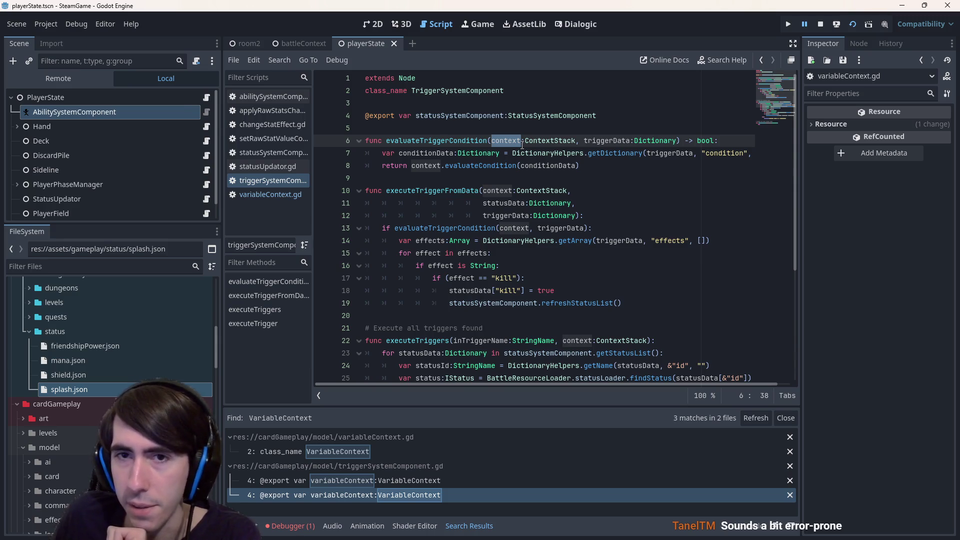
Step: Jump to the ContextStack definition in variableContext.gd and look over its functions and contexts variable
left_click(526, 143, "ctrl")
left_click(536, 159)
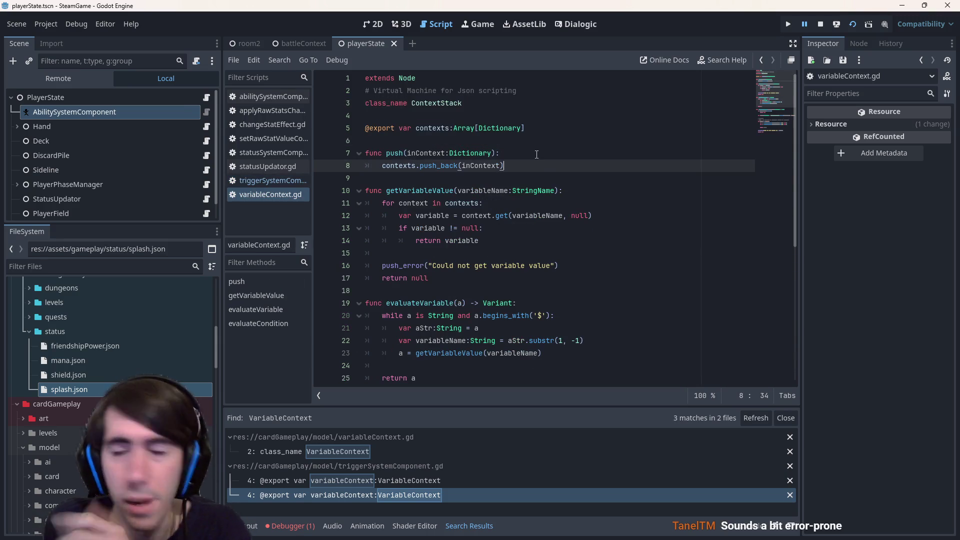
mouse_move(523, 127)
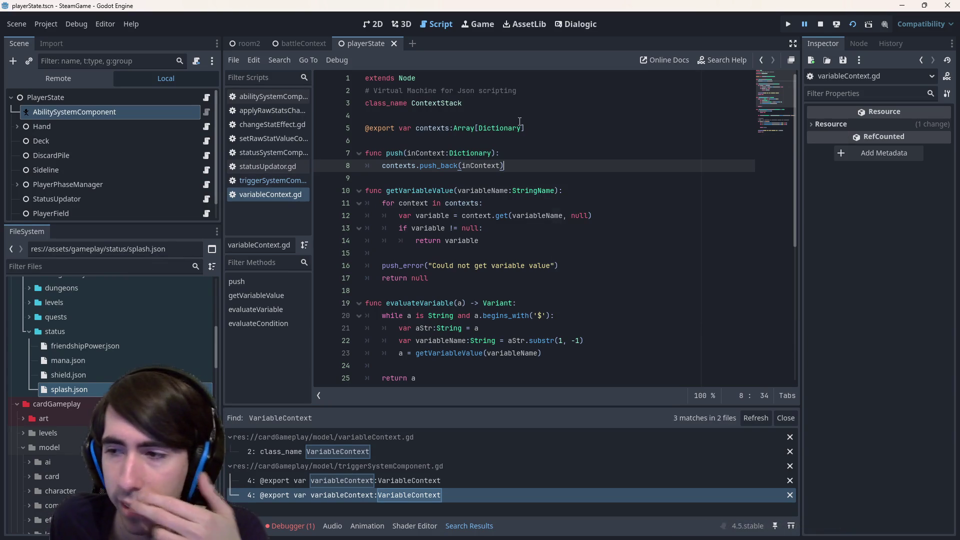
left_click(534, 326)
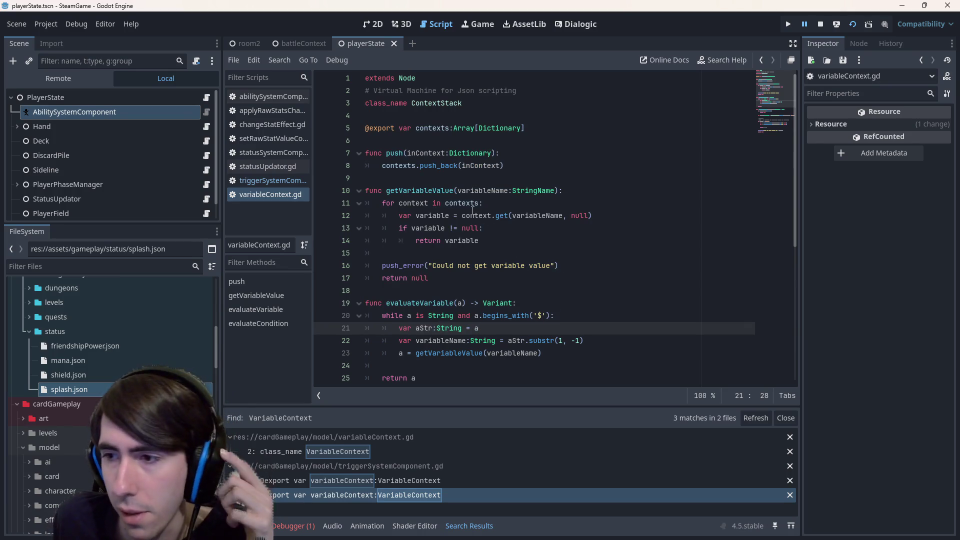
left_click_drag(512, 288, 495, 190)
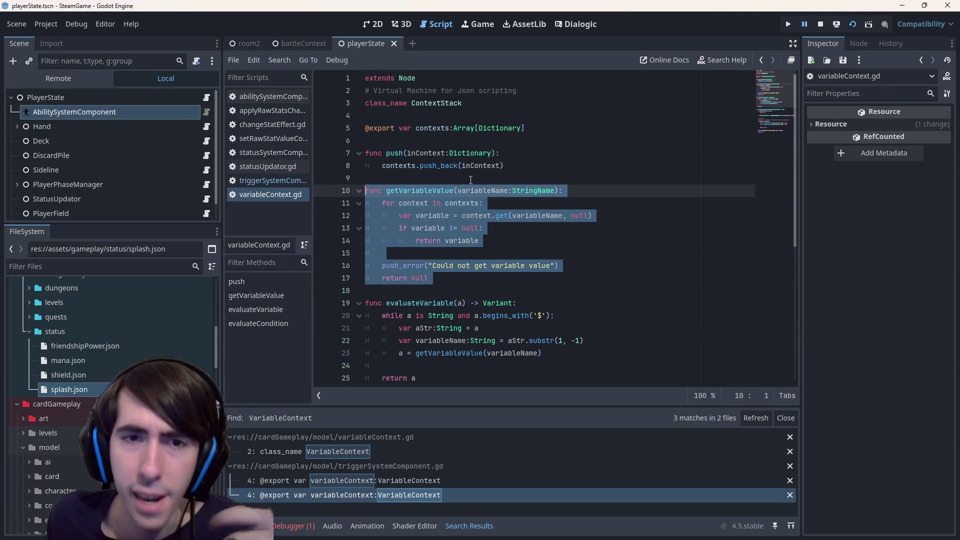
left_click(494, 190)
left_click(486, 104)
key("Return")
key("Return")
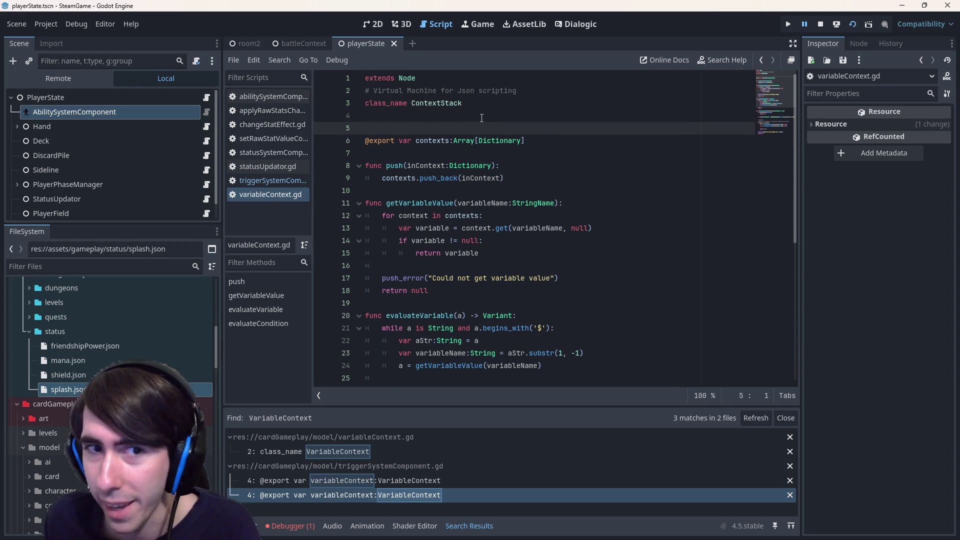
key("BackSpace")
key("BackSpace")
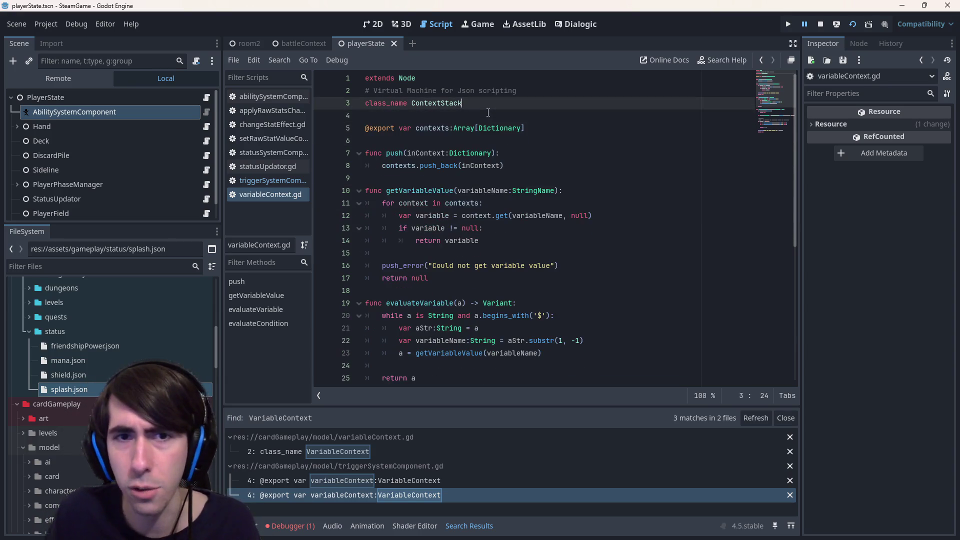
double_click(436, 123)
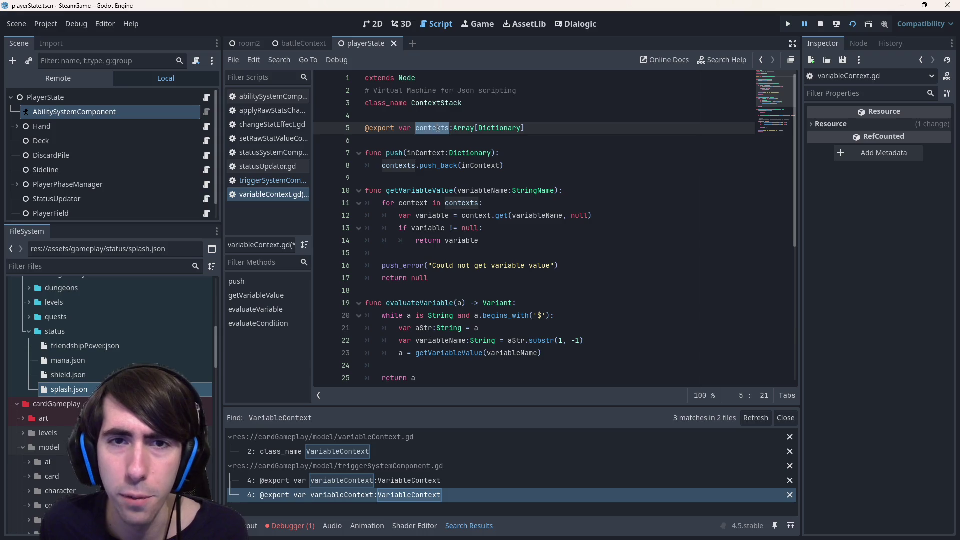
Step: Try a local 'var contexts' line in getVariableValue, delete it again, and save
left_click(601, 185)
key("Return")
type("var contexts =")
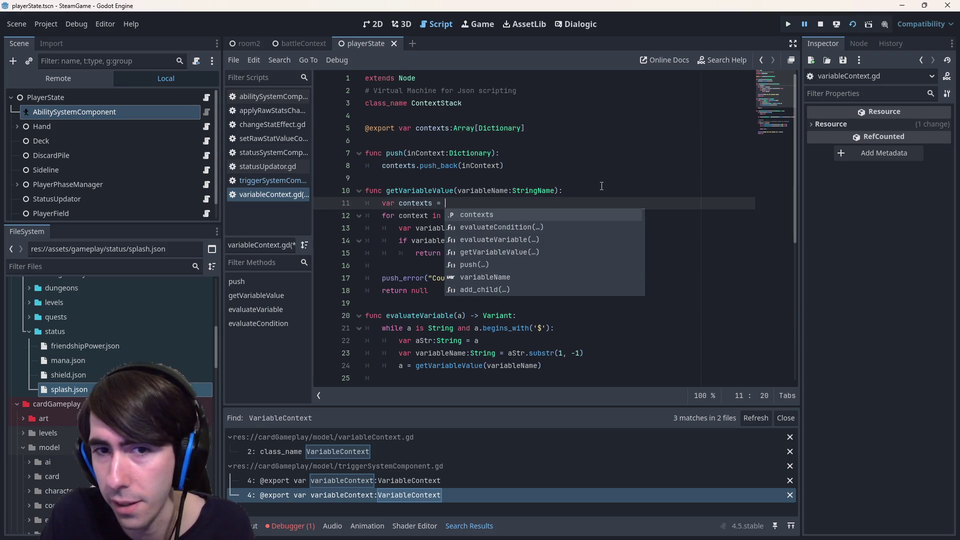
key("Return")
mouse_move(602, 203)
left_mouse_down()
mouse_move(349, 192)
mouse_move(295, 200)
left_mouse_up()
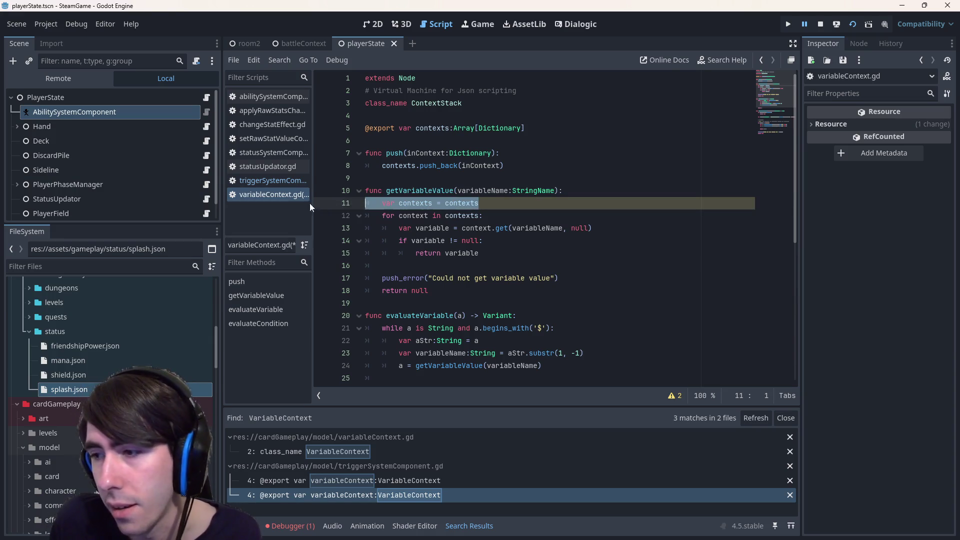
key("BackSpace")
key("BackSpace")
key("ctrl+s")
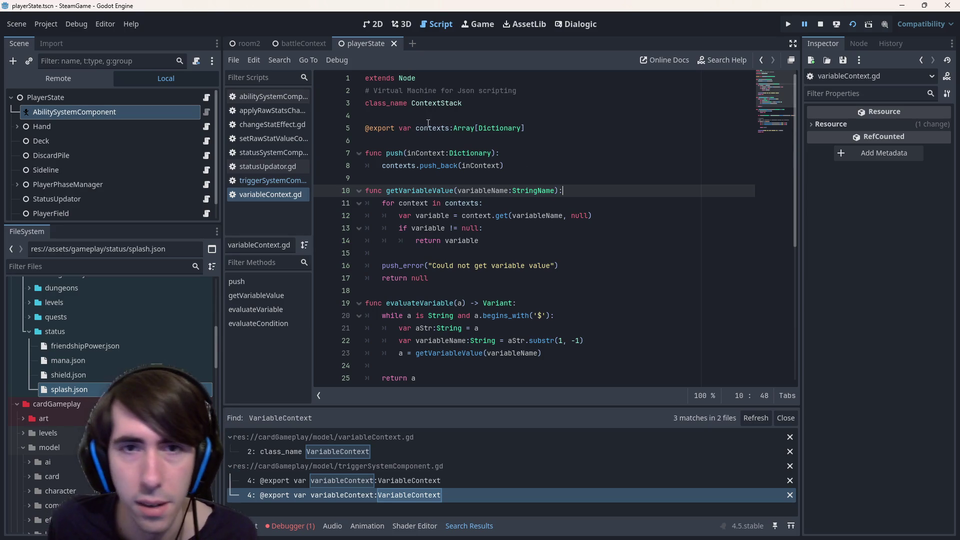
double_click(433, 129)
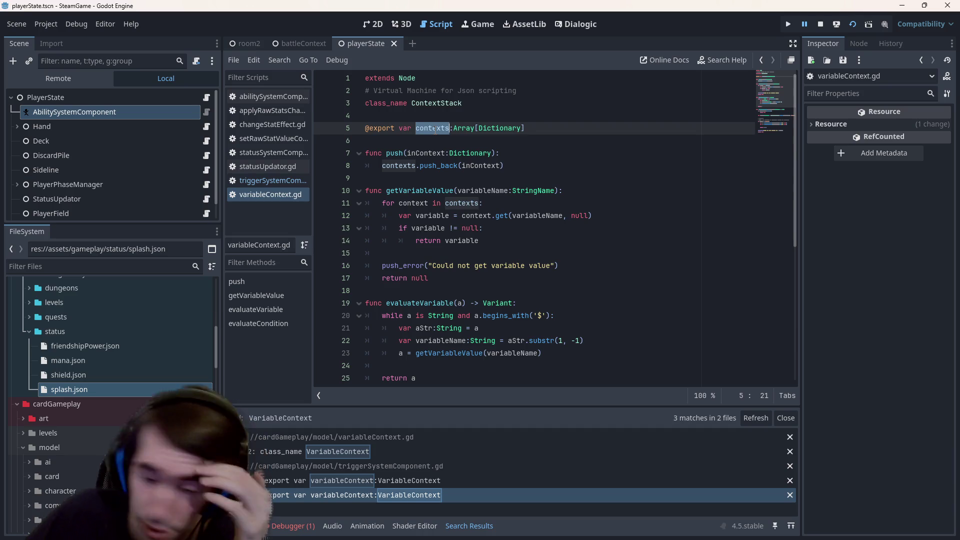
left_click(546, 128)
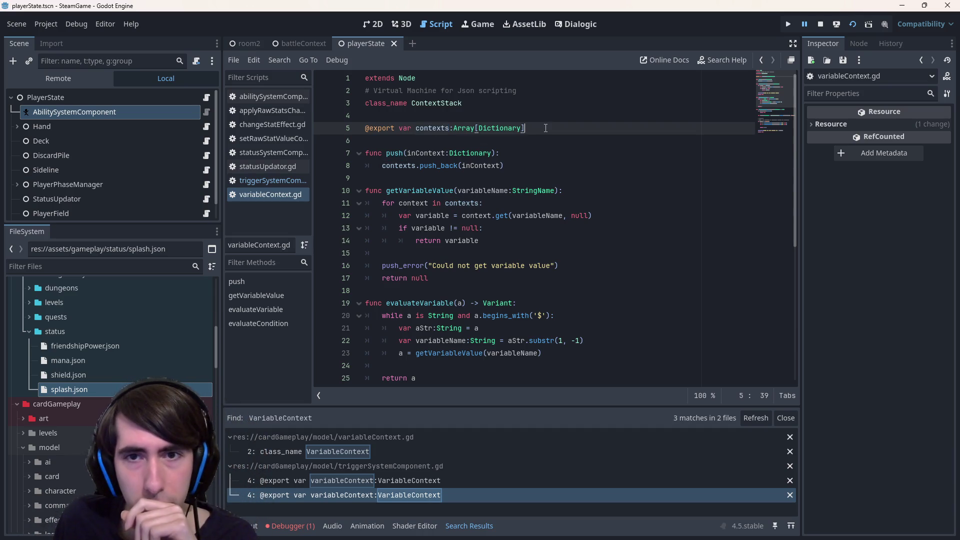
key("Return")
type("@expo")
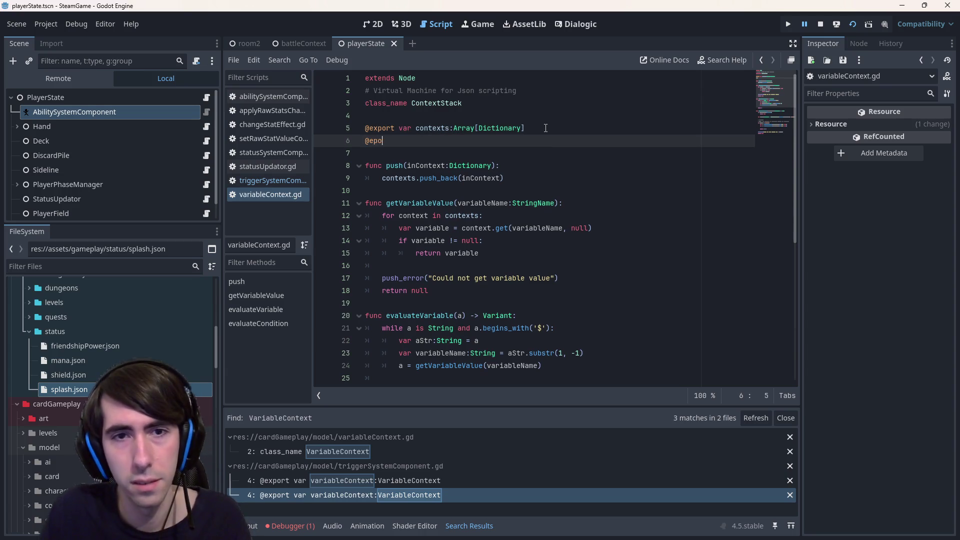
type("rt ")
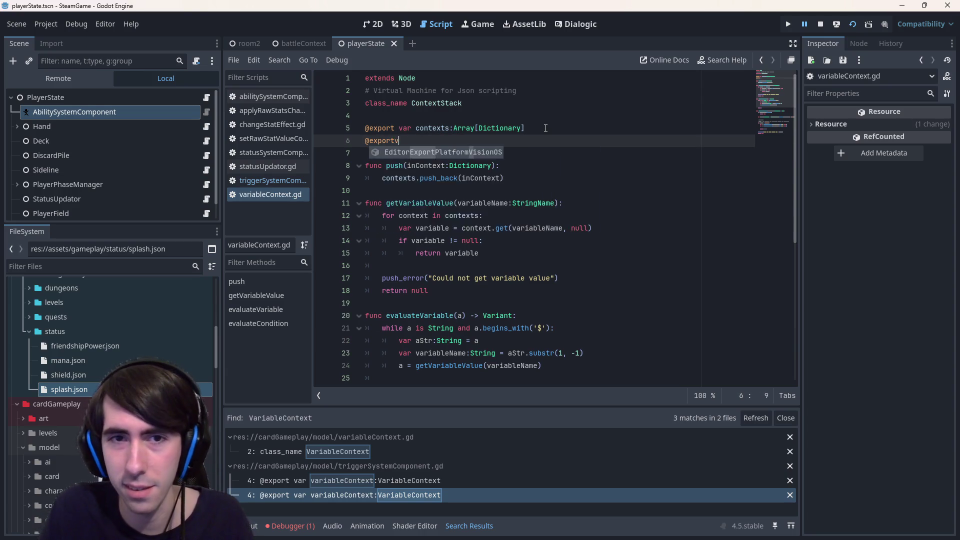
type("var superContext")
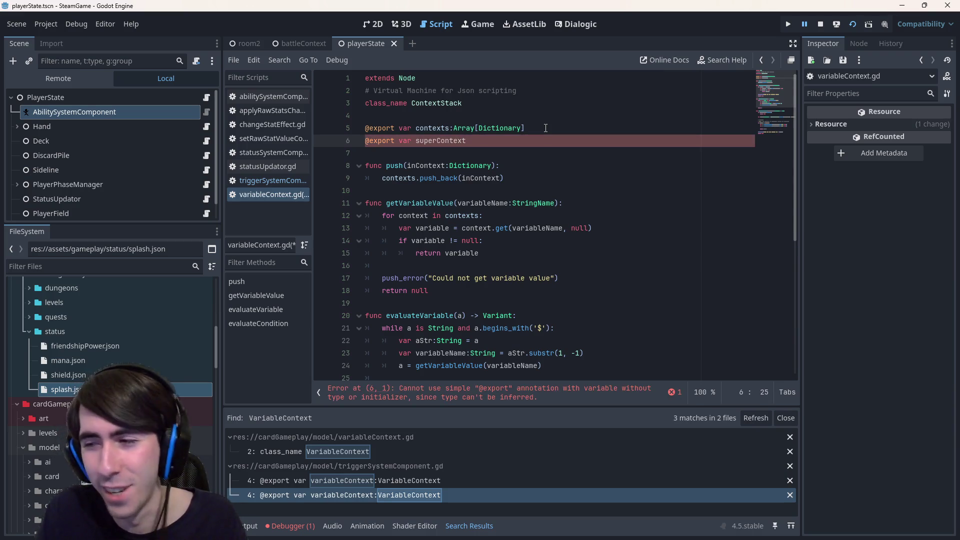
type(":Diction")
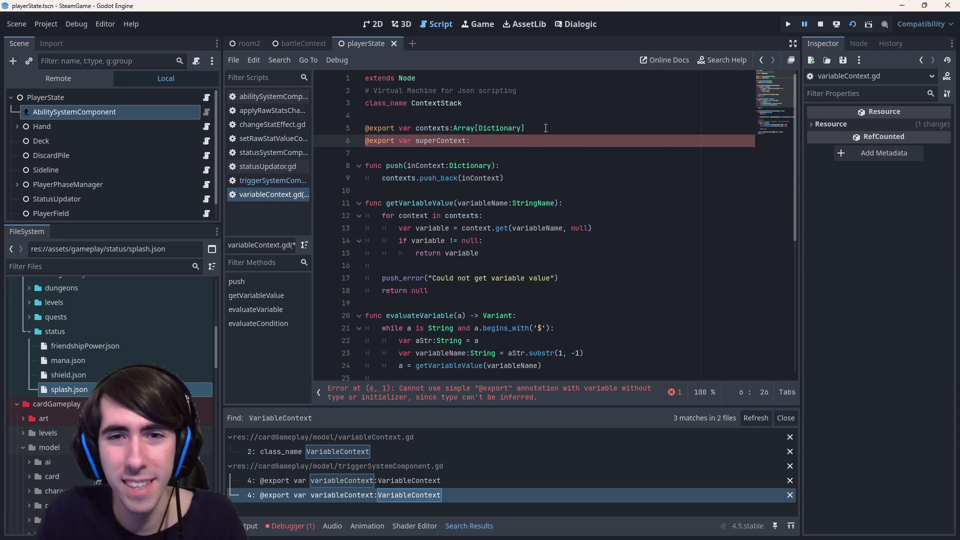
key("Escape")
key("Down")
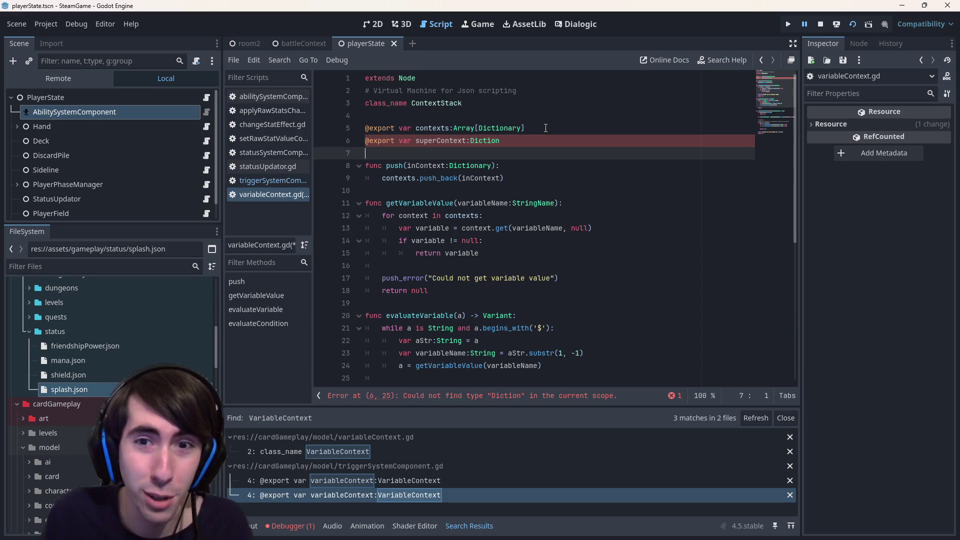
key("Up")
type("ary")
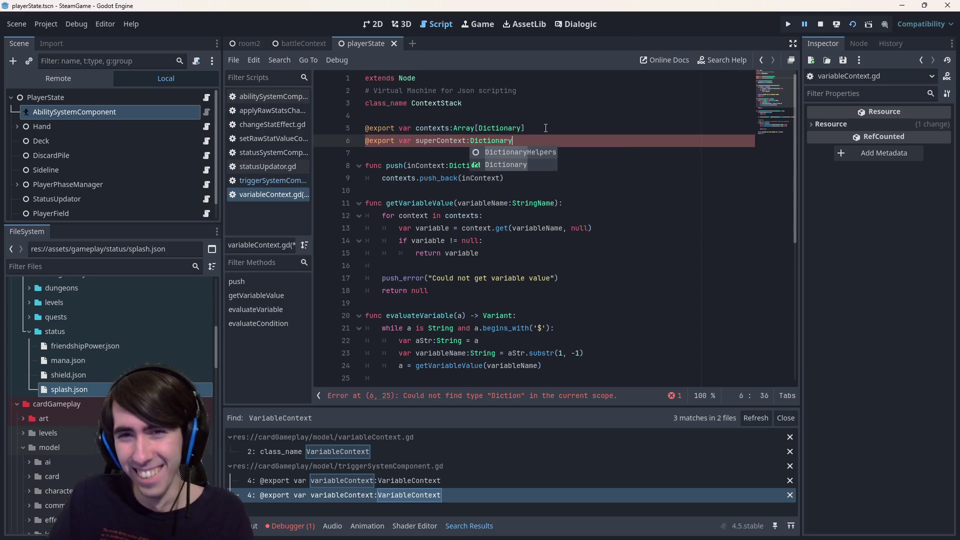
key("ctrl+s")
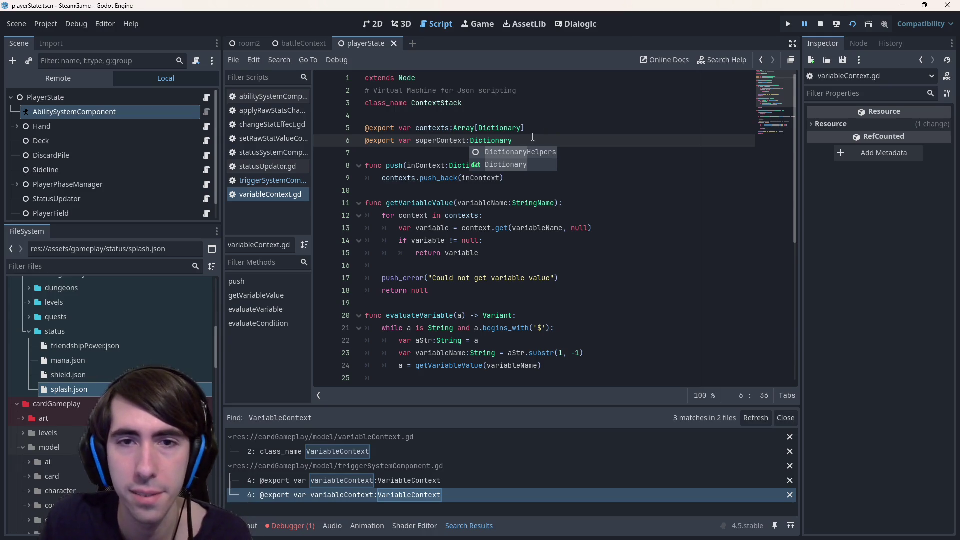
key("ctrl+Left")
key("ctrl+Left")
key("ctrl+shift+Left")
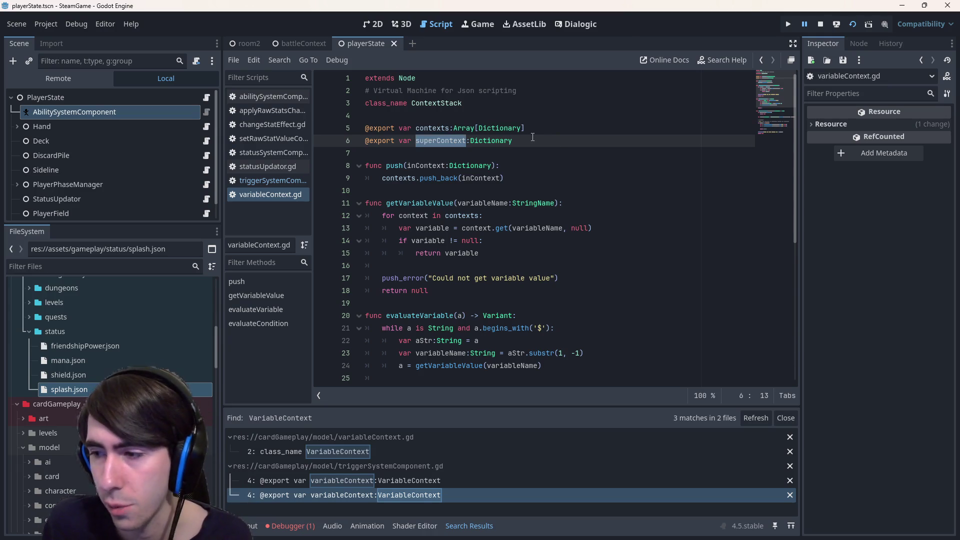
key("ctrl+c")
left_click(538, 168)
Step: Add an inContextName:StringName parameter to push and write superContext[inContextName] = inContext
key("Return")
key("ctrl+v")
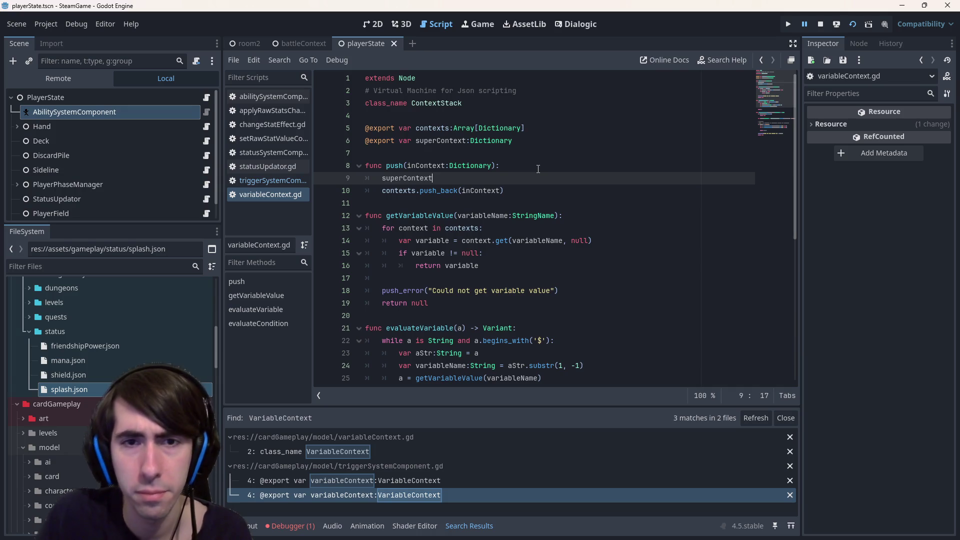
type(".")
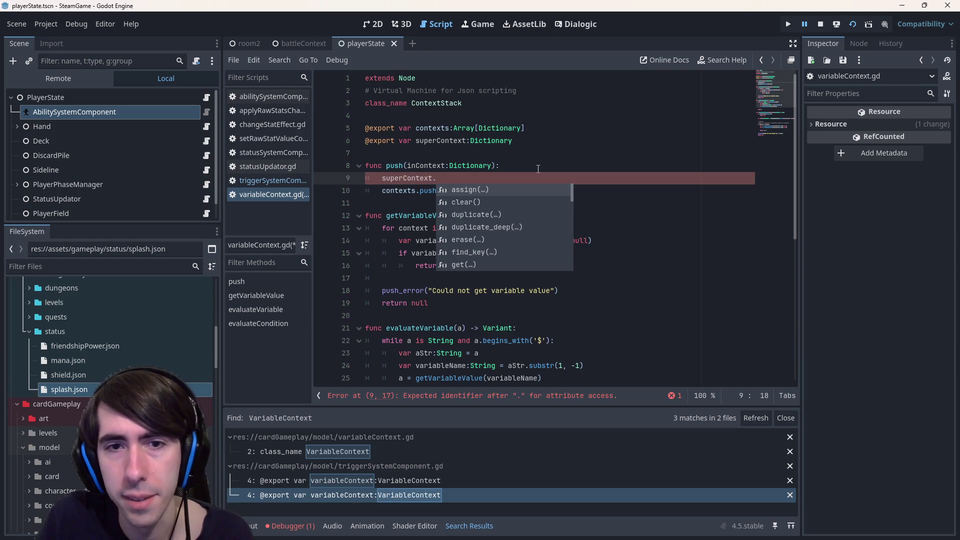
key("BackSpace")
key("Up")
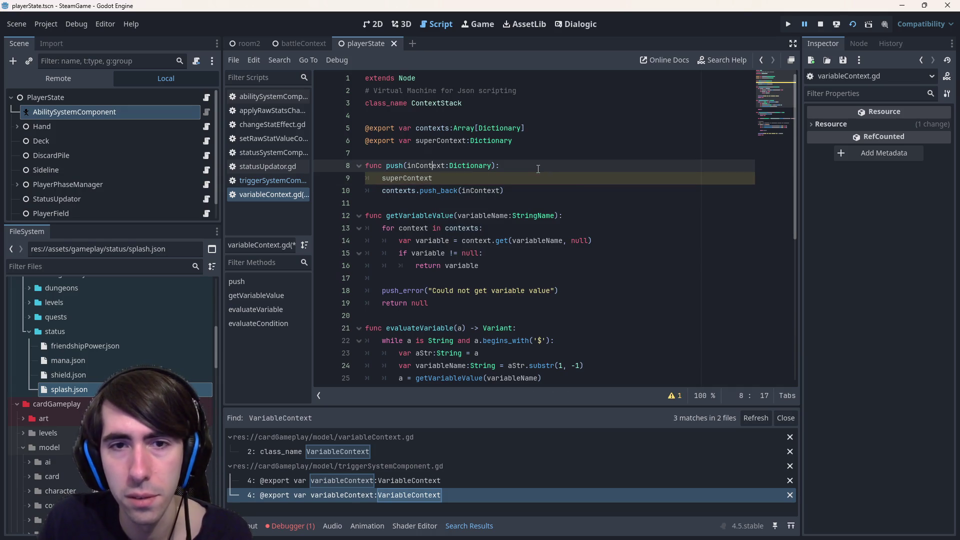
key("Left")
type("inCont")
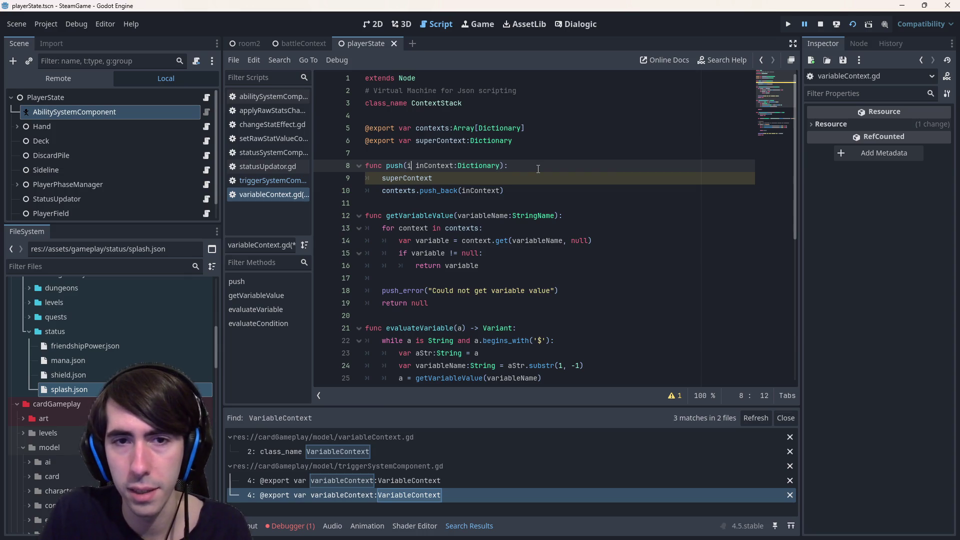
type("extName:StringN")
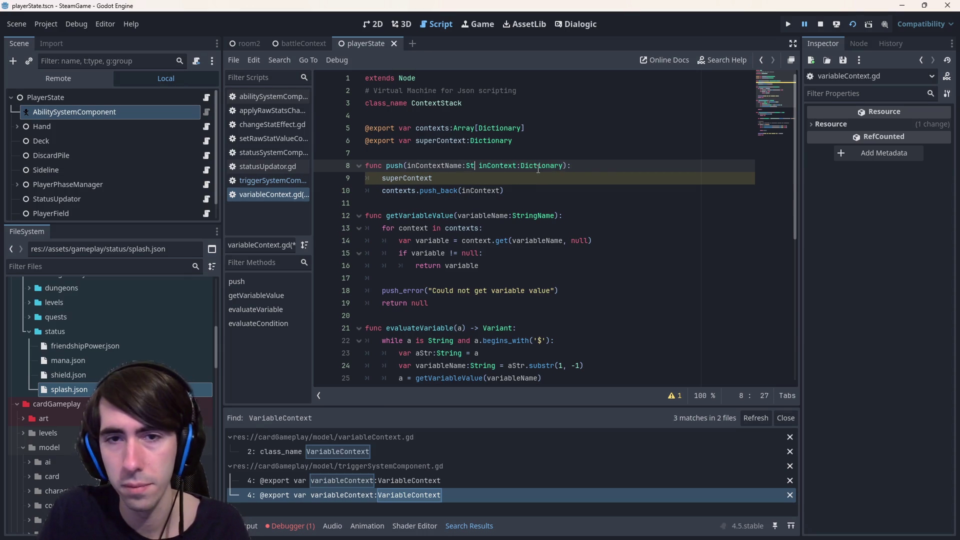
type("ame,")
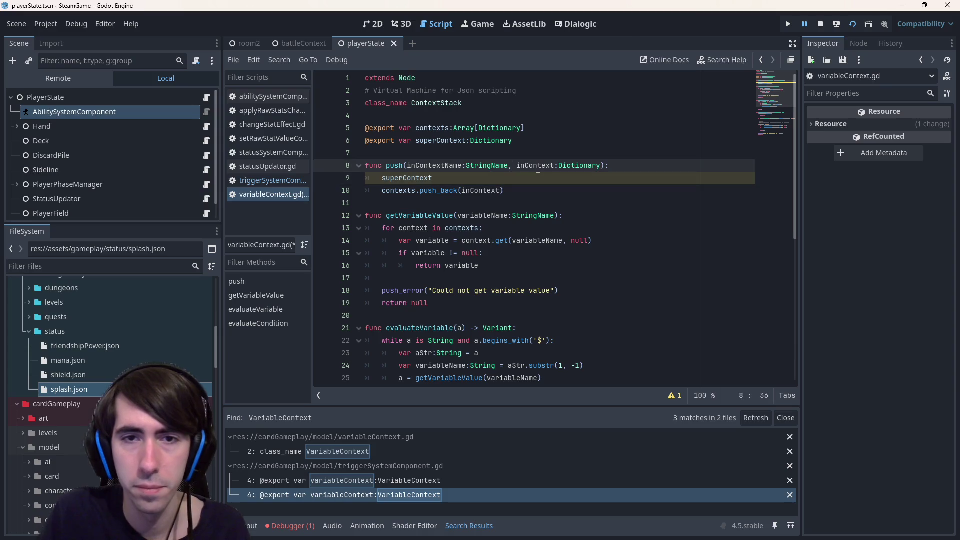
key("Down")
type("[inContextName]")
key("ctrl+s")
type("= inCon")
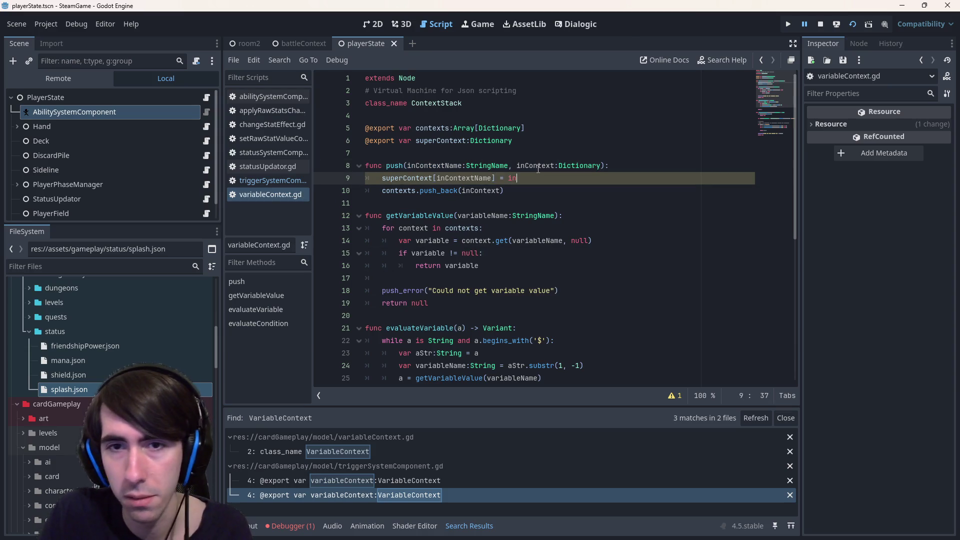
key("Return")
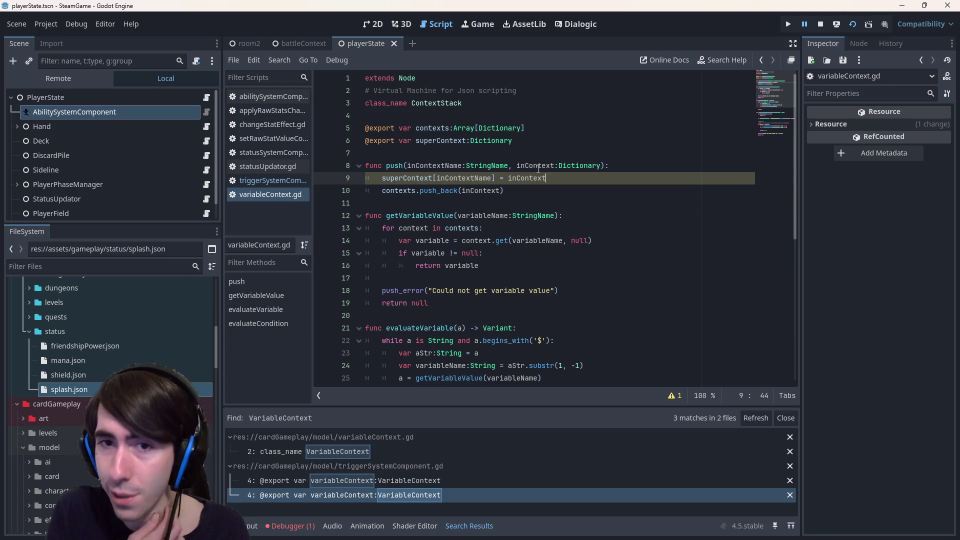
Step: Remove the old contexts.push_back line from push
key("Down")
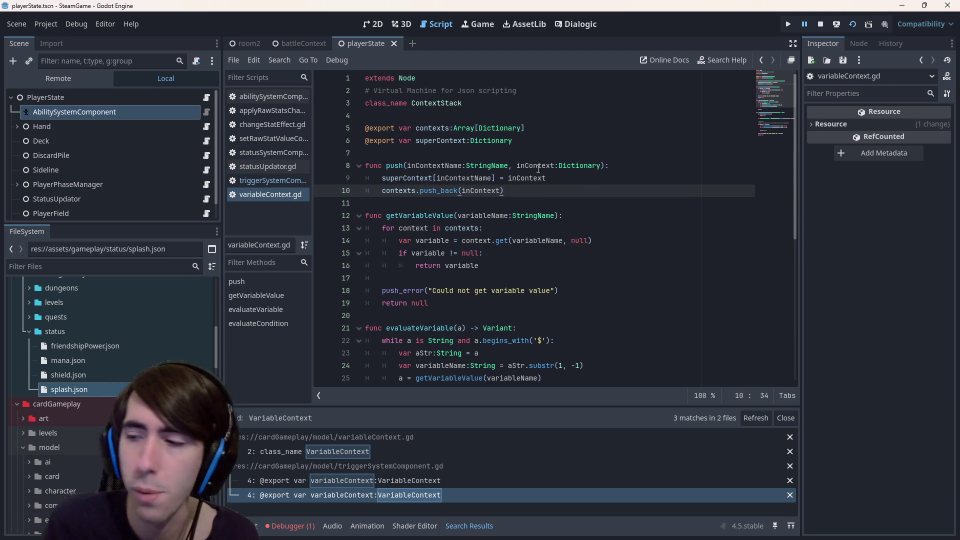
key("ctrl+shift+Left")
key("ctrl+shift+Left")
key("ctrl+shift+Left")
key("shift+Home")
key("shift+Home")
key("BackSpace")
key("BackSpace")
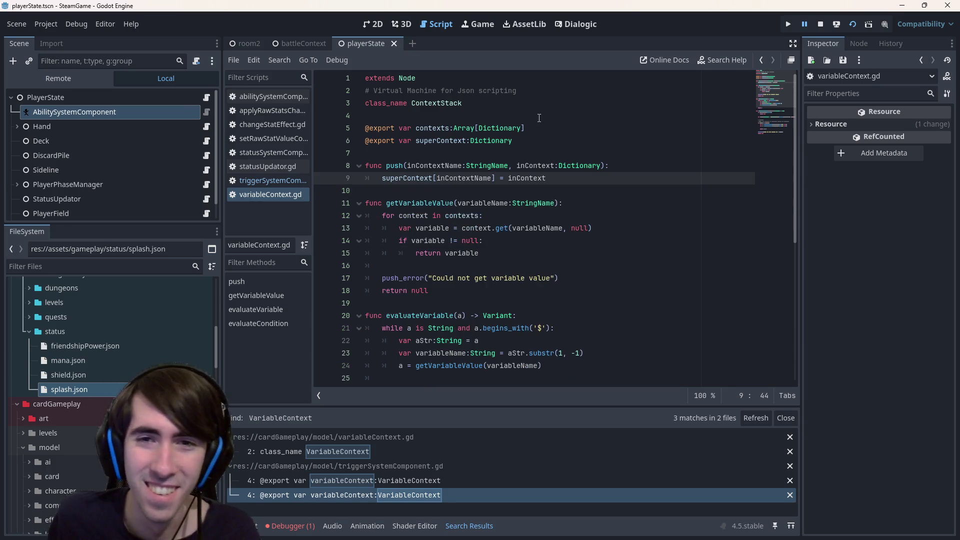
left_click(558, 125)
key("shift+Home")
Step: Delete the contexts array declaration and add '# gathers multiple contexts' above superContext
key("BackSpace")
key("BackSpace")
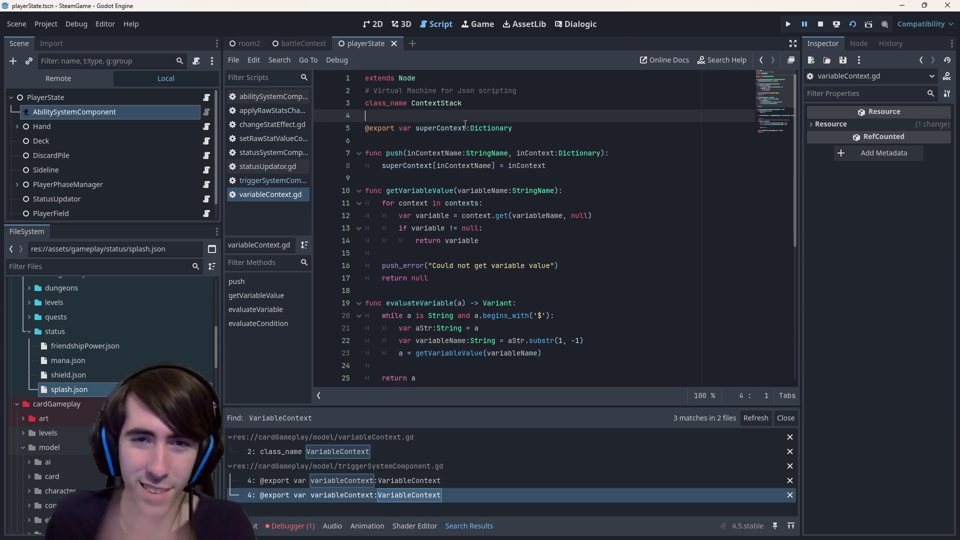
double_click(454, 123)
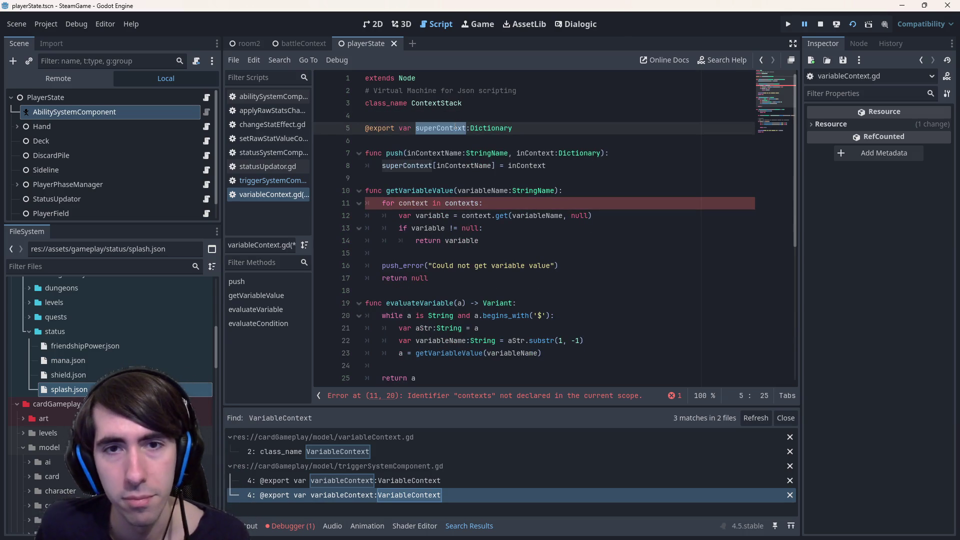
left_click(448, 119)
key("Return")
type("# ")
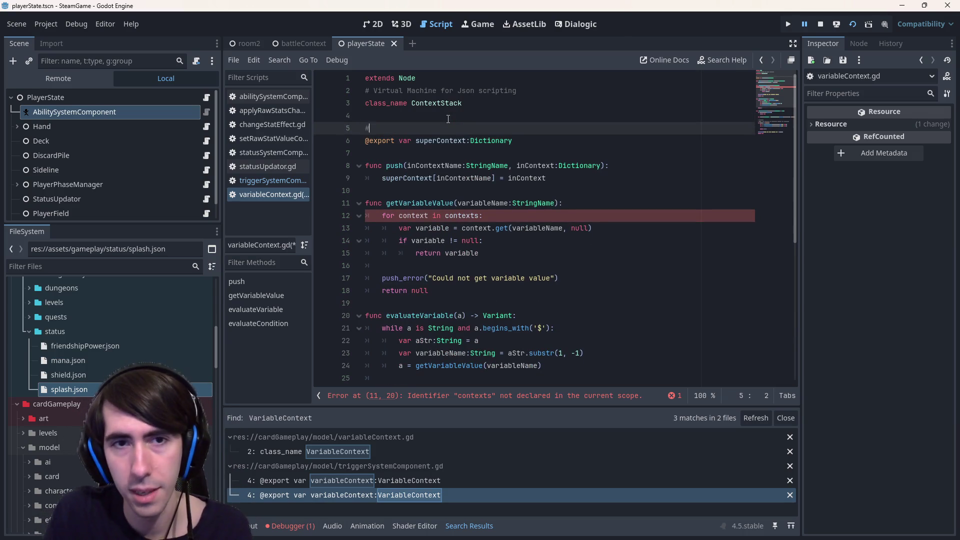
type("gather")
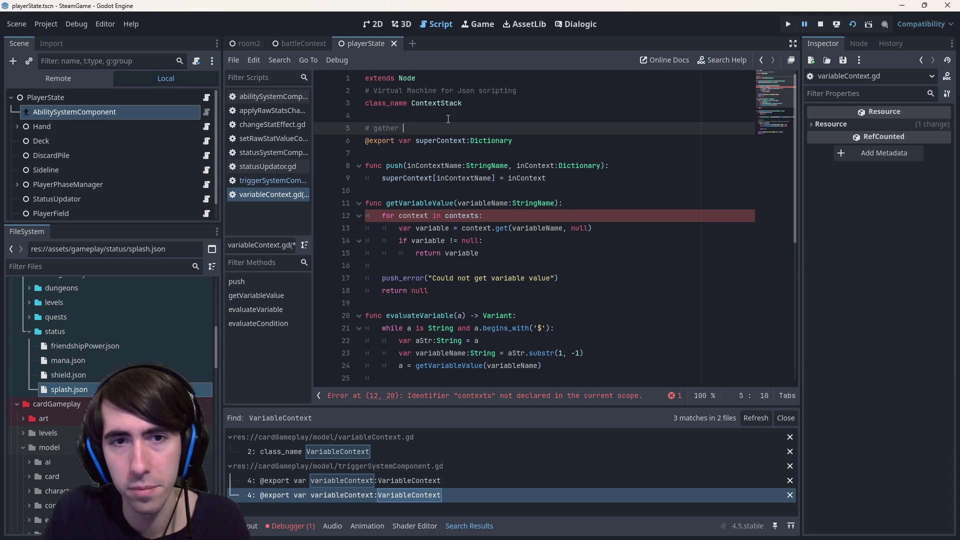
type("s multiple co")
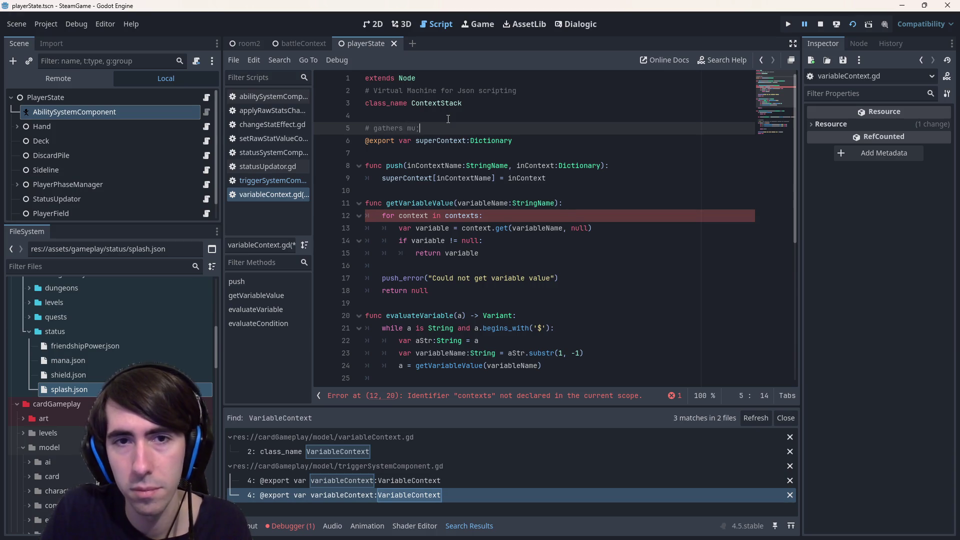
type("ntexts")
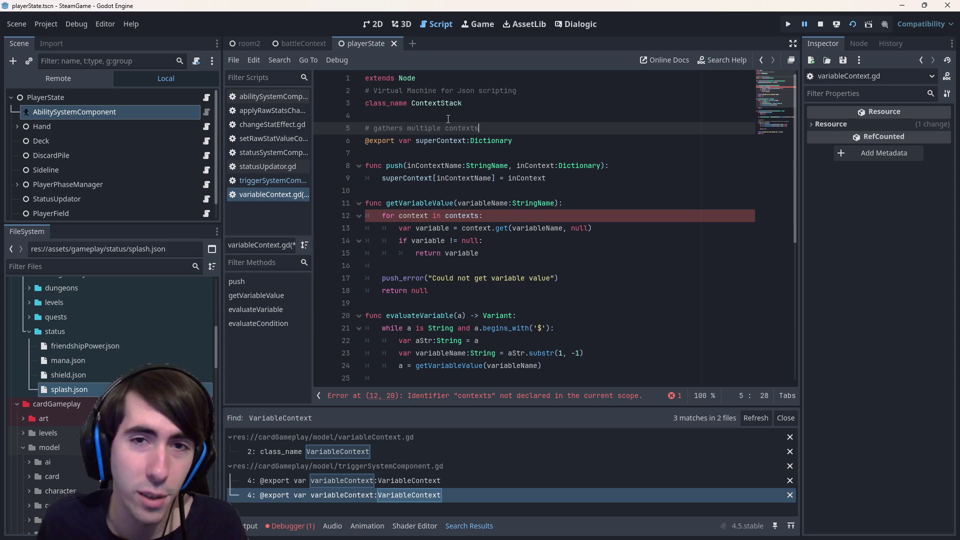
double_click(437, 103)
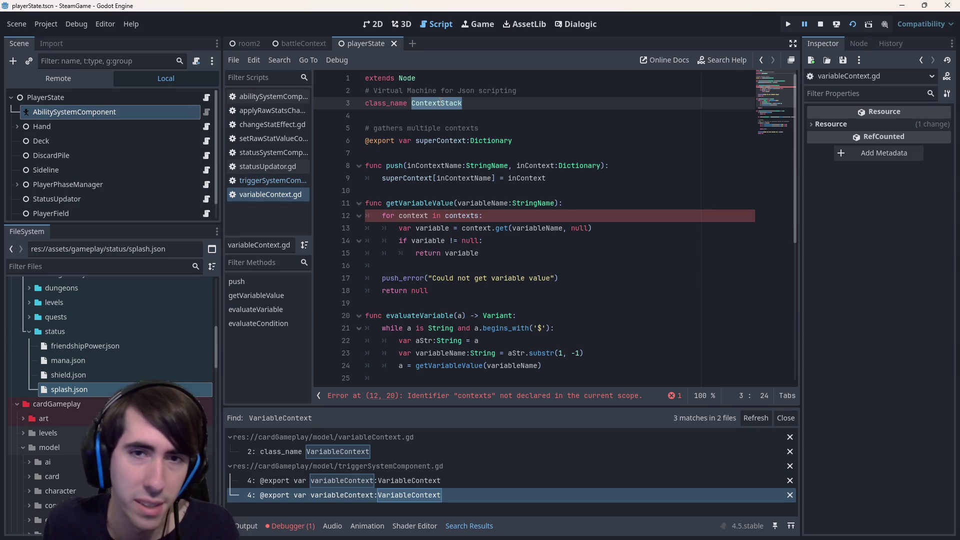
left_click(470, 104)
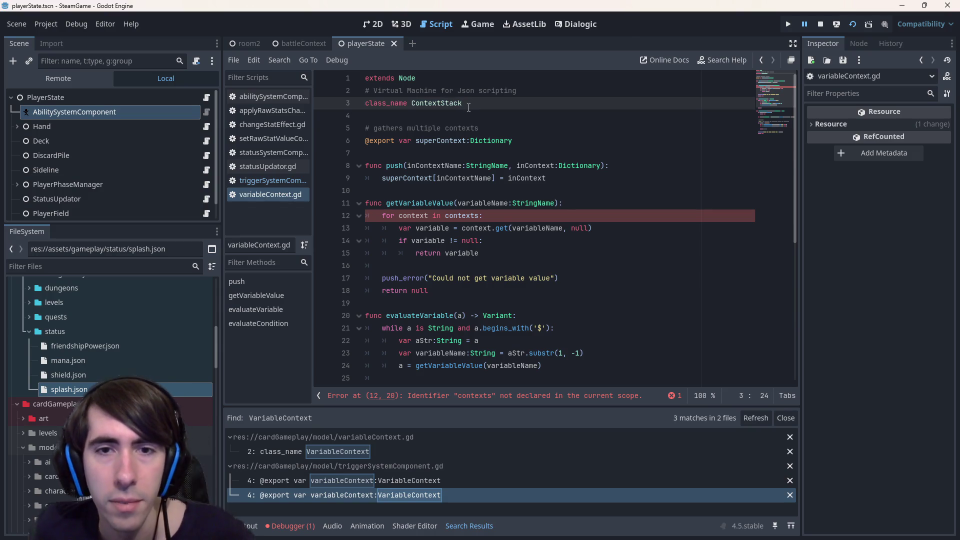
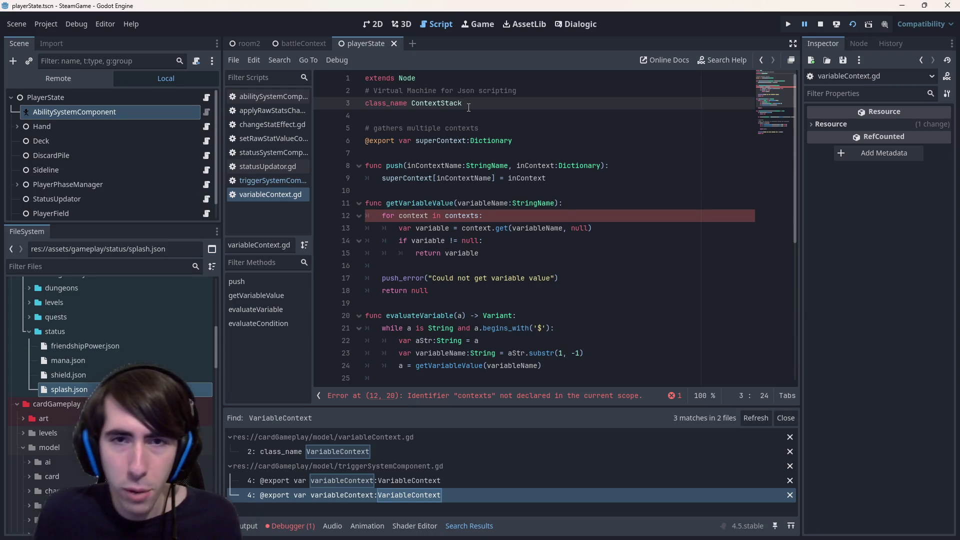
Step: Replace ContextStack with VariableContext on line 3, then check where superContext is used
double_click(468, 107)
type("VariableContext")
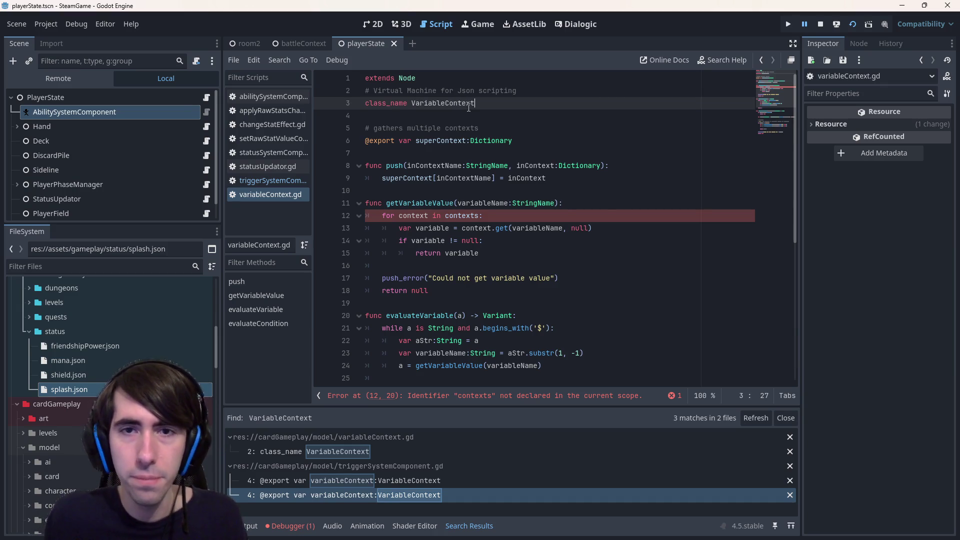
double_click(446, 140)
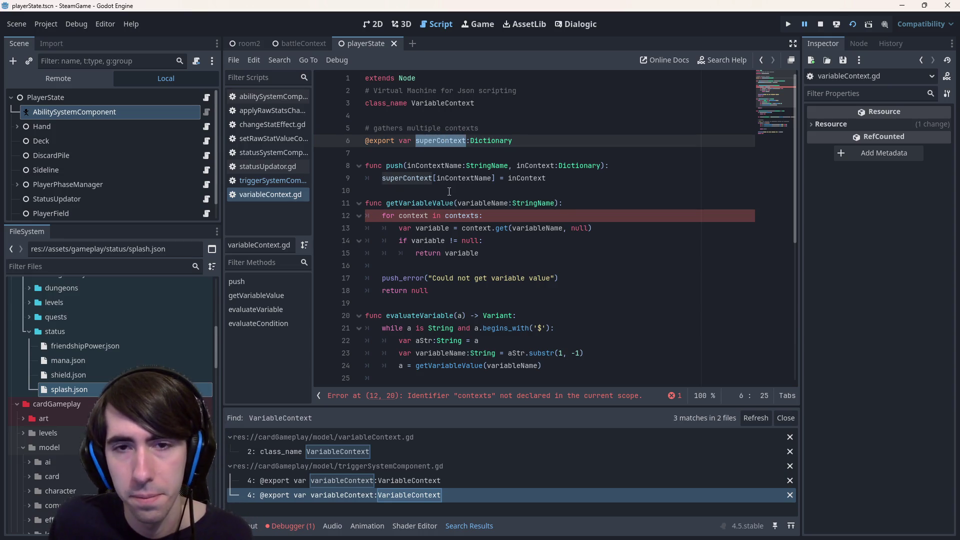
scroll(460, 183, "down", 1)
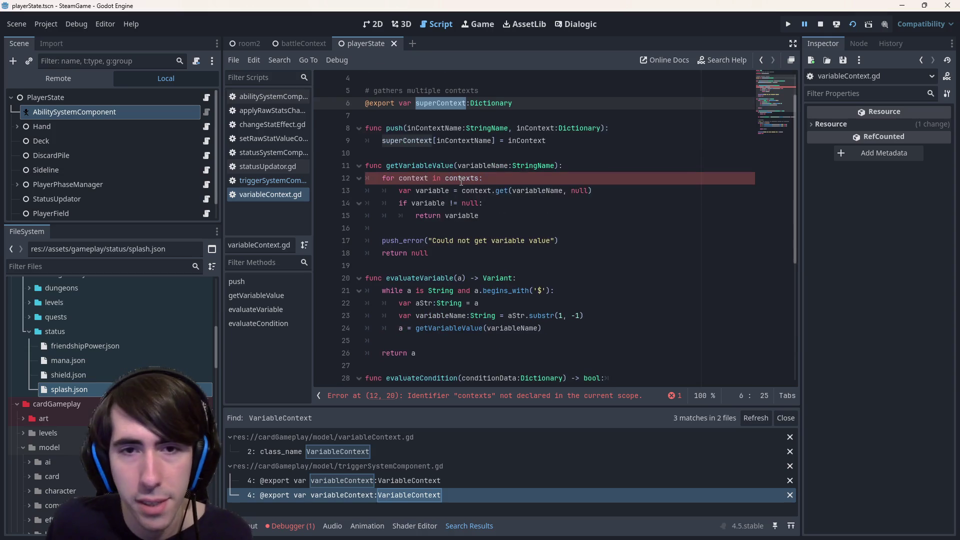
Step: Review the push function's superContext usage and its inContextName parameter
double_click(403, 128)
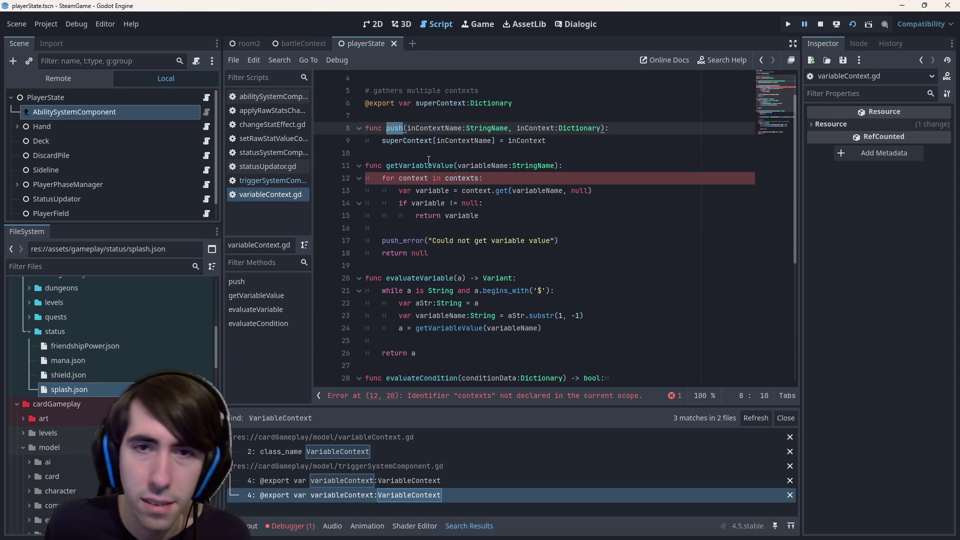
scroll(428, 160, "up", 1)
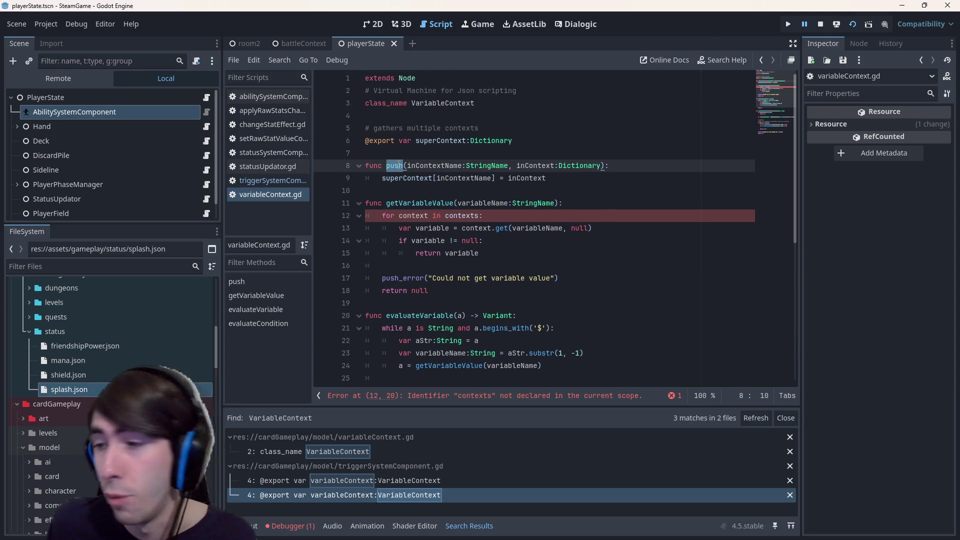
double_click(418, 177)
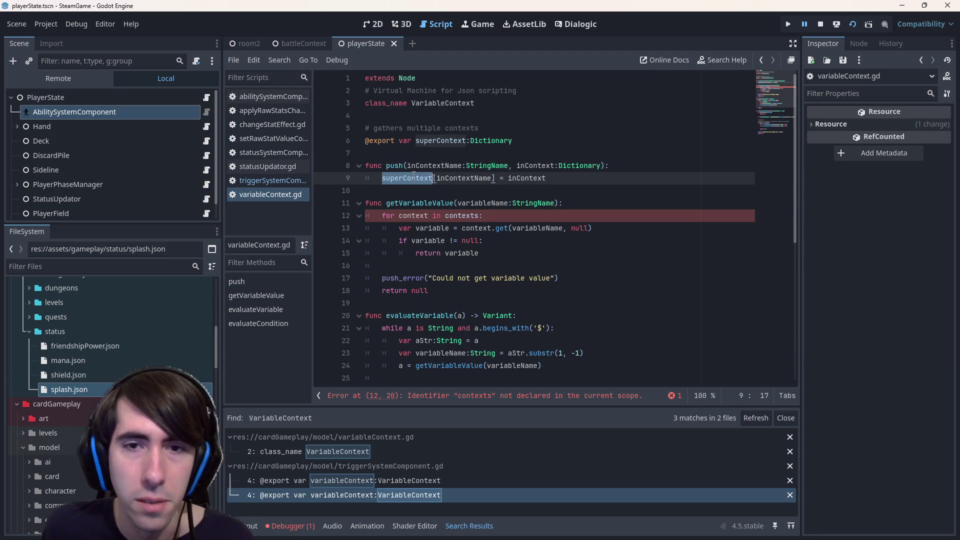
double_click(429, 165)
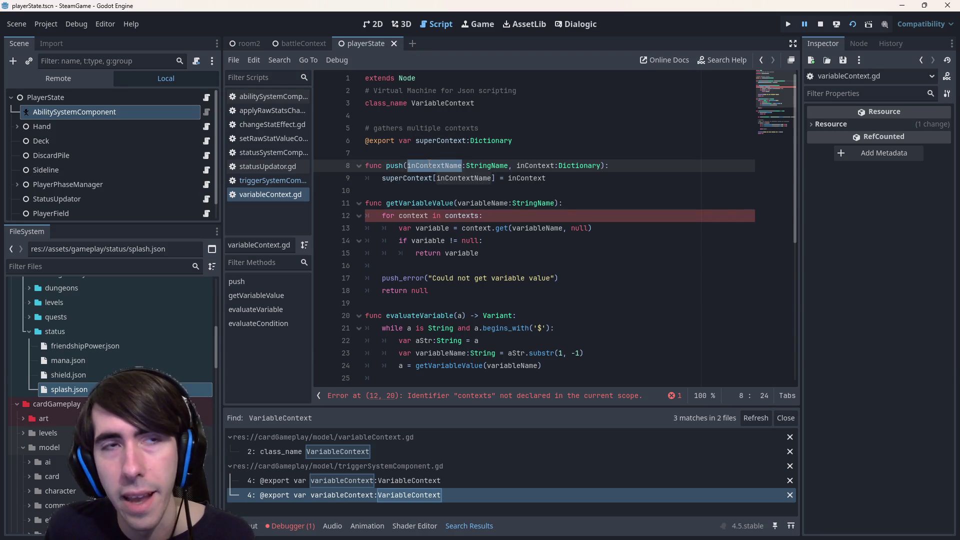
left_click(400, 183)
Step: Rename both inContextName occurrences in push to inContextId
double_click(446, 165)
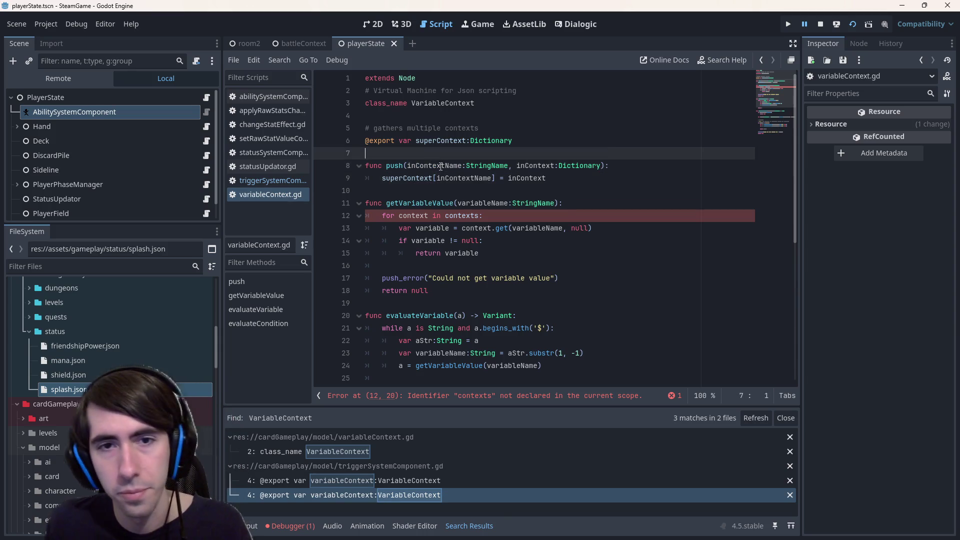
key("ctrl+d")
key("Right")
key("BackSpace")
key("BackSpace")
key("BackSpace")
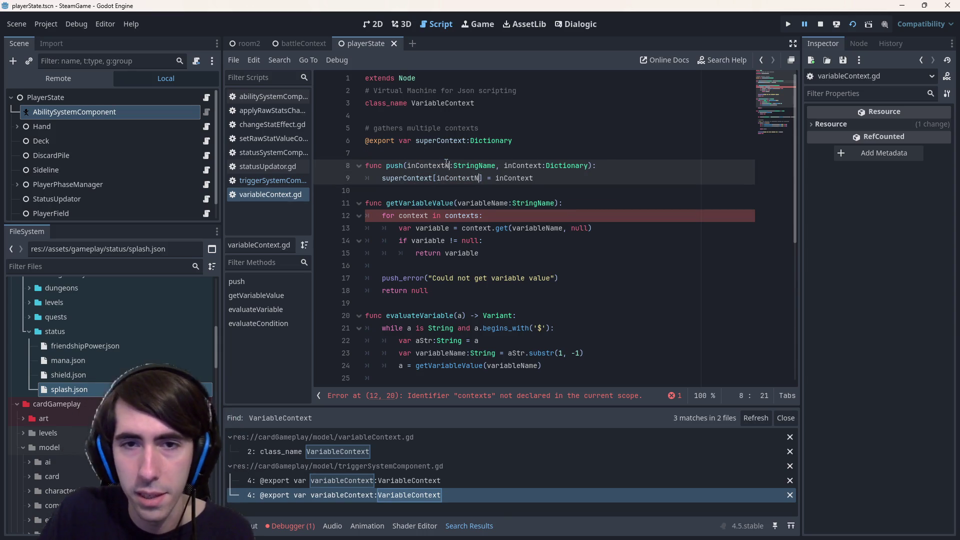
type("Id")
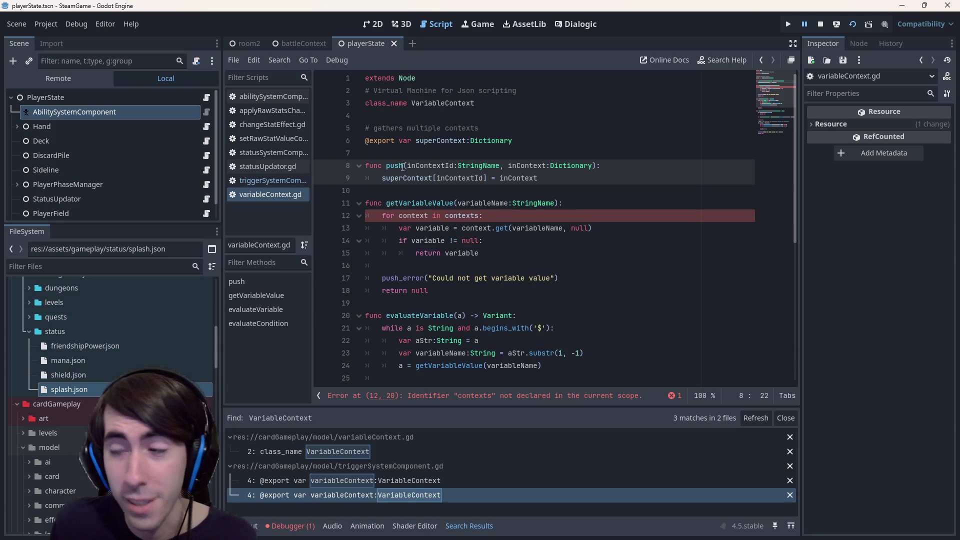
double_click(395, 165)
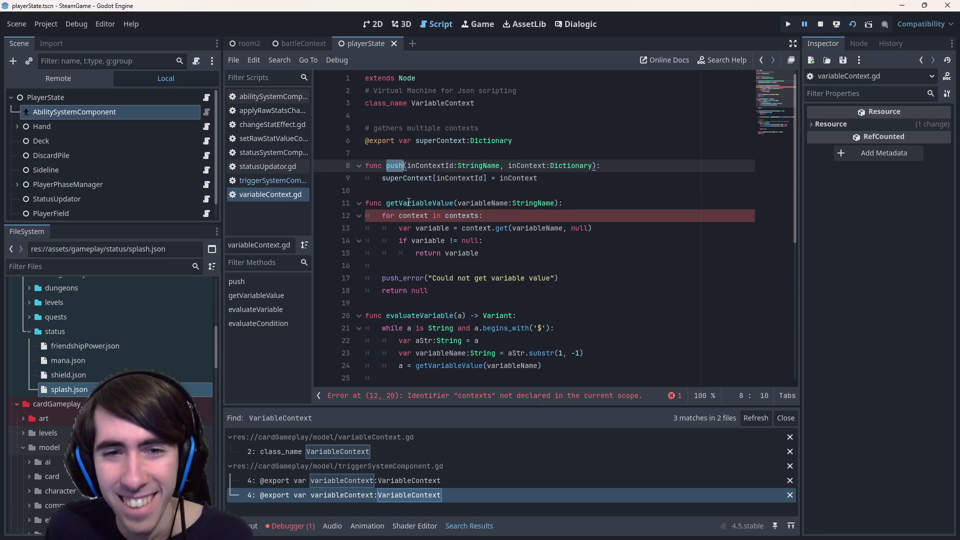
Step: Review the superContext declaration and the getVariableValue loop
double_click(421, 142)
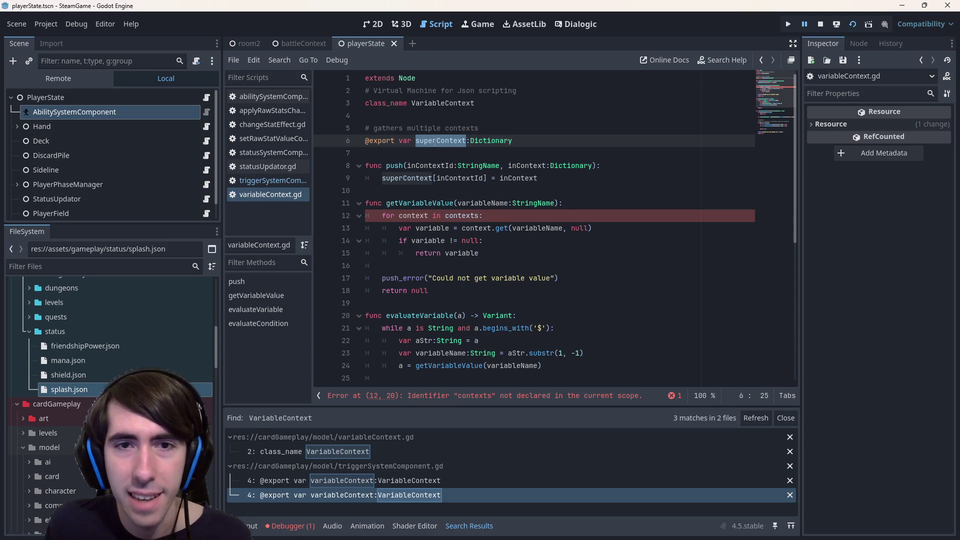
mouse_move(439, 242)
left_mouse_down()
mouse_move(385, 205)
mouse_move(479, 254)
mouse_move(318, 205)
mouse_move(320, 218)
left_mouse_up()
left_click(522, 261)
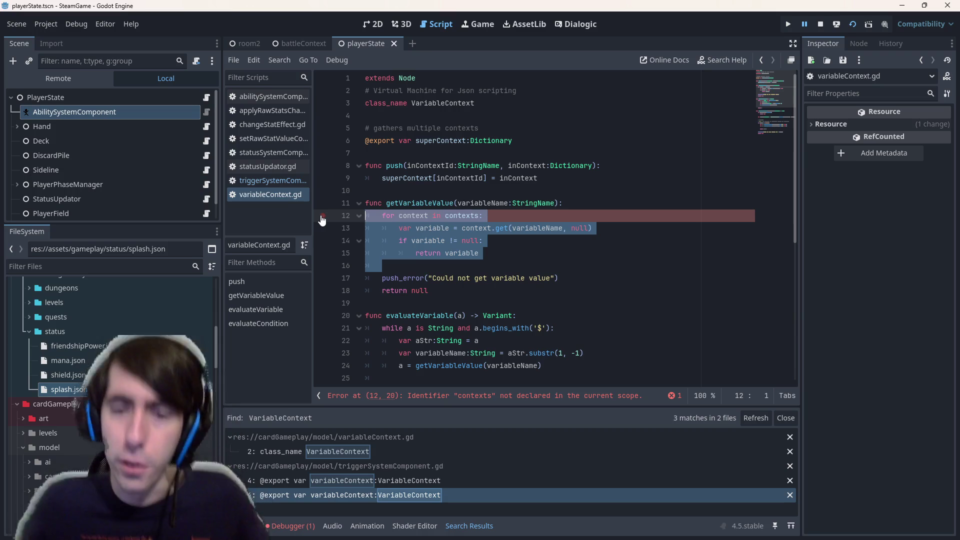
key("Down")
key("Down")
key("Down")
key("End")
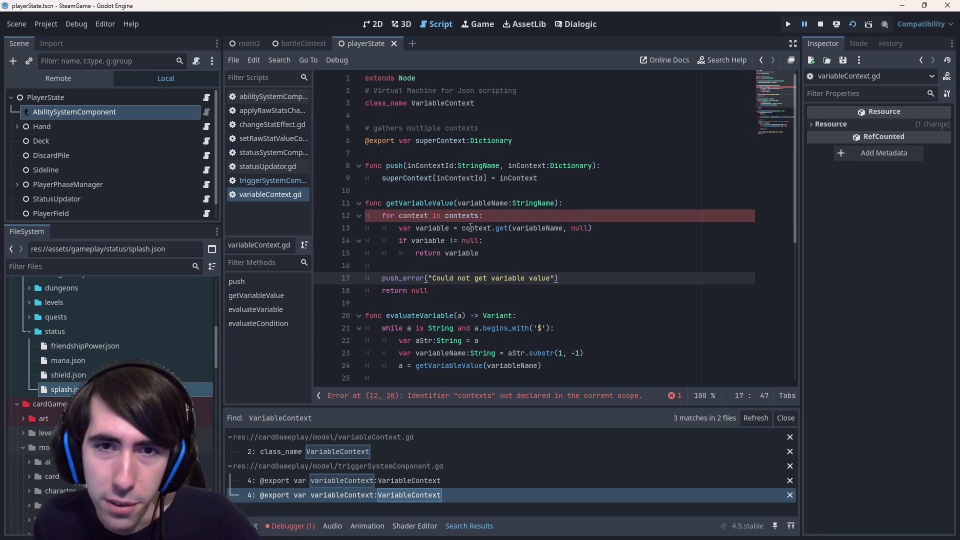
left_click(505, 254)
key("Return")
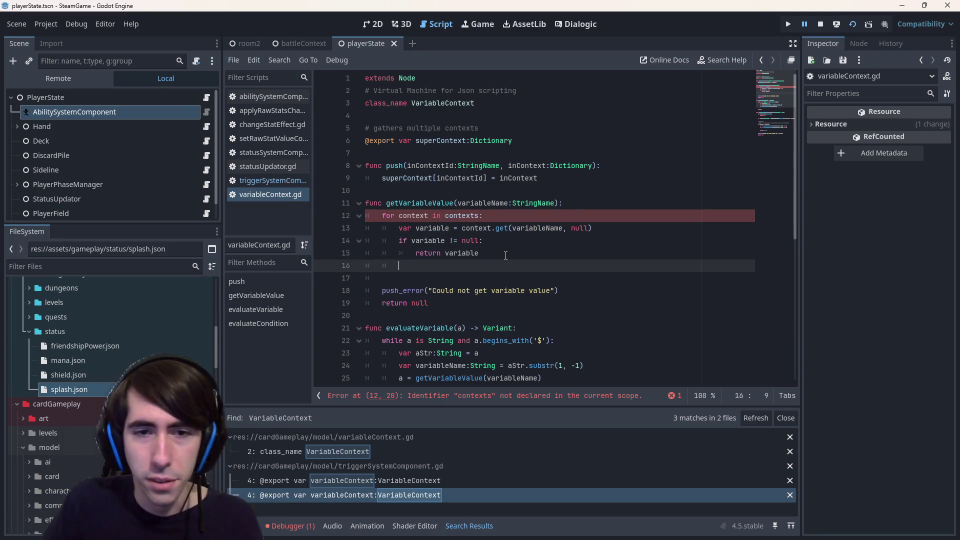
key("BackSpace")
key("Return")
type("a.b.c.d.")
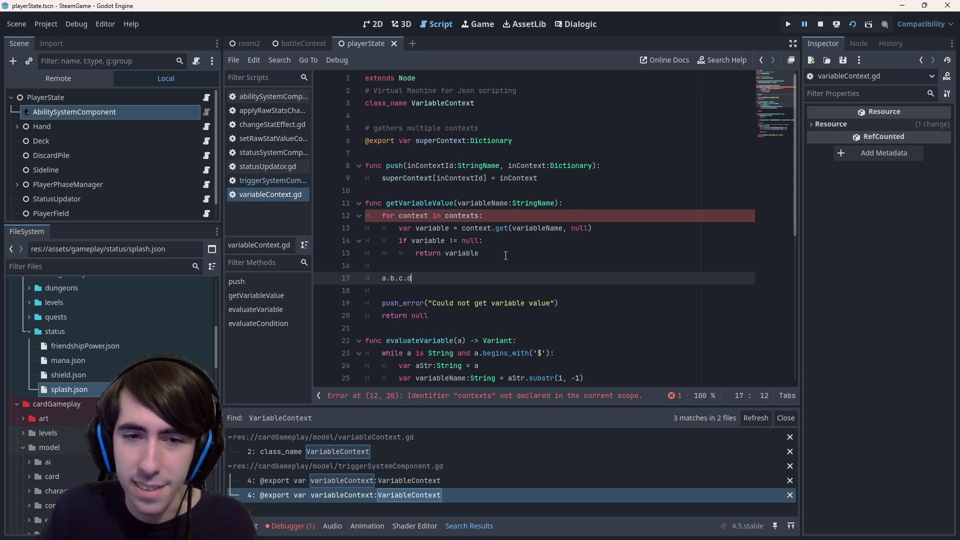
type("e")
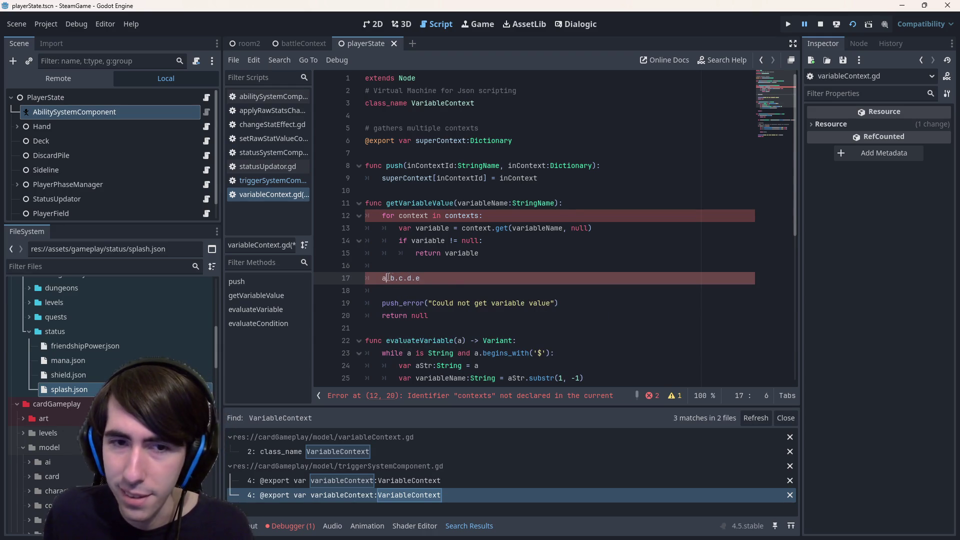
left_click_drag(453, 284, 340, 270)
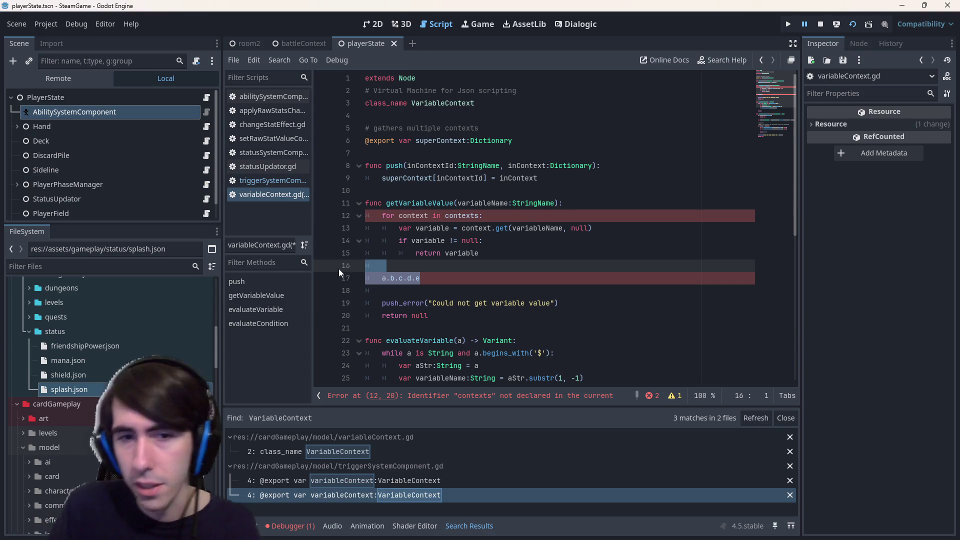
key("BackSpace")
key("BackSpace")
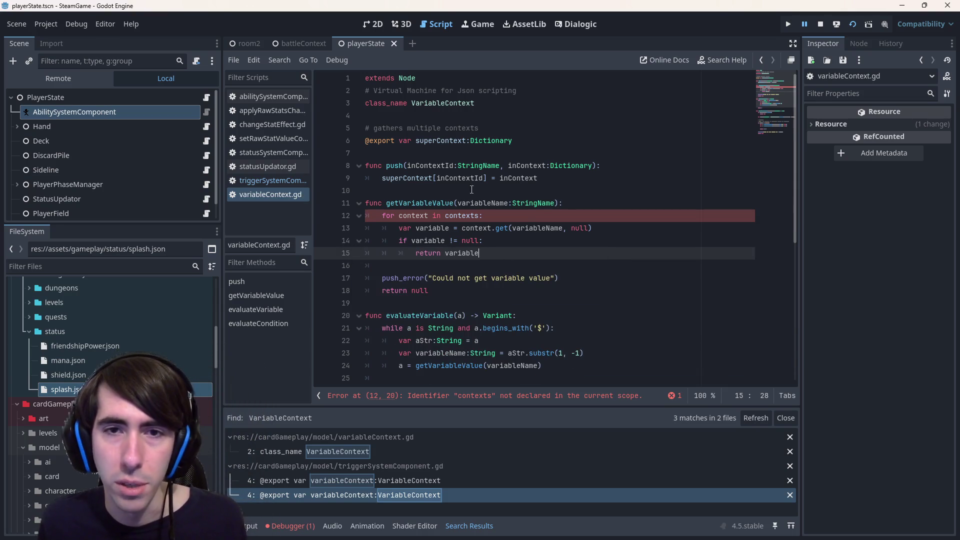
double_click(434, 141)
key("ctrl+c")
Step: Make the line 12 loop iterate over superContext.keys() and save the script
double_click(466, 215)
key("ctrl+v")
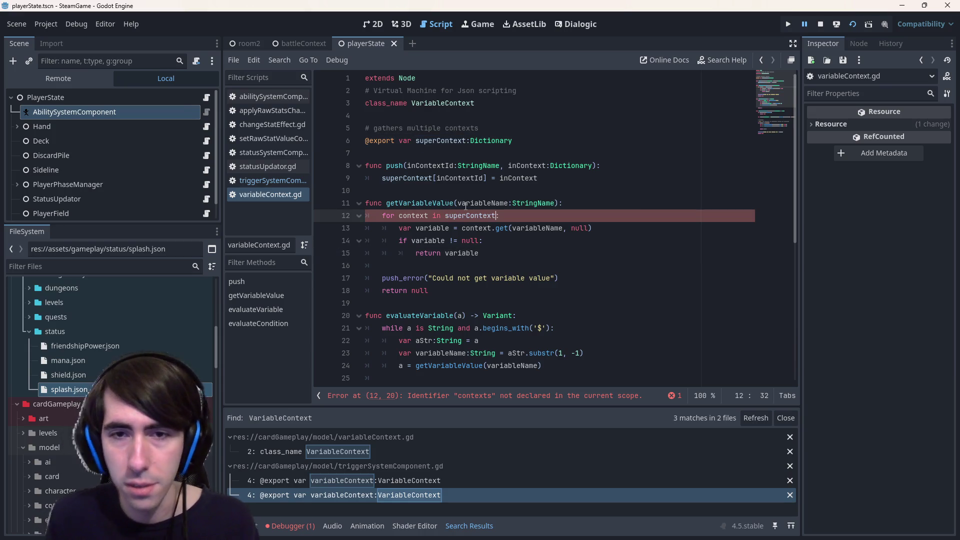
type(".keys")
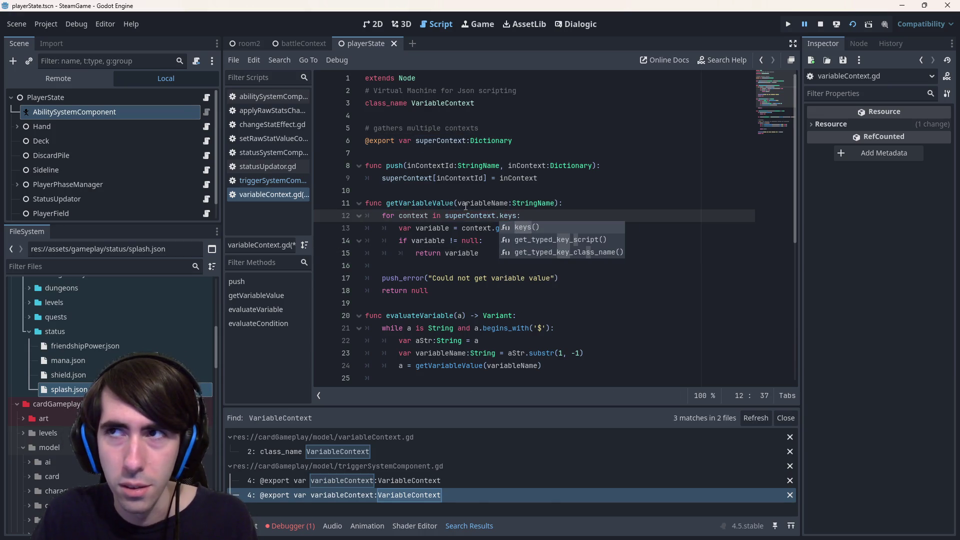
key("Return")
key("ctrl+s")
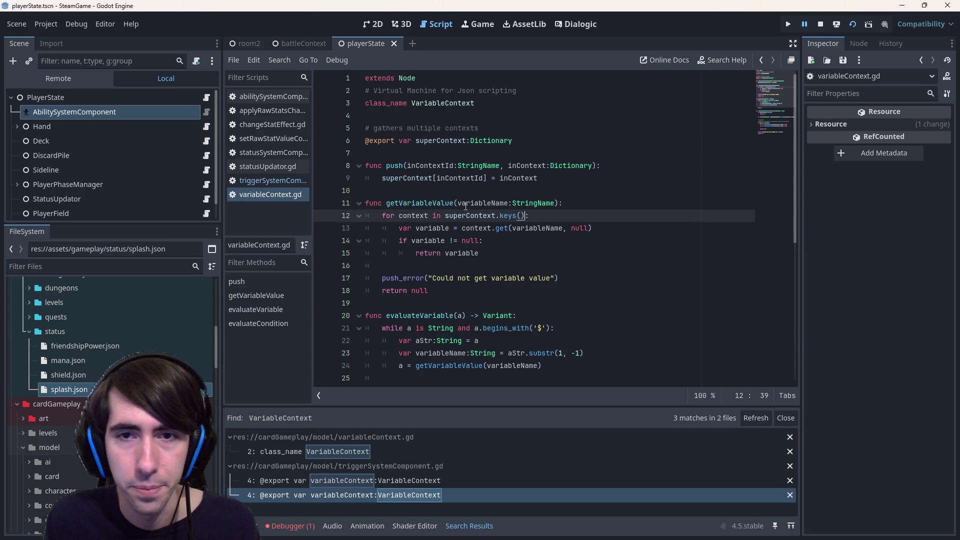
Step: Type superContext as Dictionary[StringName, Dictionary] on line 6
left_click(509, 153)
left_click(519, 140)
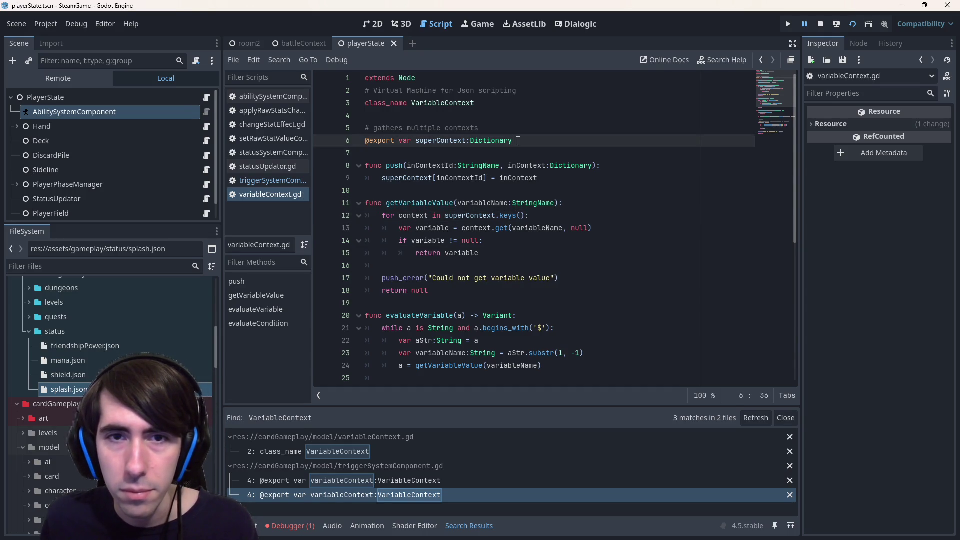
type("[Di")
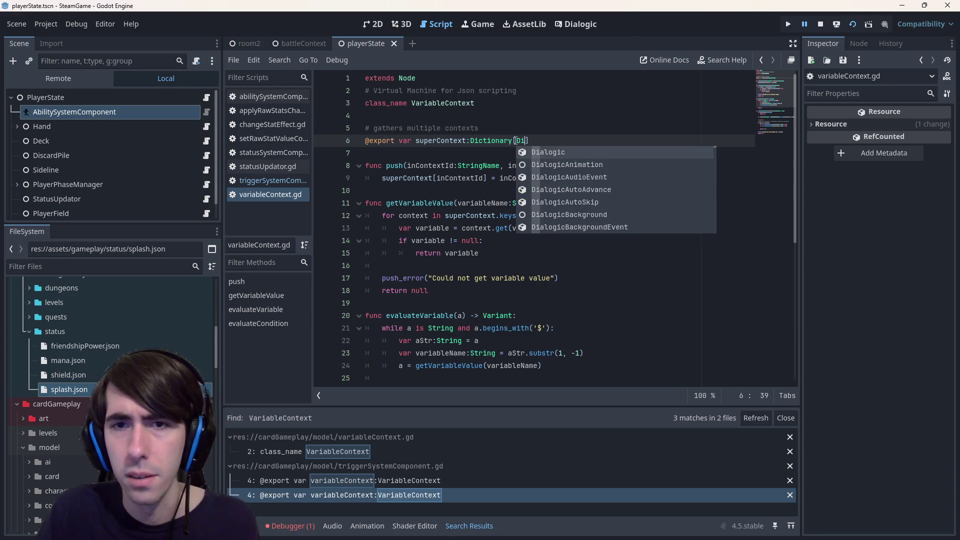
key("BackSpace")
type("StringName, ")
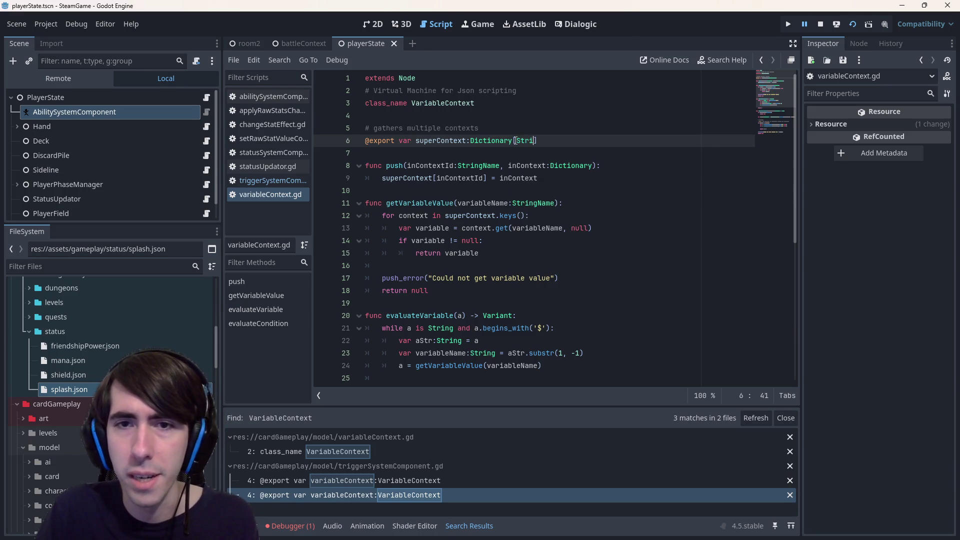
type("Dictionary")
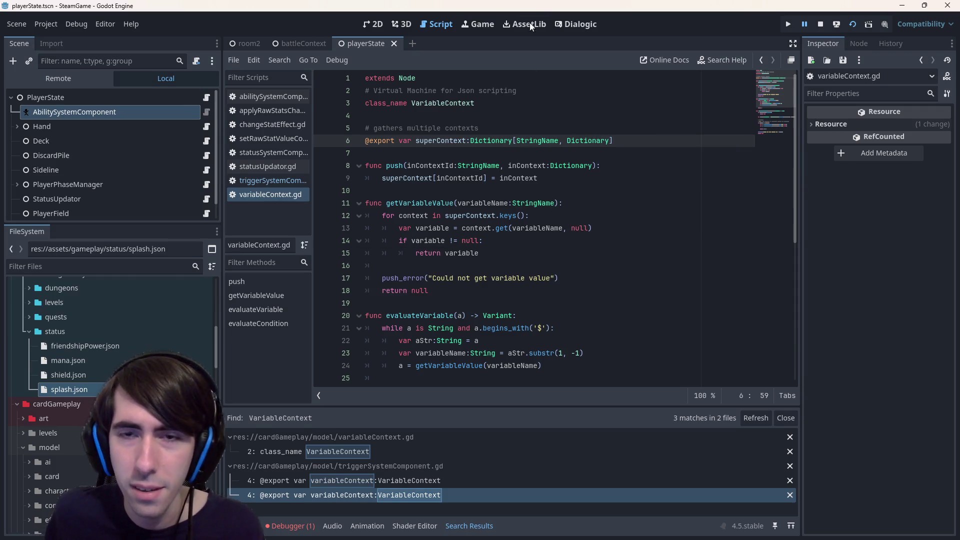
left_click(539, 189)
left_click(526, 152)
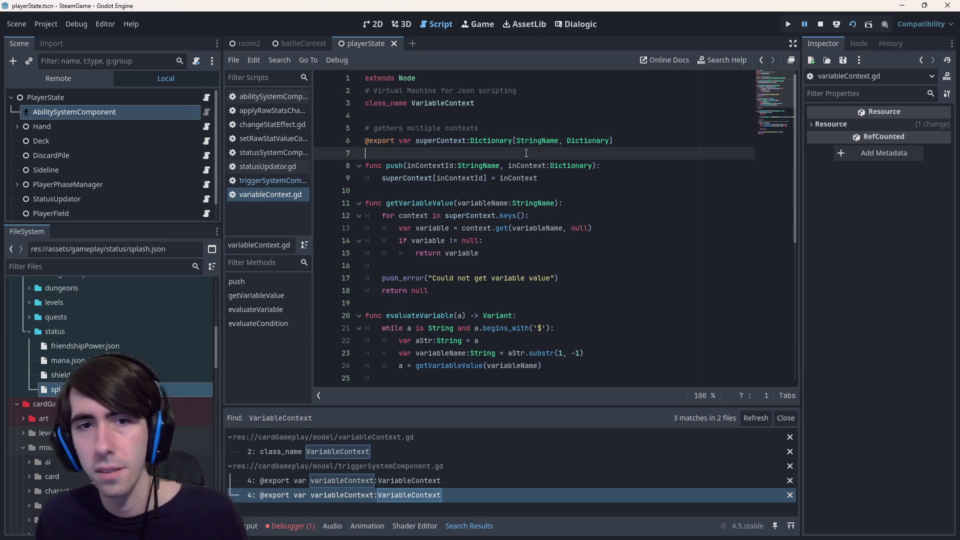
Step: Check the new typed dictionary declaration on line 6
double_click(463, 142)
left_click(393, 149)
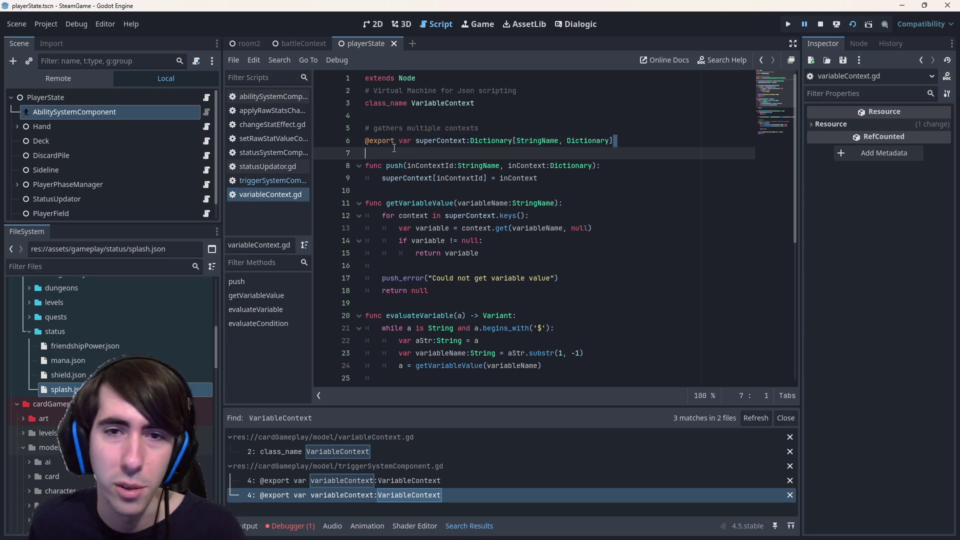
left_click_drag(394, 141, 612, 140)
double_click(538, 140)
left_click_drag(537, 140, 612, 141)
left_click(605, 138)
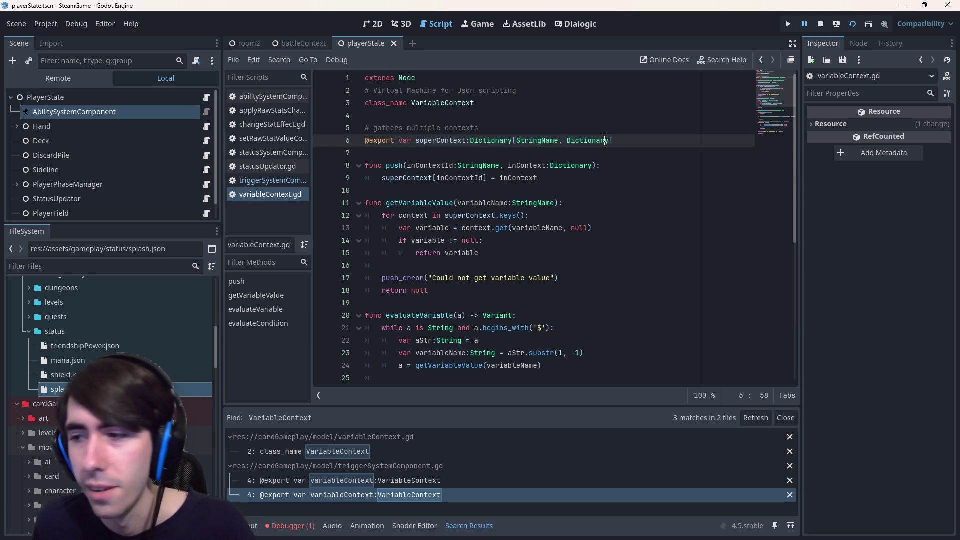
left_click(475, 188)
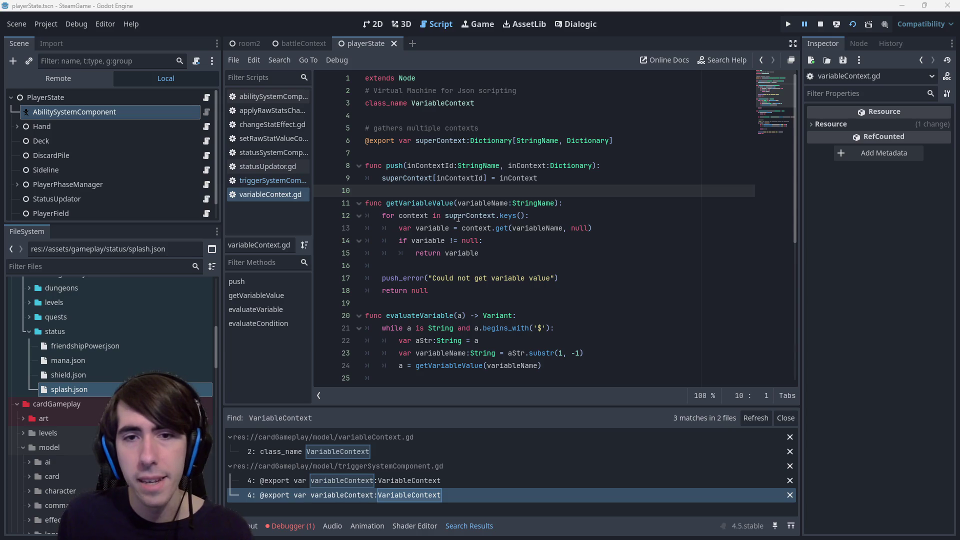
Step: Type the loop variable as context:Dictionary on line 12 and save
left_click(458, 218)
left_click(427, 216)
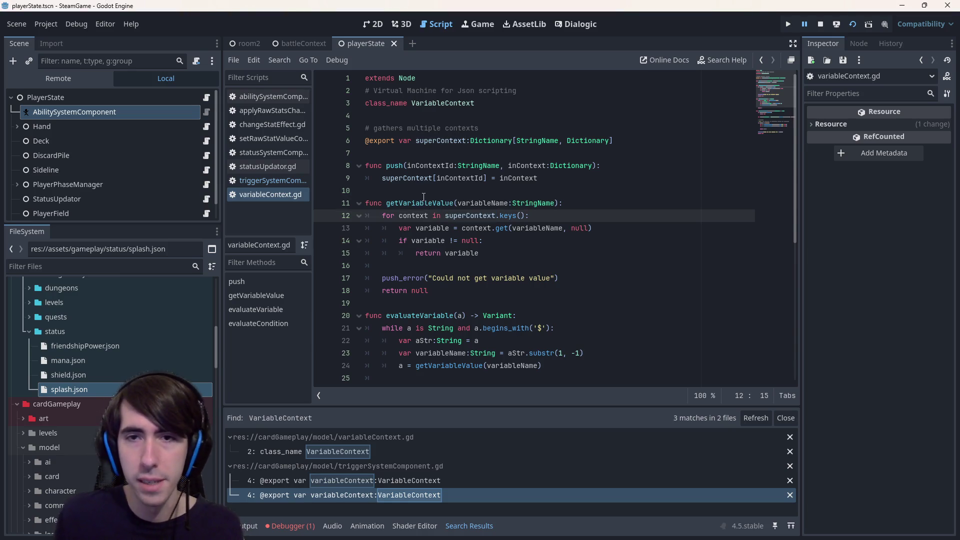
type(":Diction")
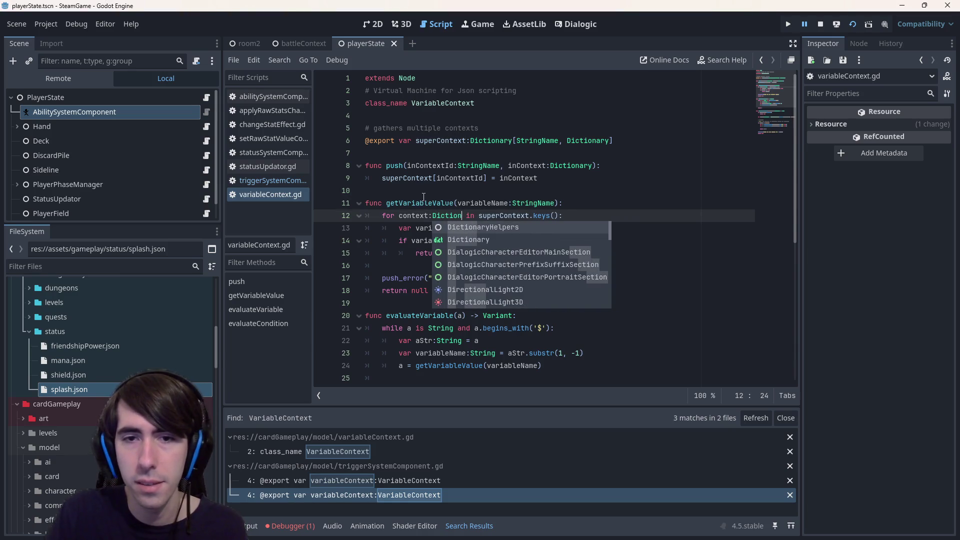
type("ary")
key("ctrl+s")
Step: Append .reverse() to superContext.keys() and read the Array reverse() documentation
left_click_drag(495, 253, 307, 220)
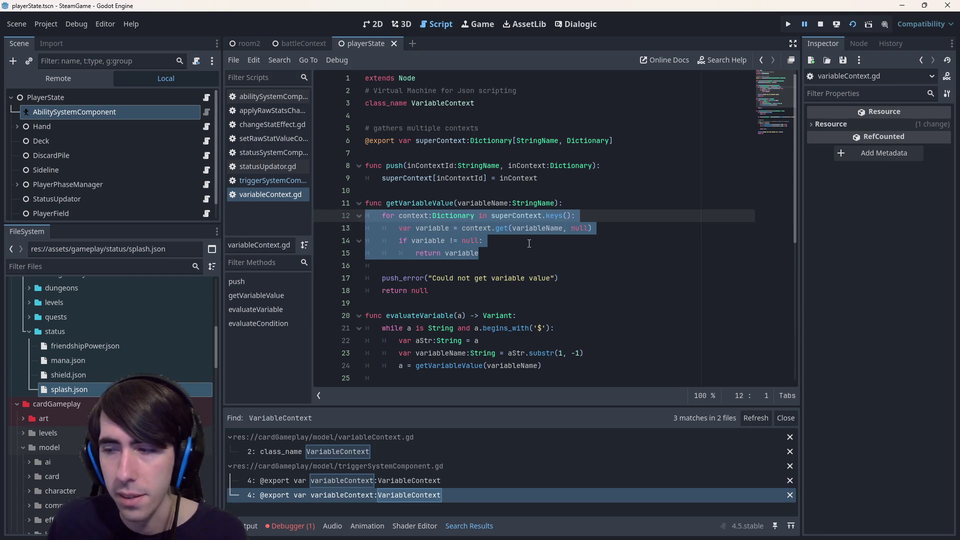
left_click(572, 215)
type(".")
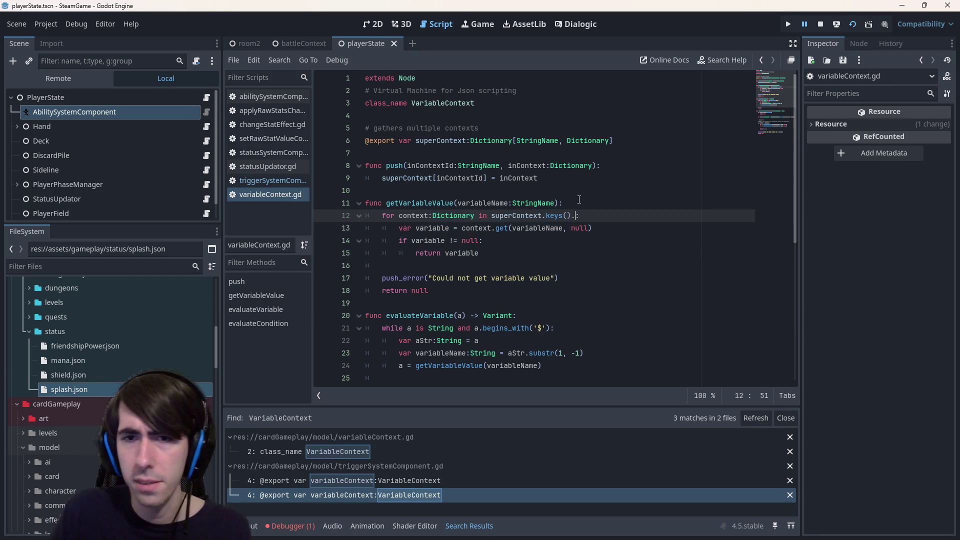
type("reve")
key("Return")
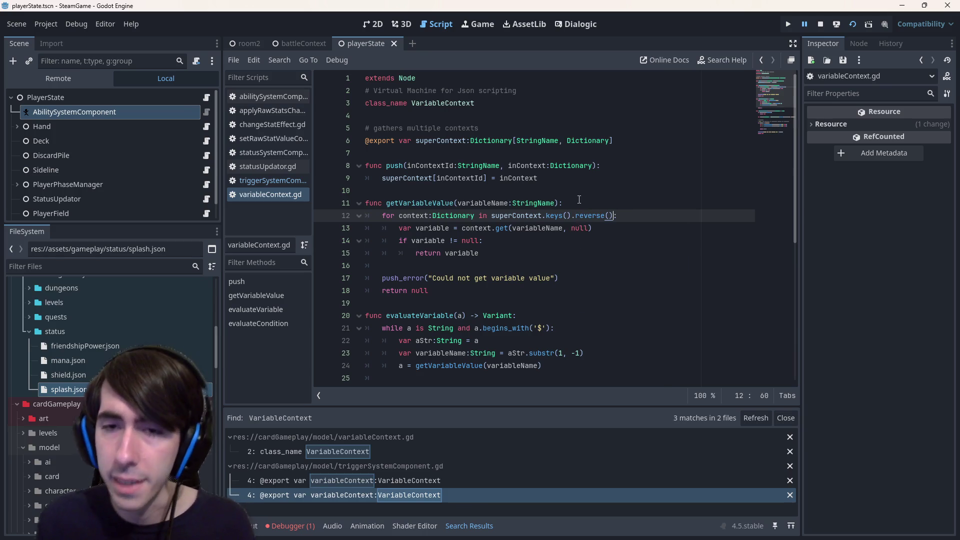
left_click(587, 212, "ctrl")
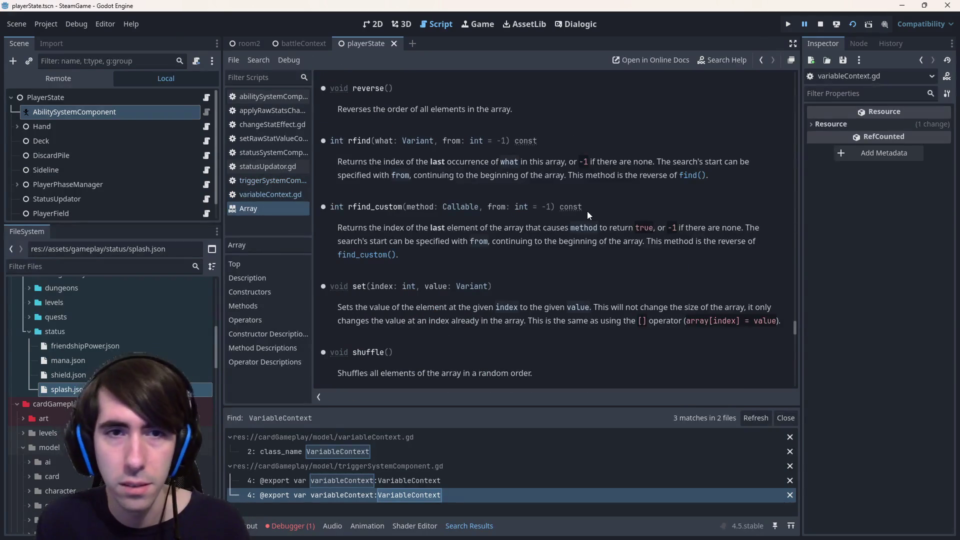
key("alt+Left")
left_click(571, 205)
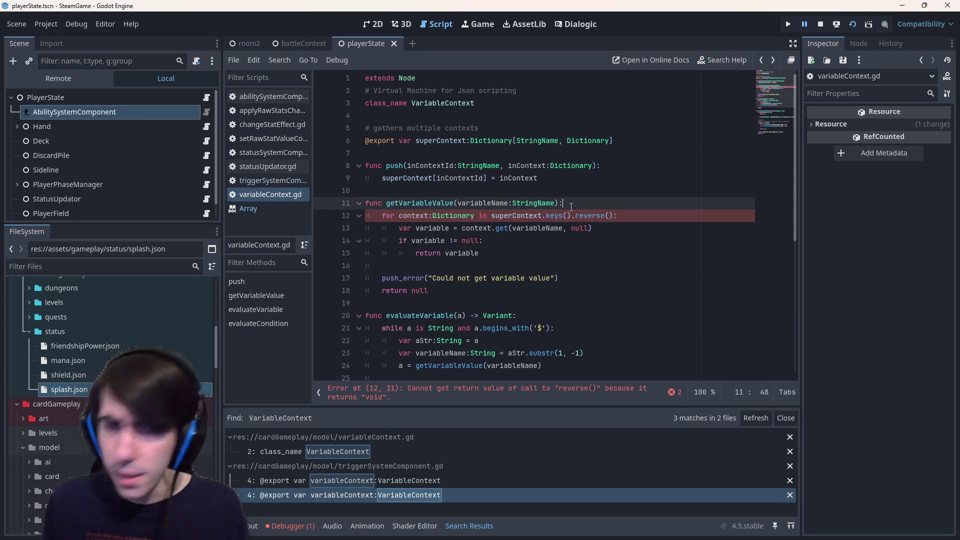
Step: Replace keys with values() in the line 12 loop
double_click(547, 215)
type("va")
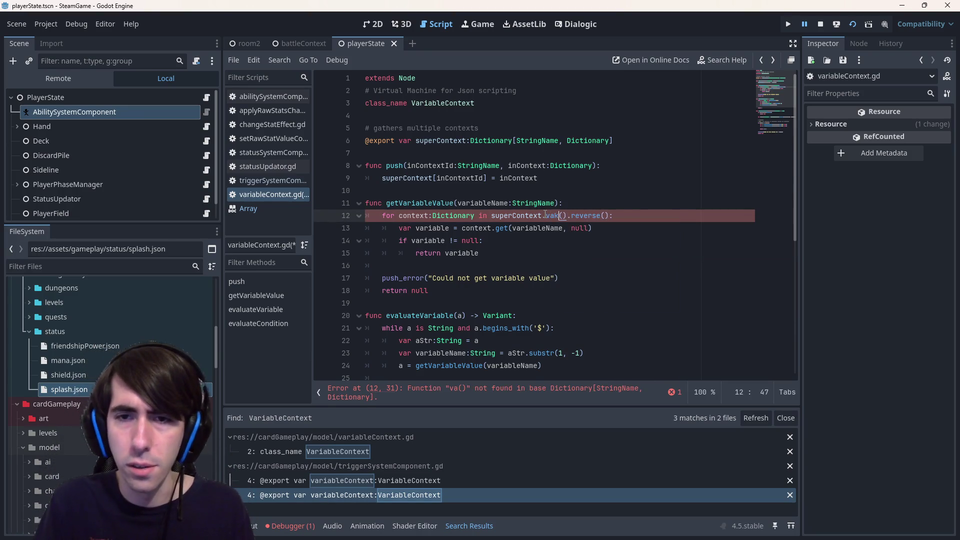
type("l")
key("Return")
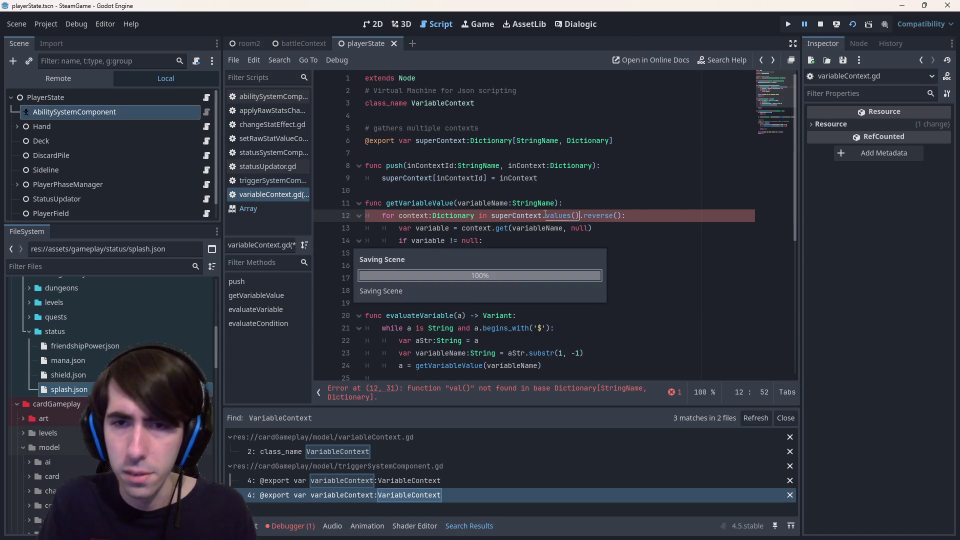
key("Up")
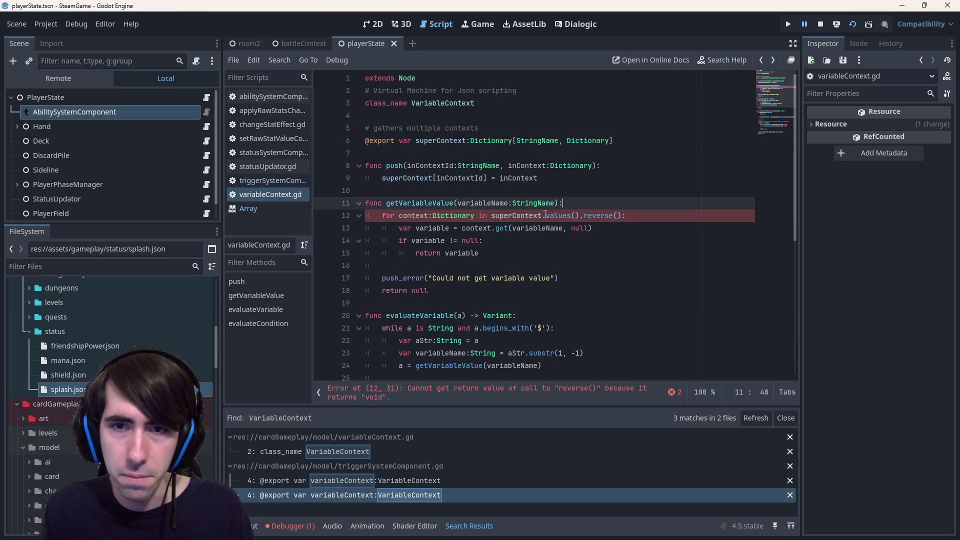
key("Return")
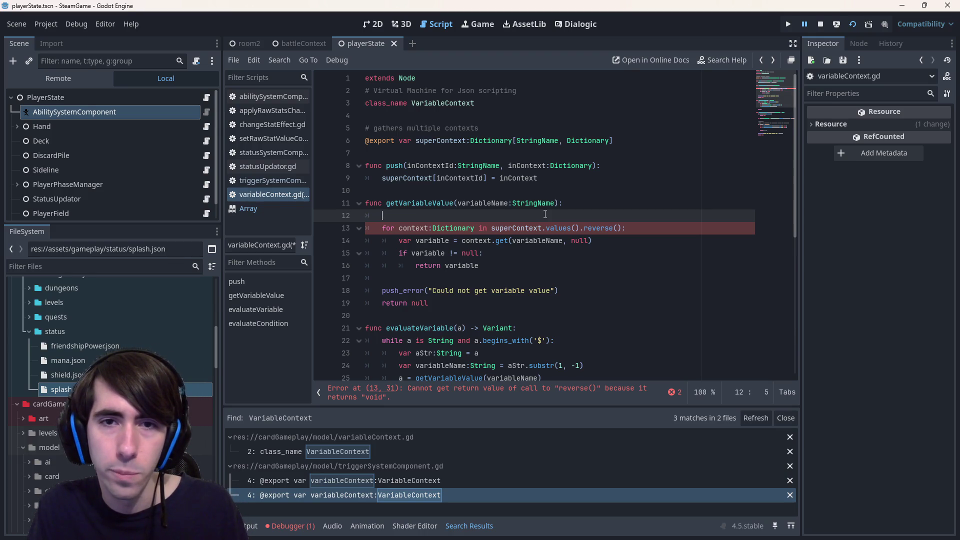
key("ctrl+z")
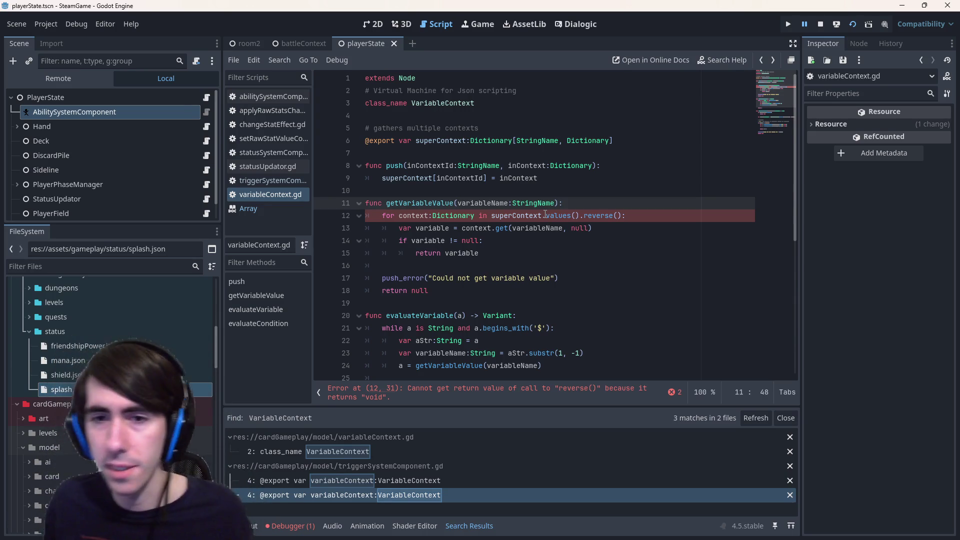
Step: Remove the .reverse() call from line 12 after comparing with undo/redo
left_click(619, 216)
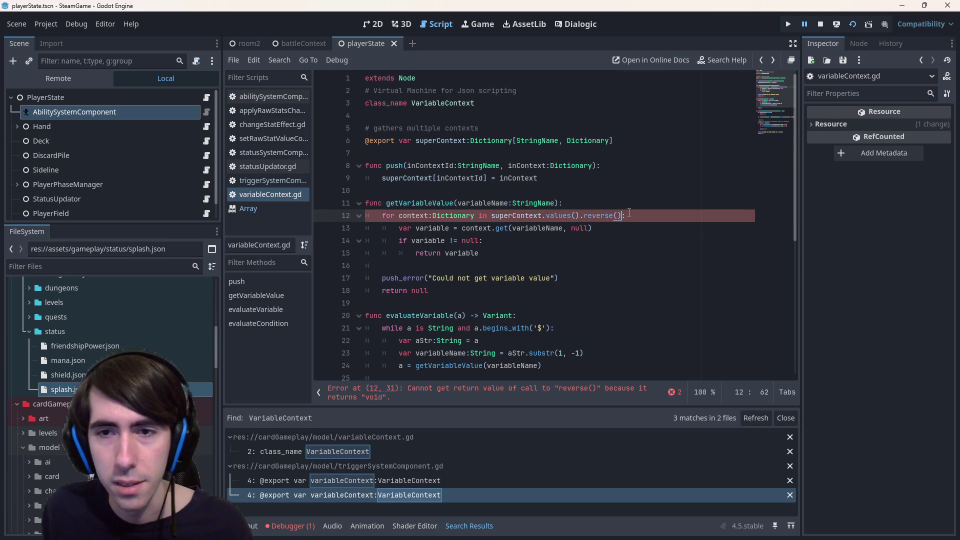
key("BackSpace")
key("BackSpace")
key("BackSpace")
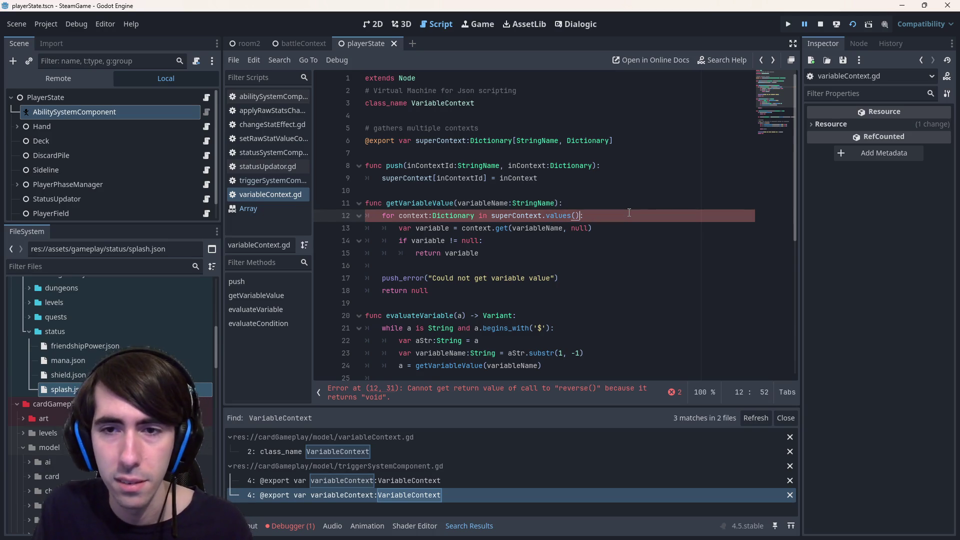
key("Up")
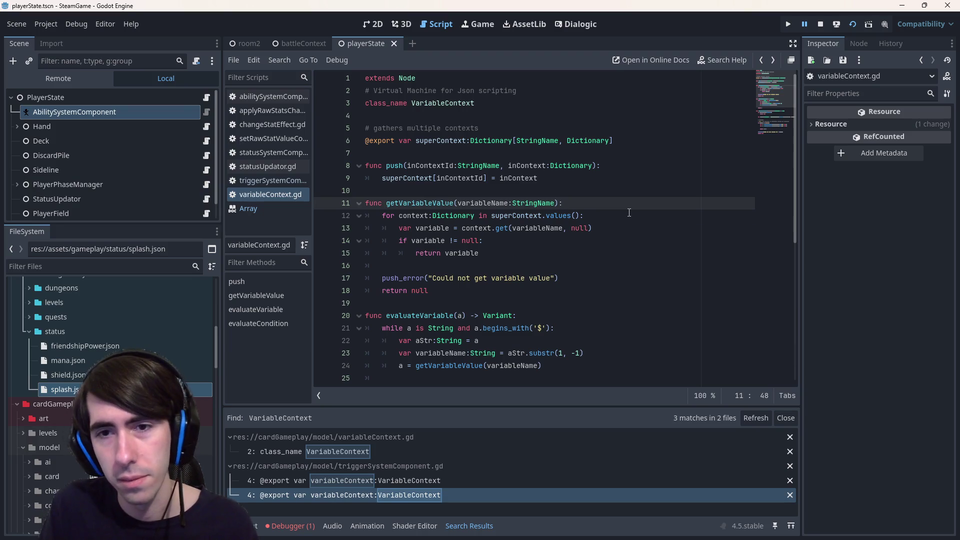
key("Down")
key("ctrl+z")
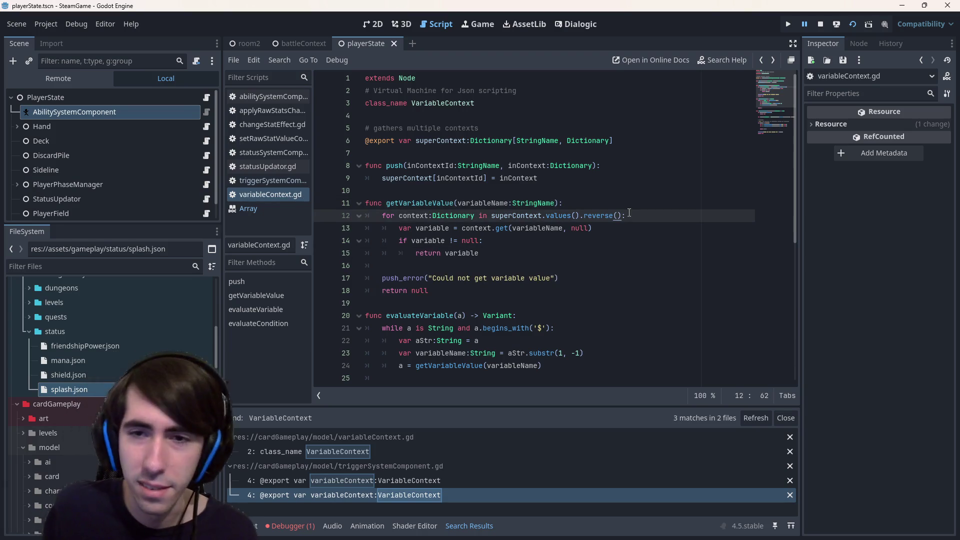
key("ctrl+y")
key("ctrl+z")
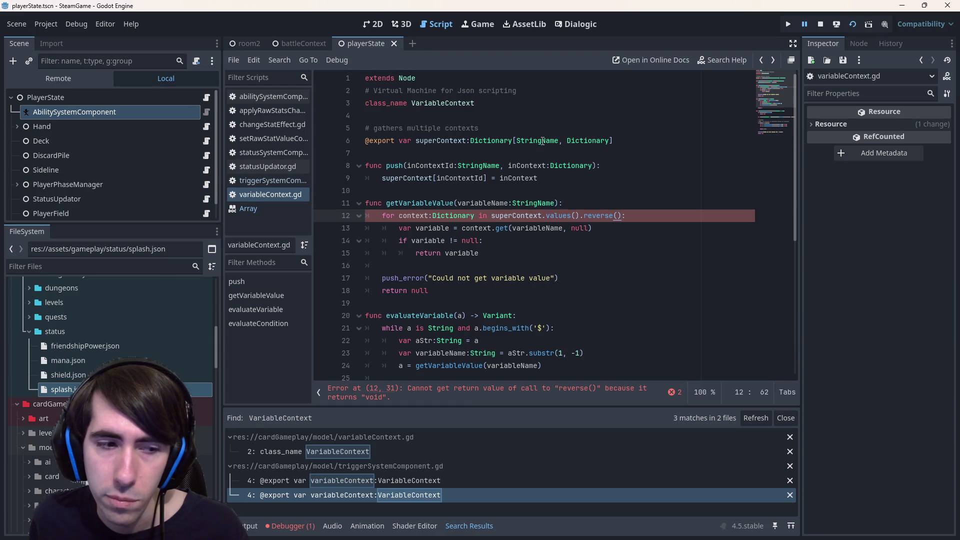
mouse_move(543, 142)
key("BackSpace")
key("BackSpace")
key("BackSpace")
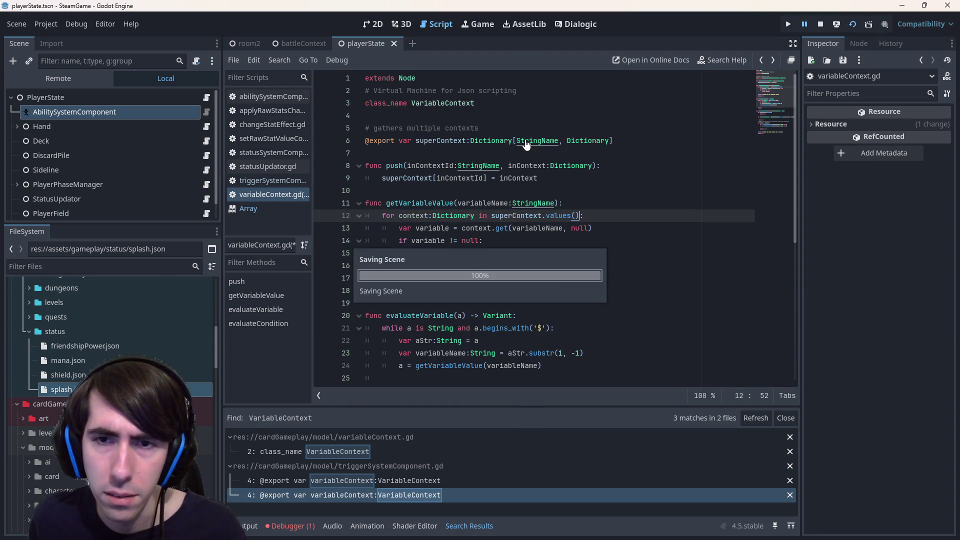
left_click(514, 129)
key("Return")
type("@export var ")
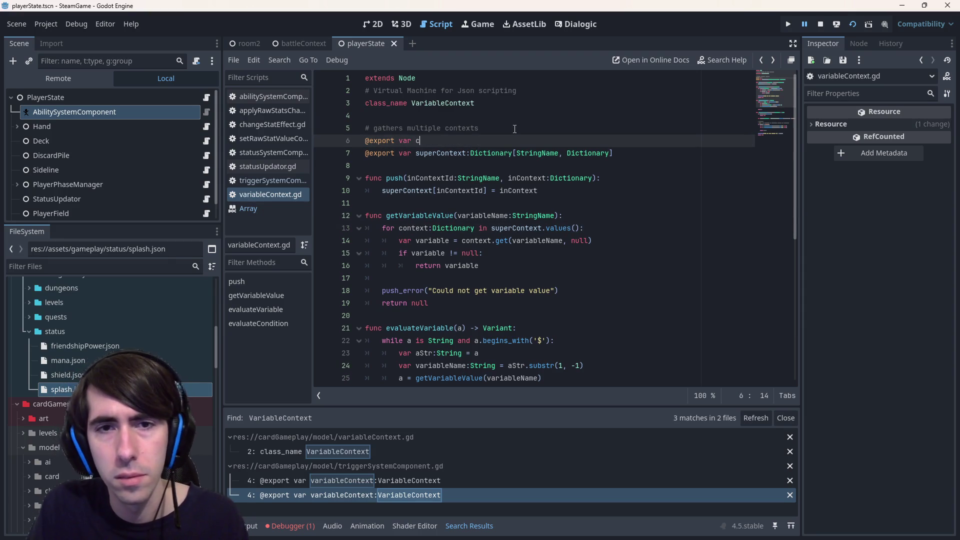
type("subContexts")
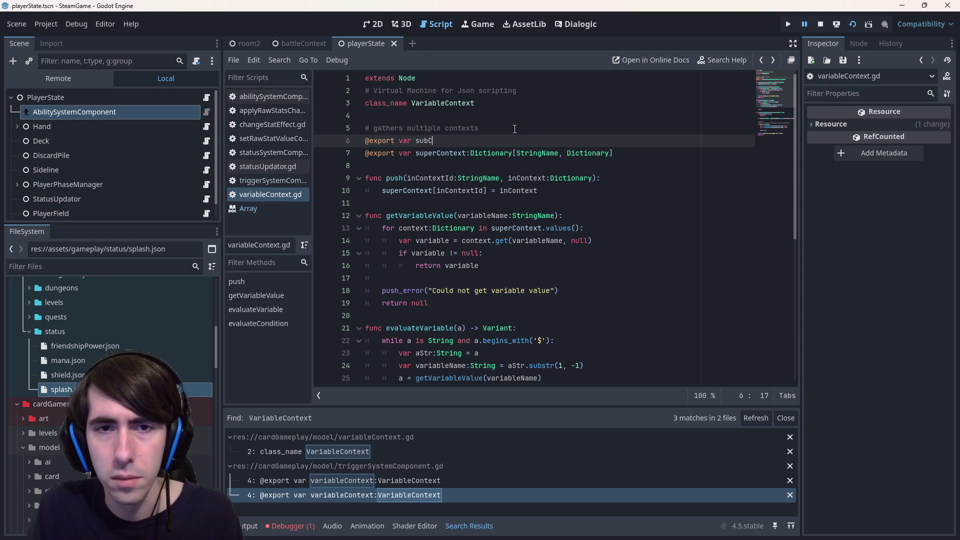
type(":Array[")
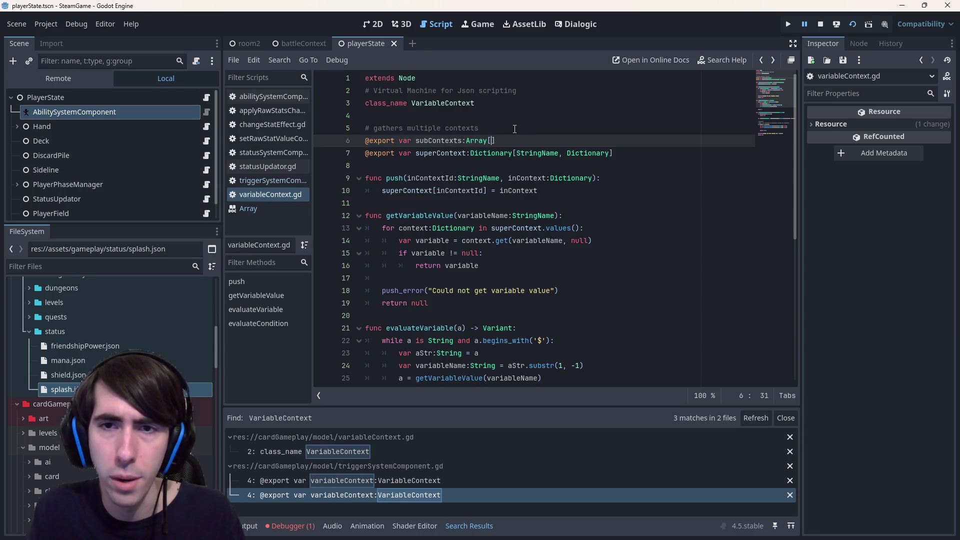
type("Diction")
key("Down")
key("Return")
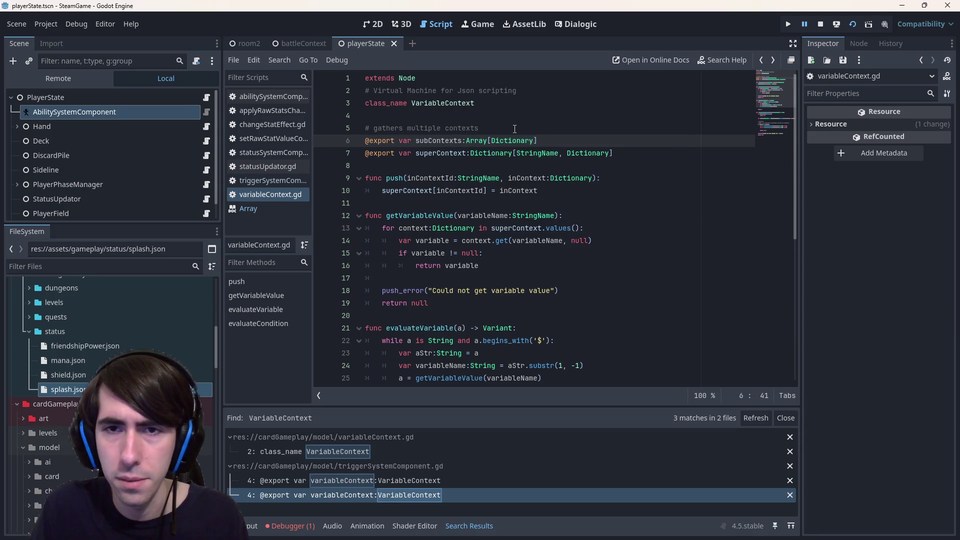
scroll(514, 129, "down", 1)
Step: Add a subContexts.push_front() call at the top of push
key("ctrl+Left")
key("ctrl+Left")
key("ctrl+Left")
key("ctrl+shift+Right")
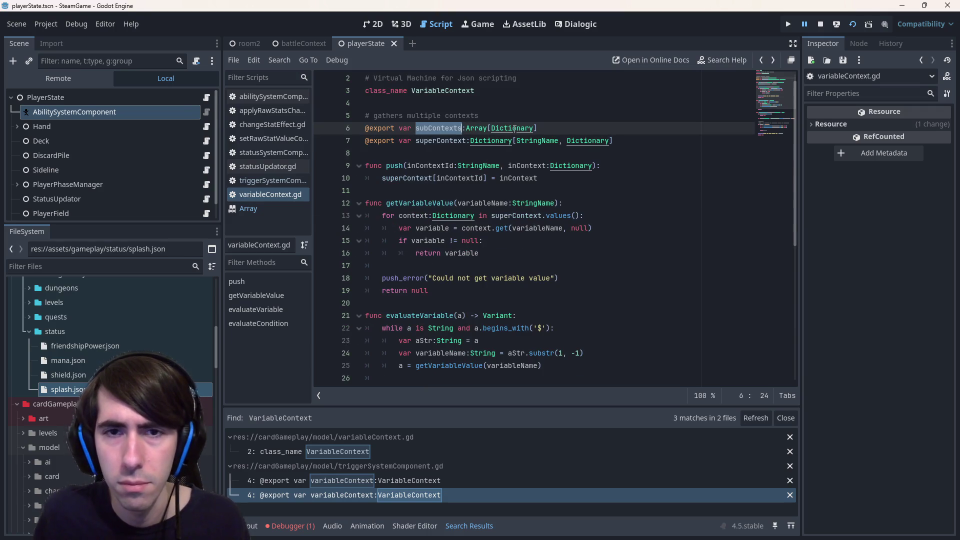
key("ctrl+c")
left_click(636, 165)
key("Return")
key("ctrl+v")
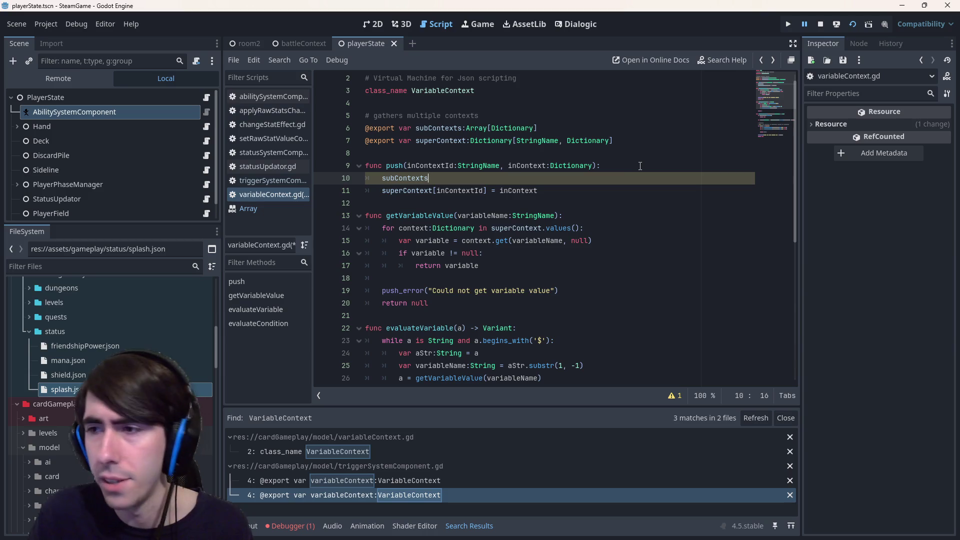
type(".push")
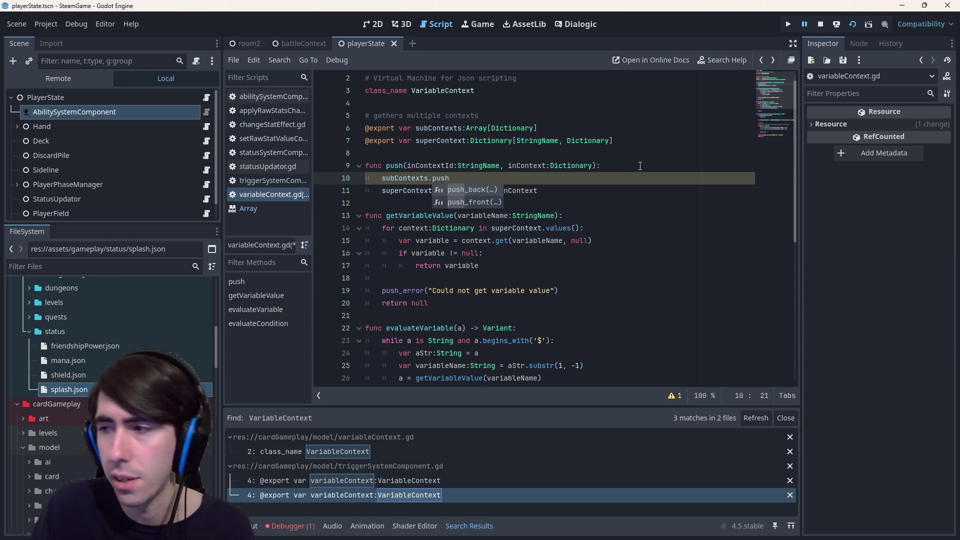
key("Down")
key("Return")
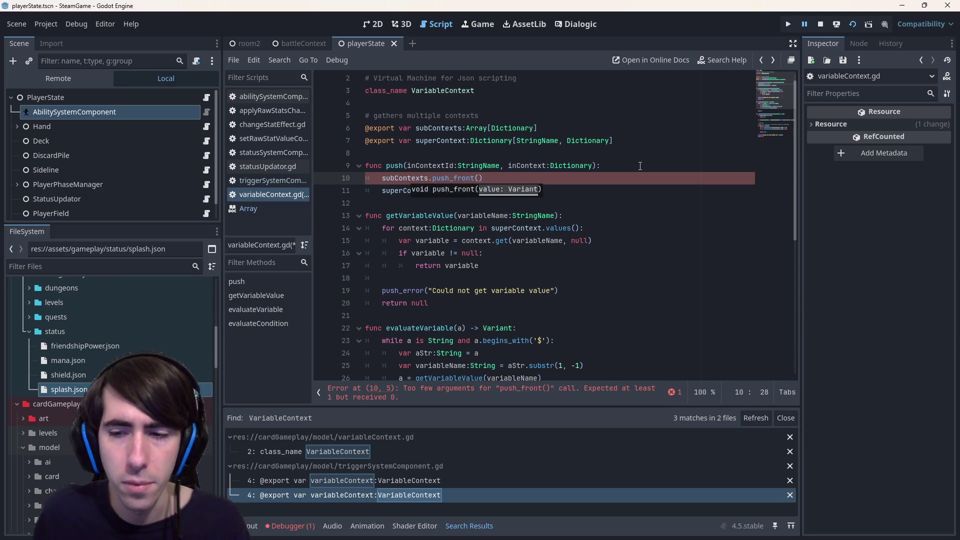
key("Escape")
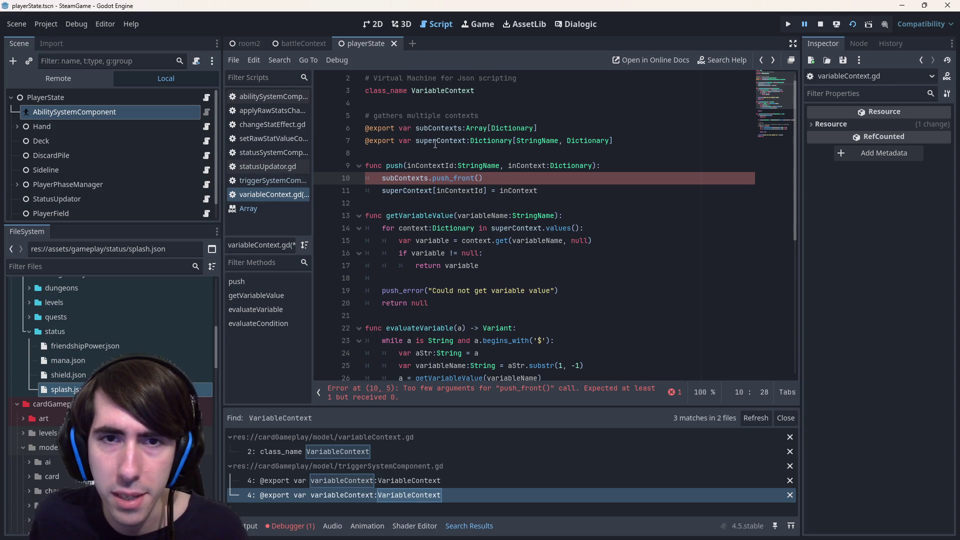
Step: Pass inContext into the push_front call
double_click(460, 178)
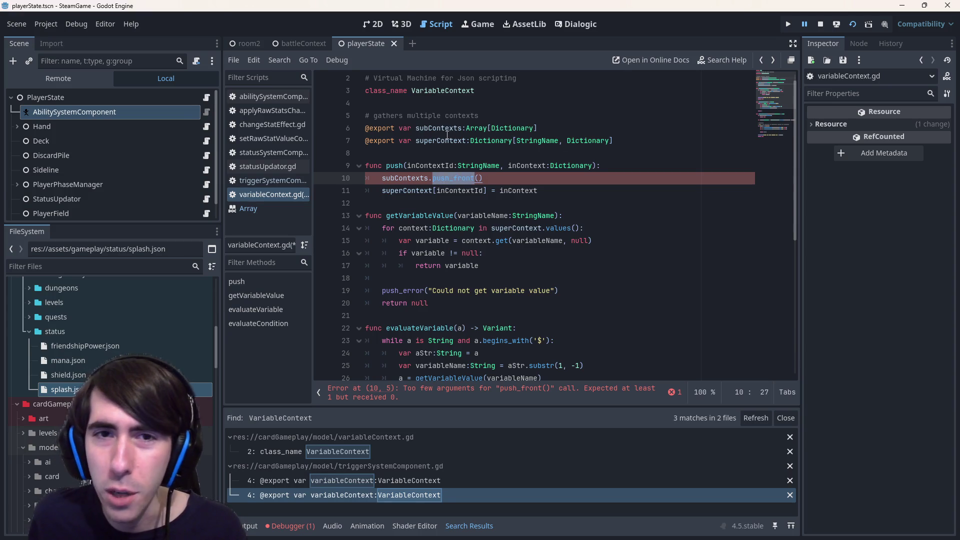
double_click(447, 131)
double_click(525, 166)
key("ctrl+c")
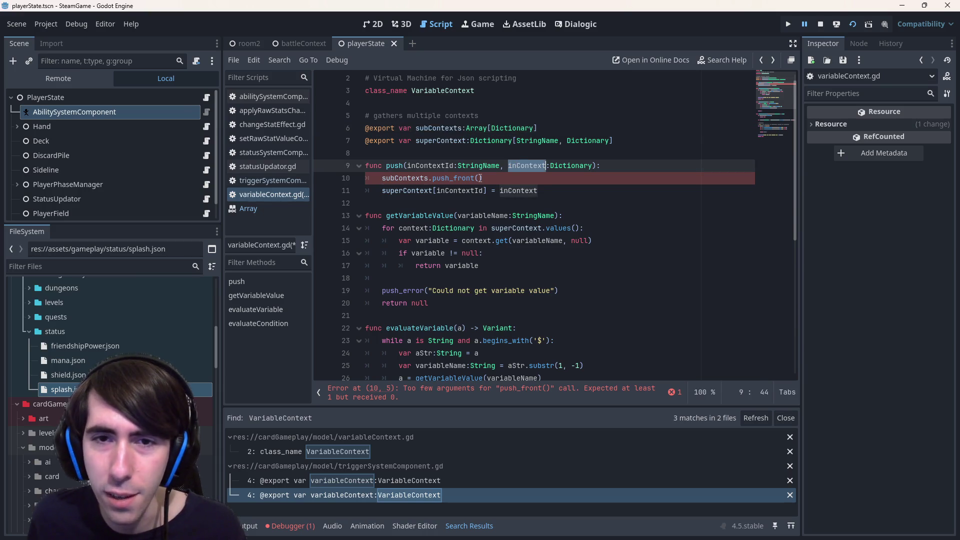
left_click(479, 178)
key("ctrl+v")
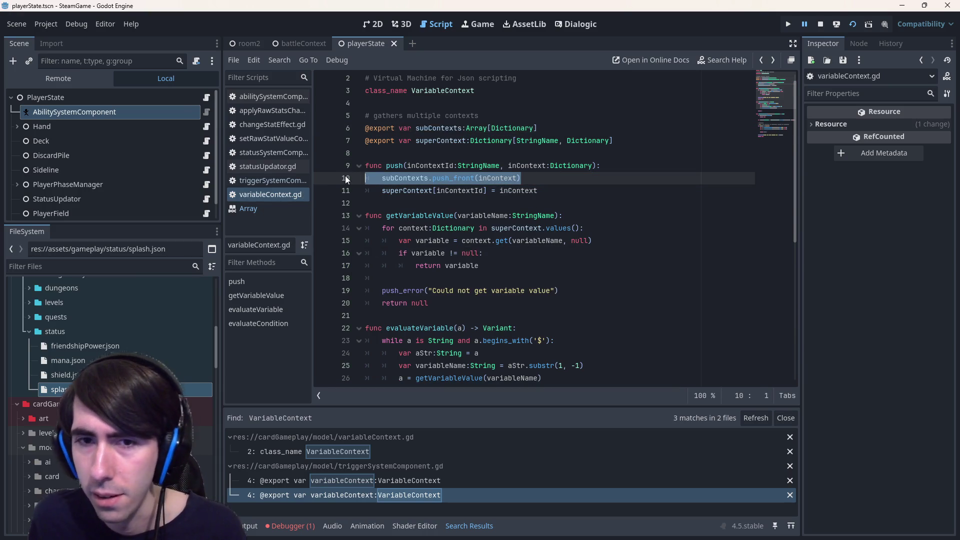
left_click(558, 229)
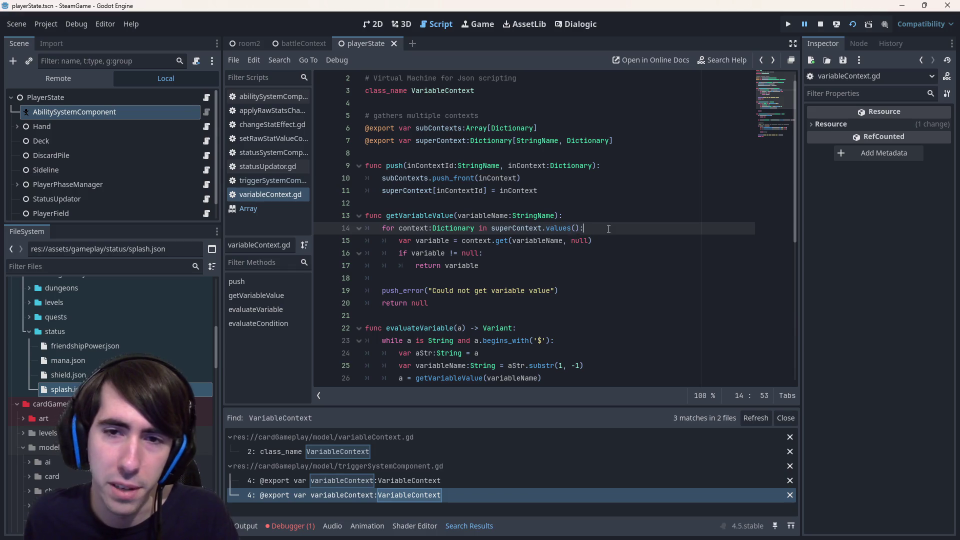
Step: Replace superContext.values() with subContexts in the getVariableValue lookup loop
left_click(409, 178)
left_click_drag(492, 229, 579, 231)
type("subContexts")
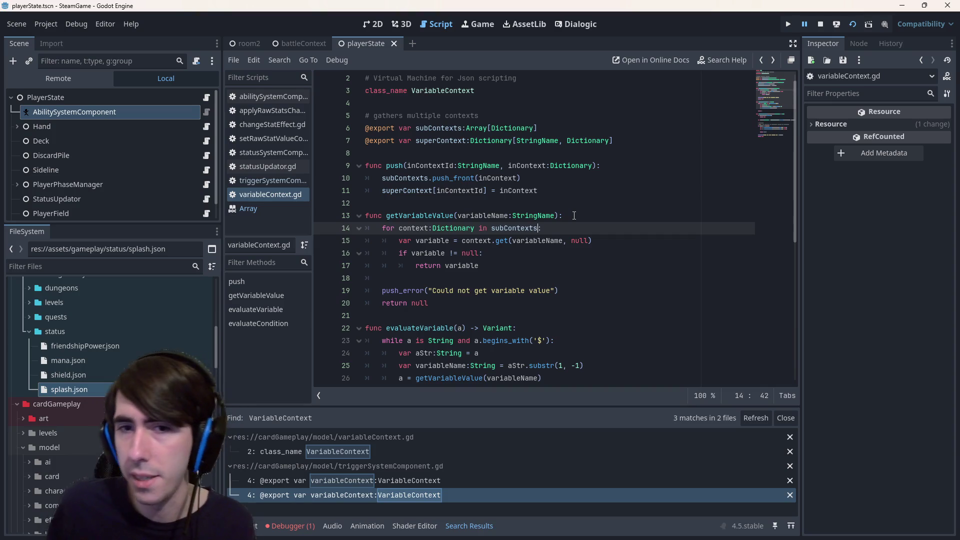
mouse_move(480, 265)
left_mouse_down()
mouse_move(385, 242)
mouse_move(366, 228)
left_mouse_up()
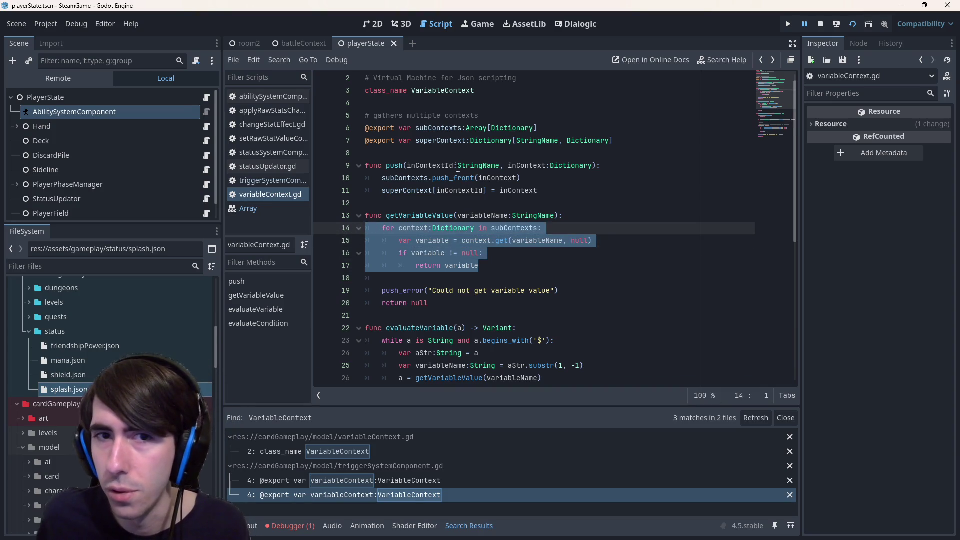
double_click(521, 228)
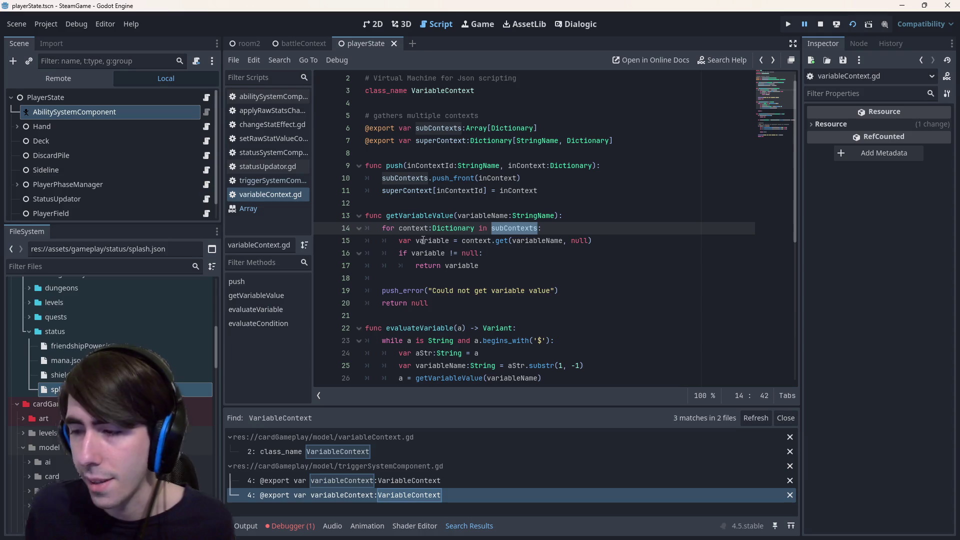
mouse_move(422, 255)
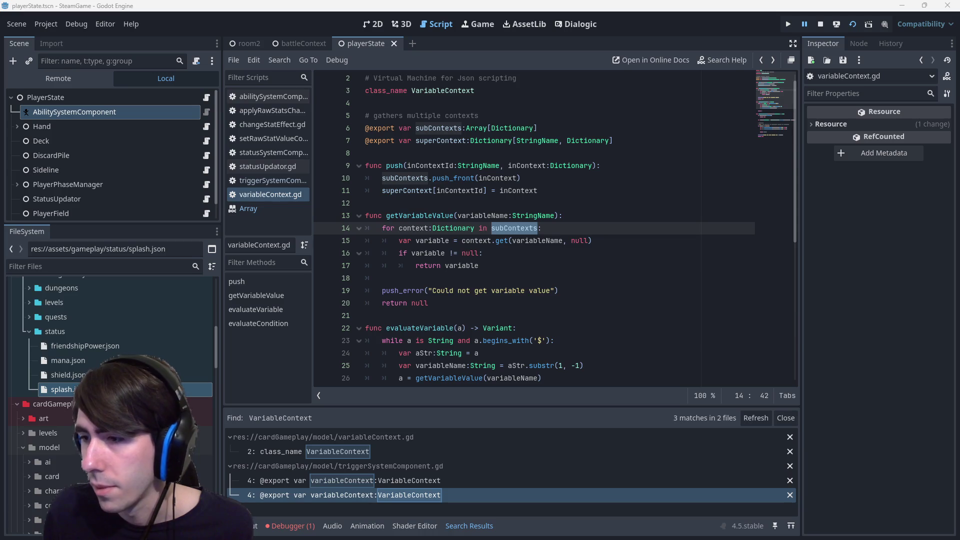
key("End")
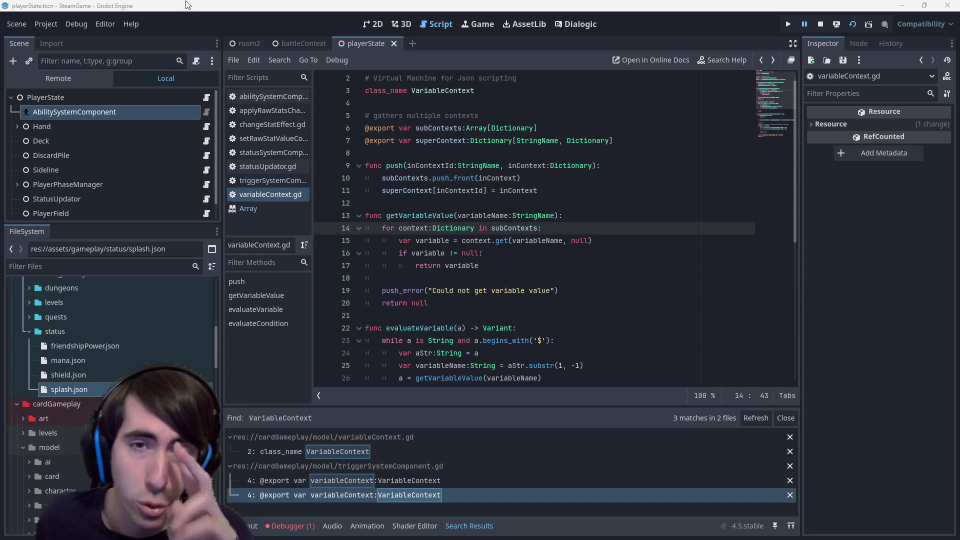
Step: Read through splash.json, shield.json and mana.json from the status folder
left_click(375, 24)
left_click(433, 25)
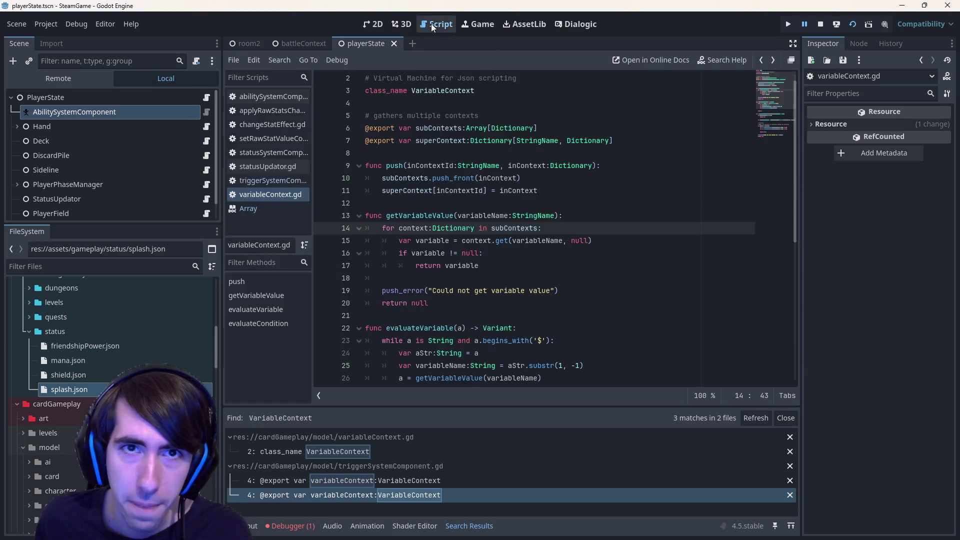
scroll(55, 360, "up", 5)
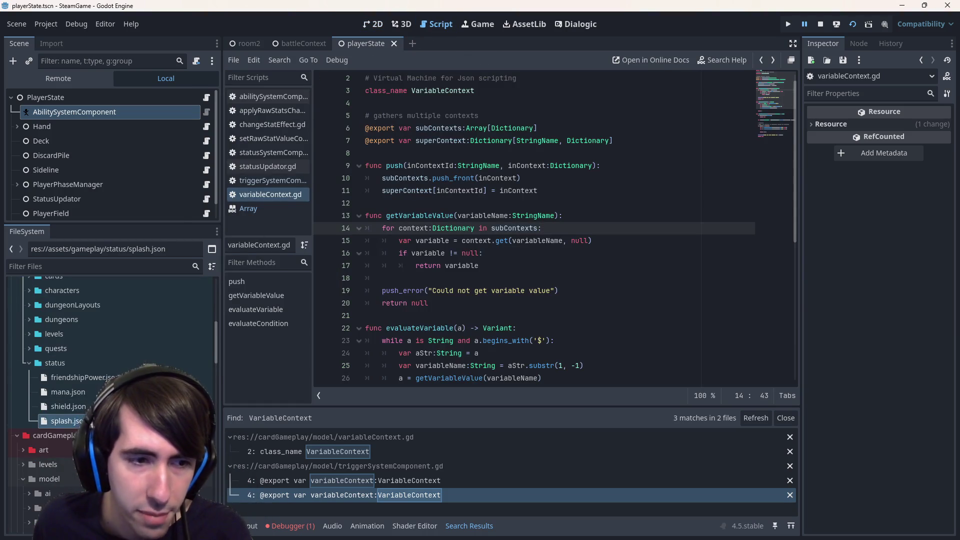
key("ctrl+a")
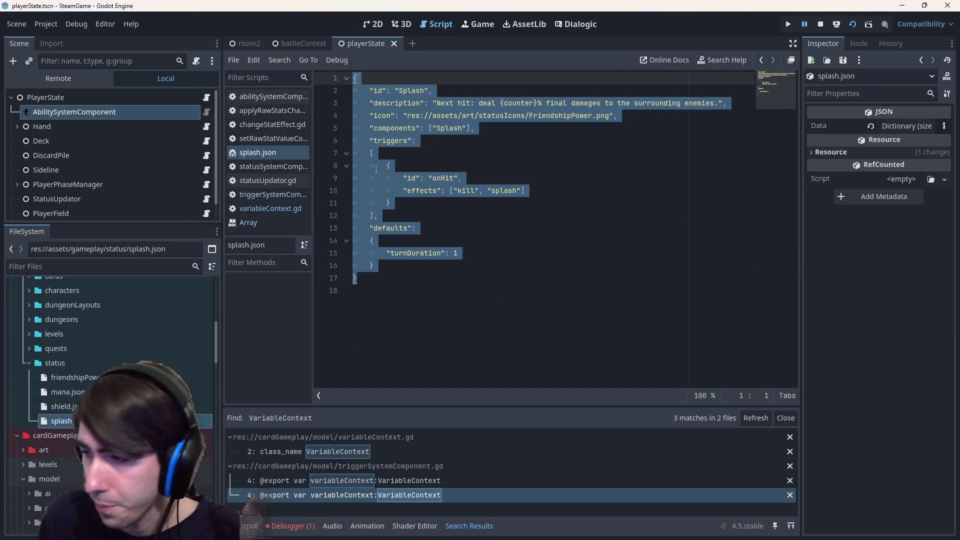
left_click(512, 294)
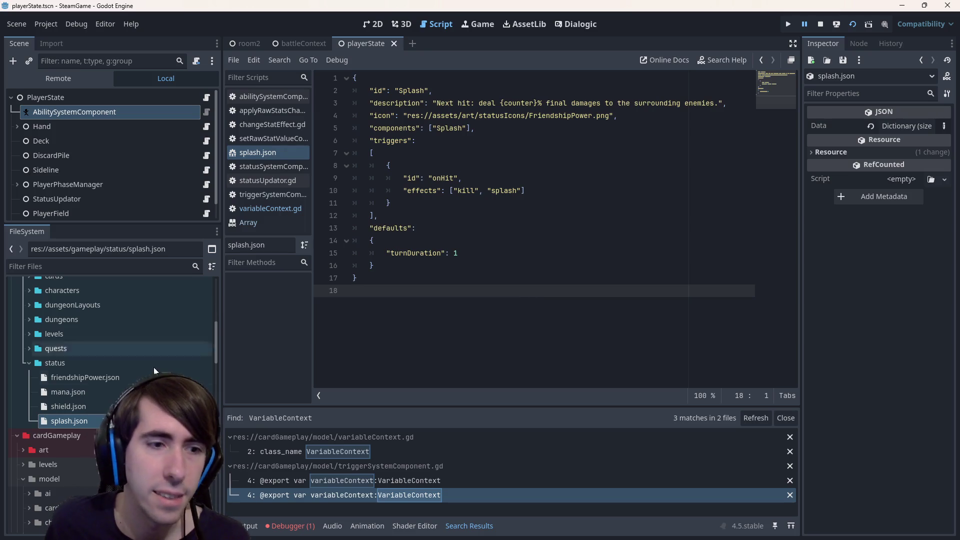
double_click(68, 406)
left_click(471, 197)
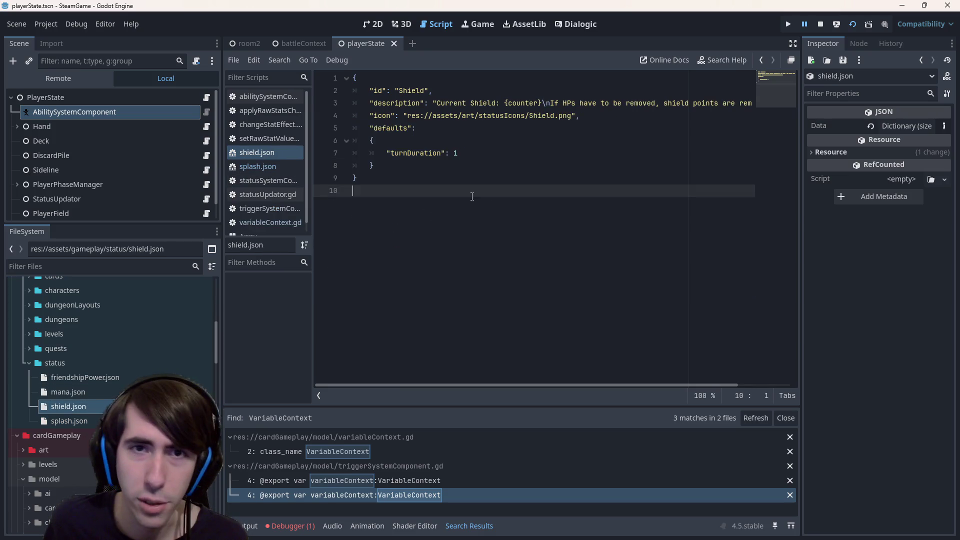
key("ctrl+a")
left_click(493, 236)
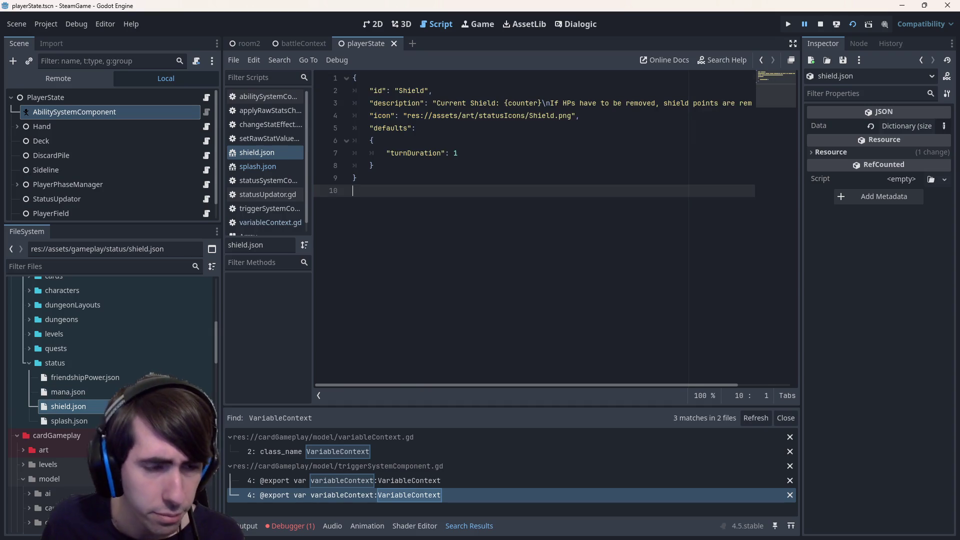
double_click(68, 391)
key("ctrl+a")
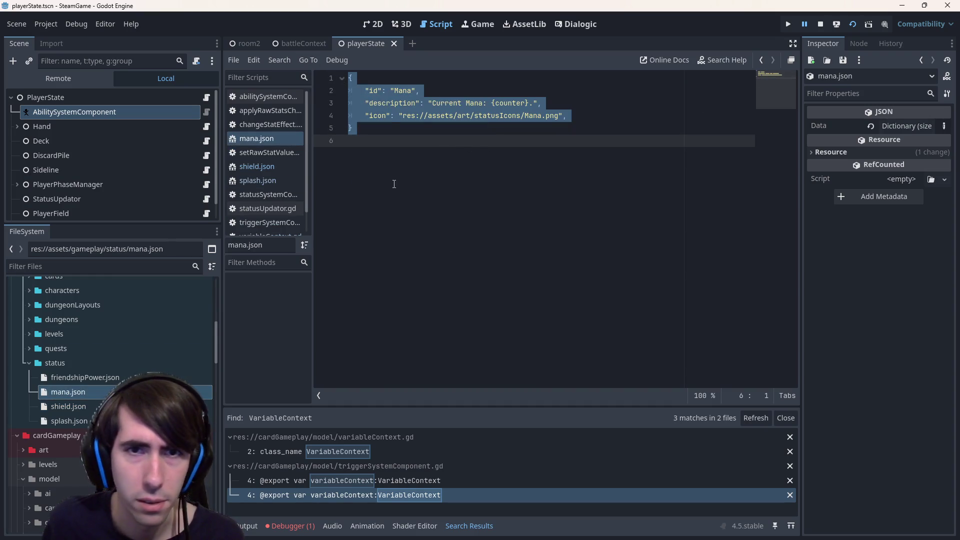
Step: Open friendshipPower.json and read its onAllyRemoved trigger
left_click(201, 379)
key("alt+Left")
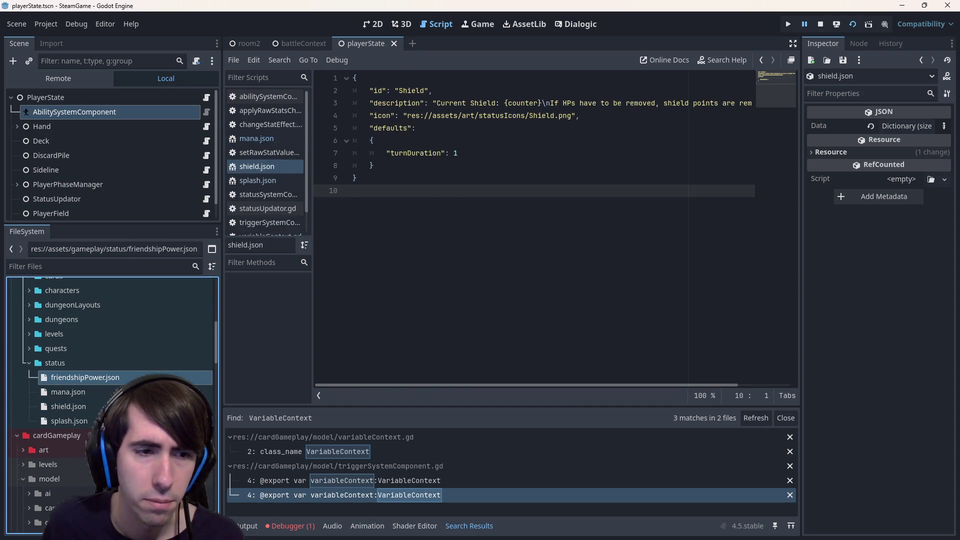
double_click(201, 377)
left_click_drag(468, 337, 440, 75)
left_click(468, 337)
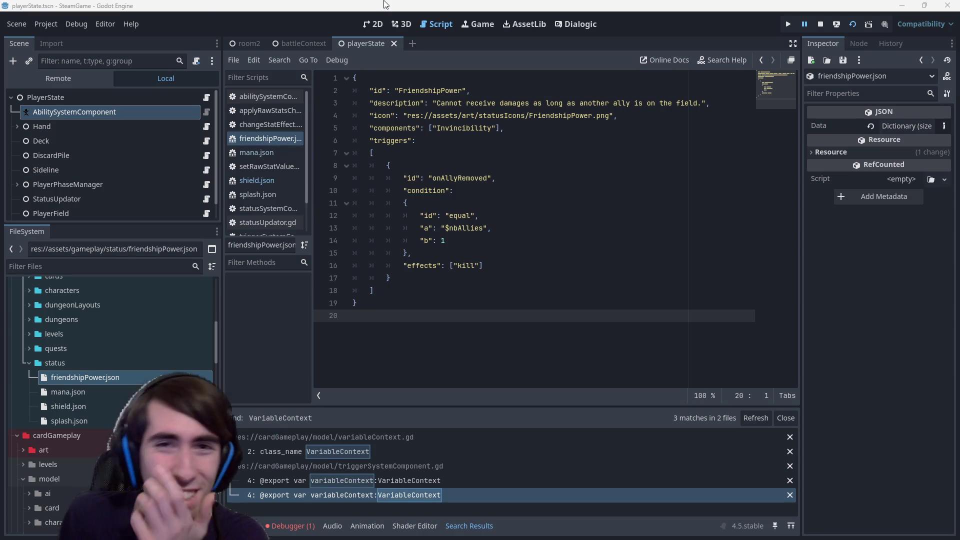
left_click(372, 24)
left_click(436, 24)
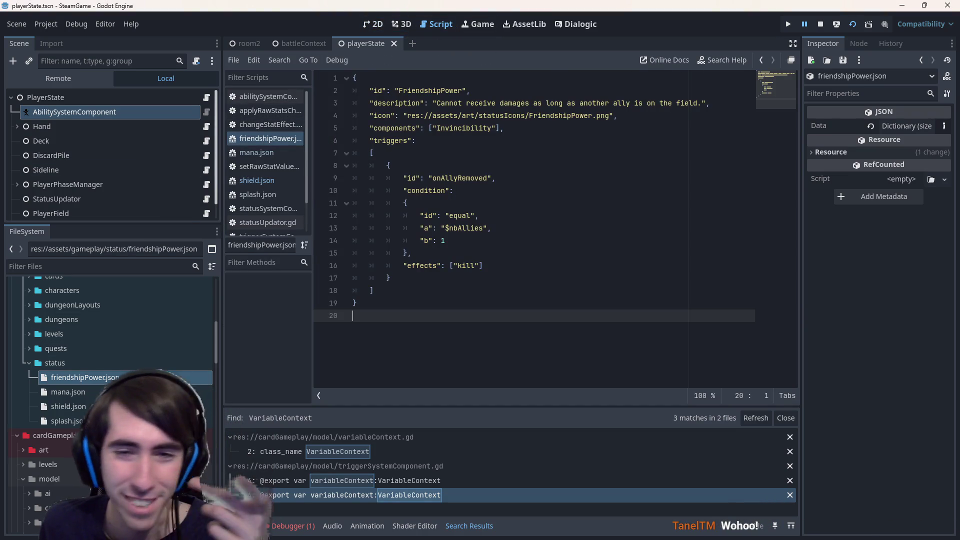
left_click(269, 150)
left_click(260, 181)
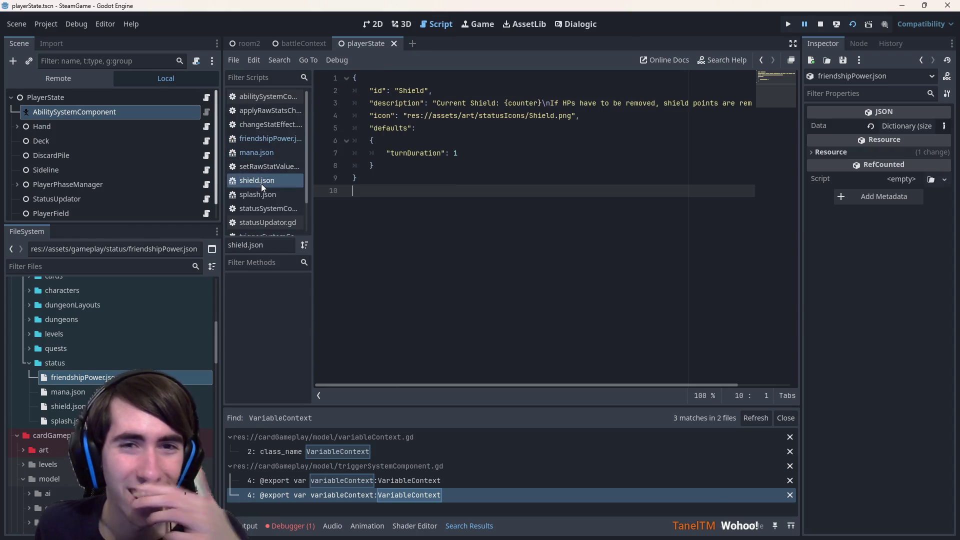
left_click(263, 167)
left_click(265, 140)
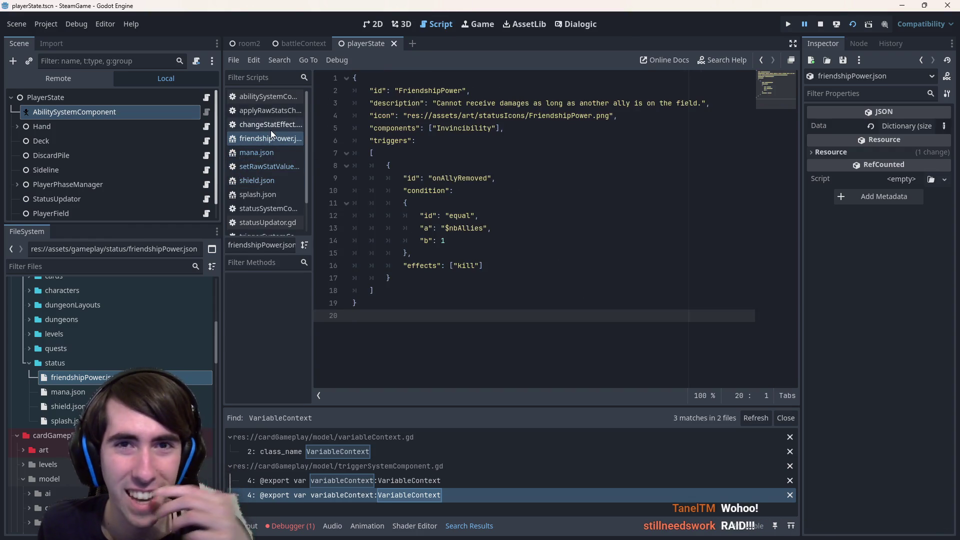
scroll(258, 173, "down", 1)
scroll(258, 173, "up", 1)
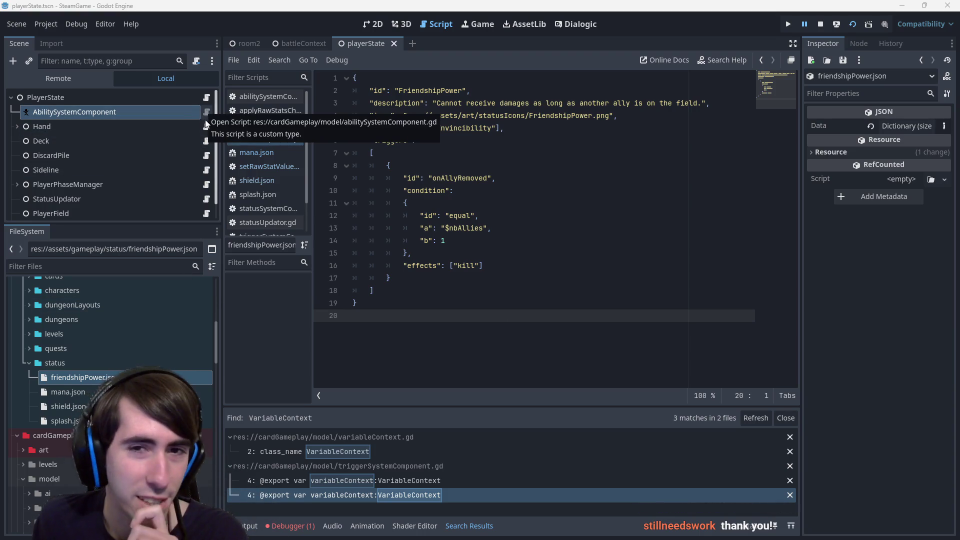
Step: Browse the open scripts and JSON files, ending on statusUpdator.gd
left_click(252, 153)
left_click(260, 166)
left_click(262, 181)
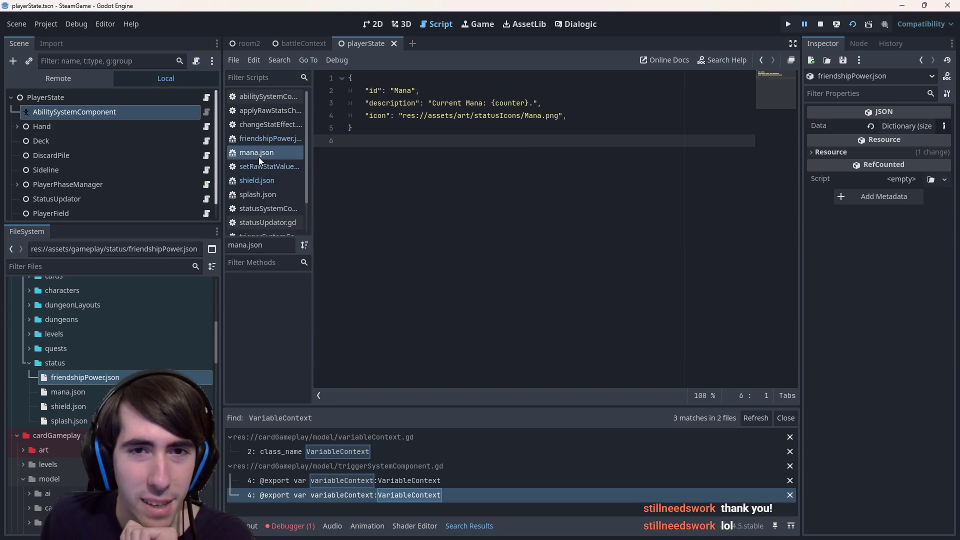
left_click(260, 122)
left_click(263, 111)
left_click(265, 96)
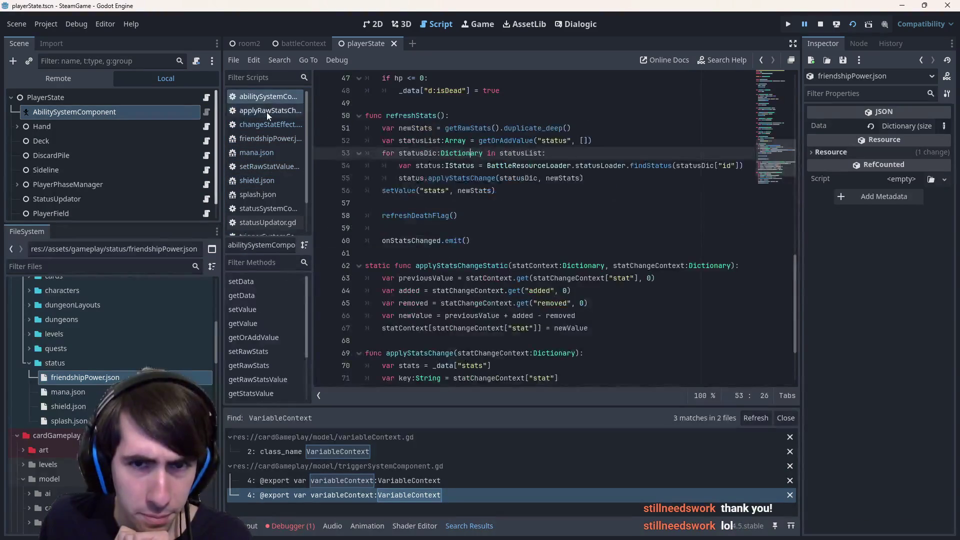
left_click(265, 124)
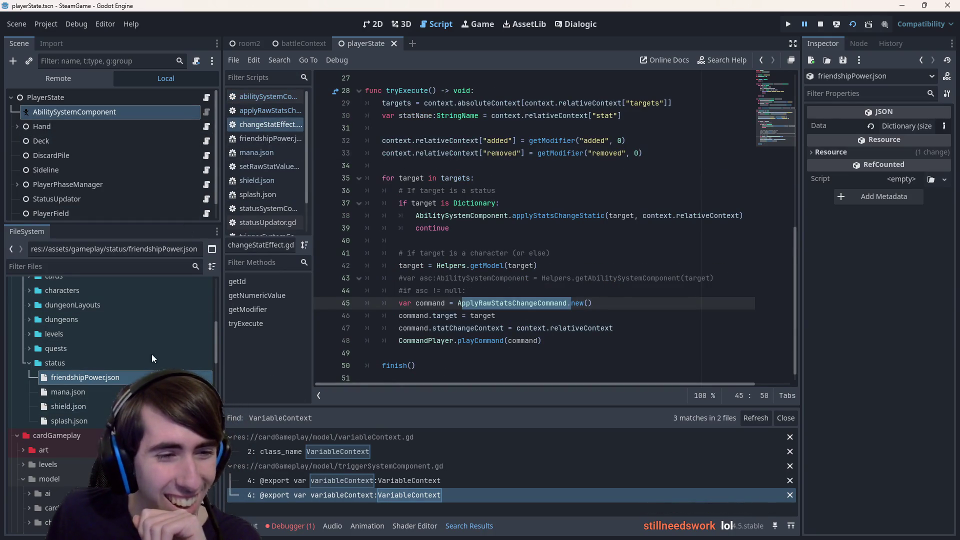
scroll(287, 180, "down", 2)
left_click(282, 226)
middle_click(282, 226)
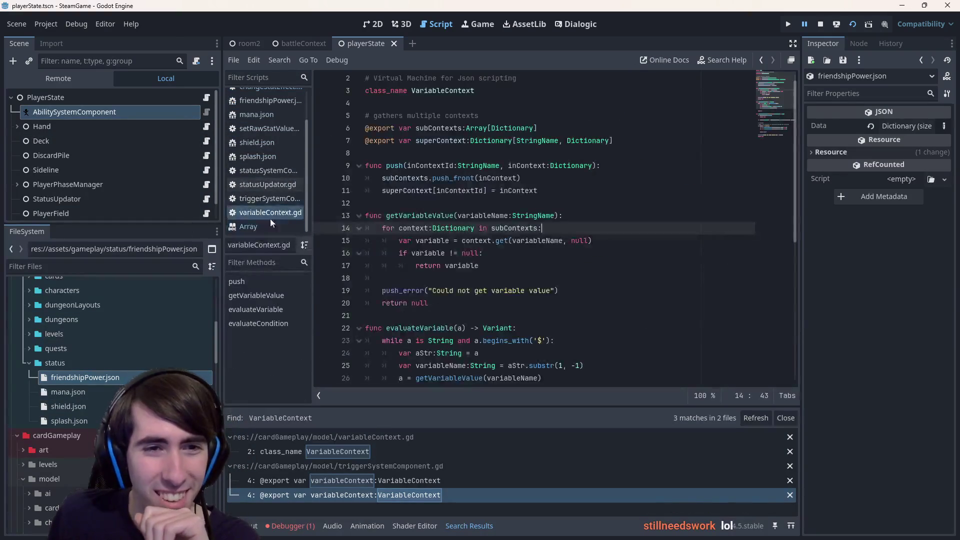
left_click(268, 198)
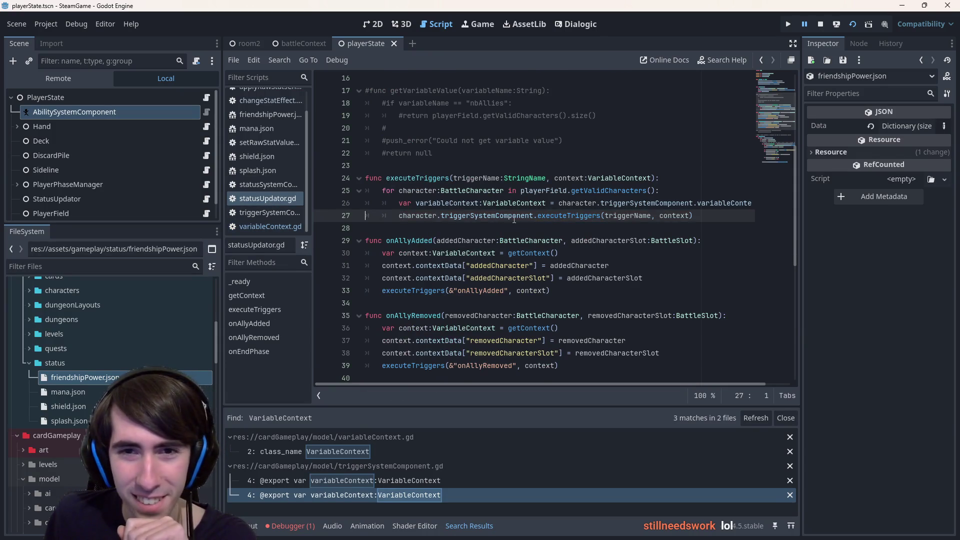
scroll(500, 216, "up", 5)
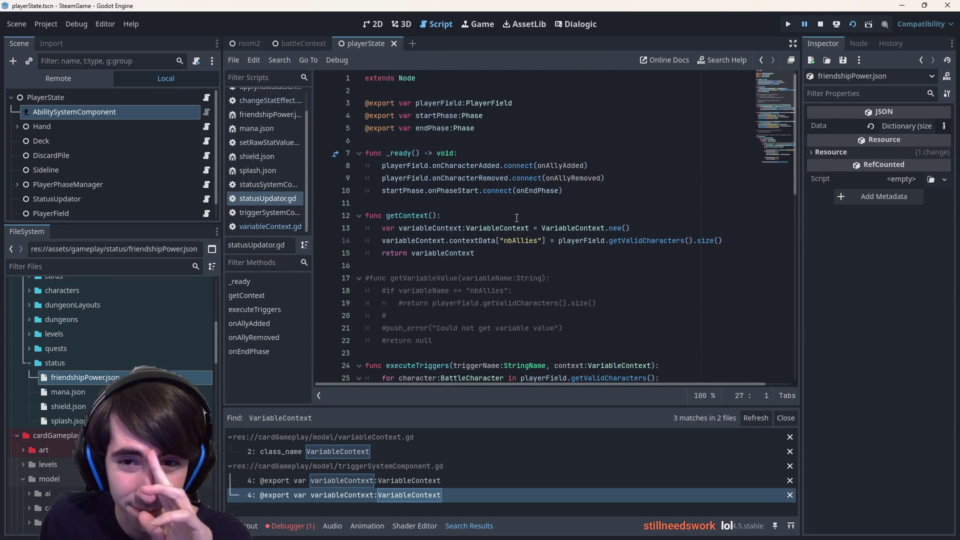
scroll(516, 218, "down", 3)
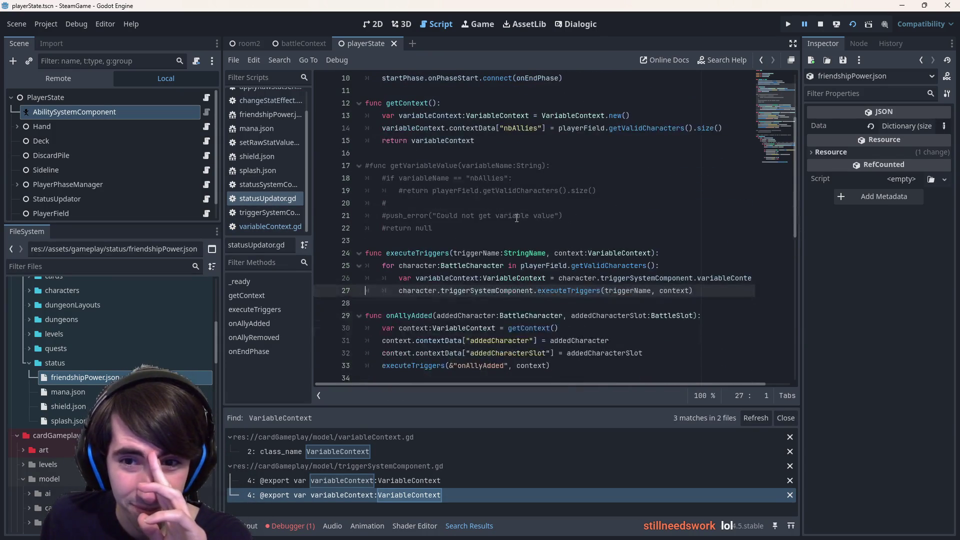
Step: Retype the ContextStack parameters in triggerSystemComponent.gd as VariableContext and stop the game
left_click(579, 291, "ctrl")
left_click(565, 270)
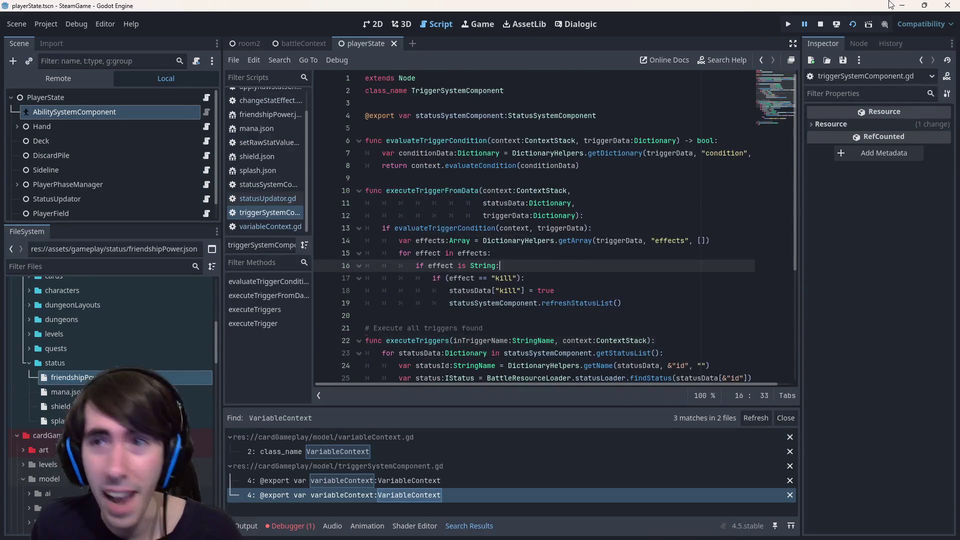
left_click(500, 396)
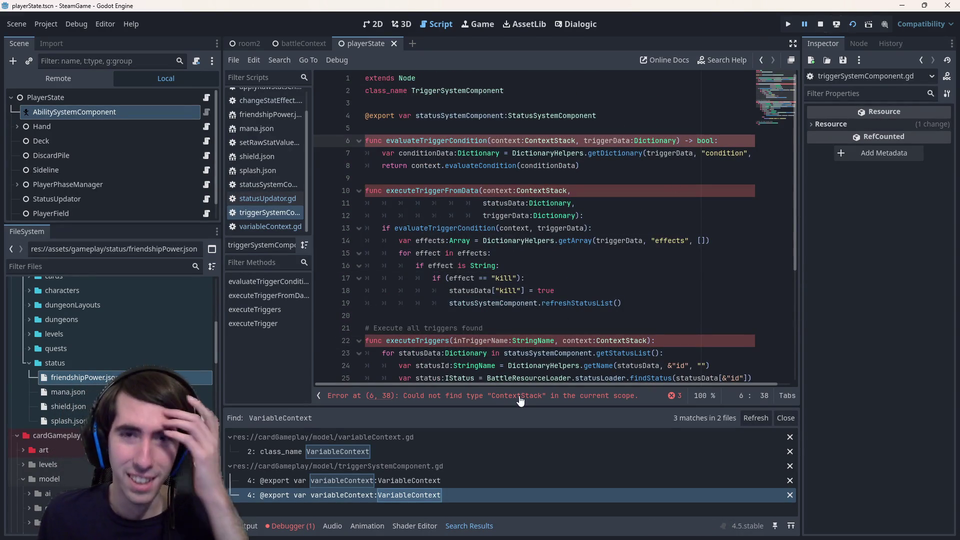
double_click(553, 141)
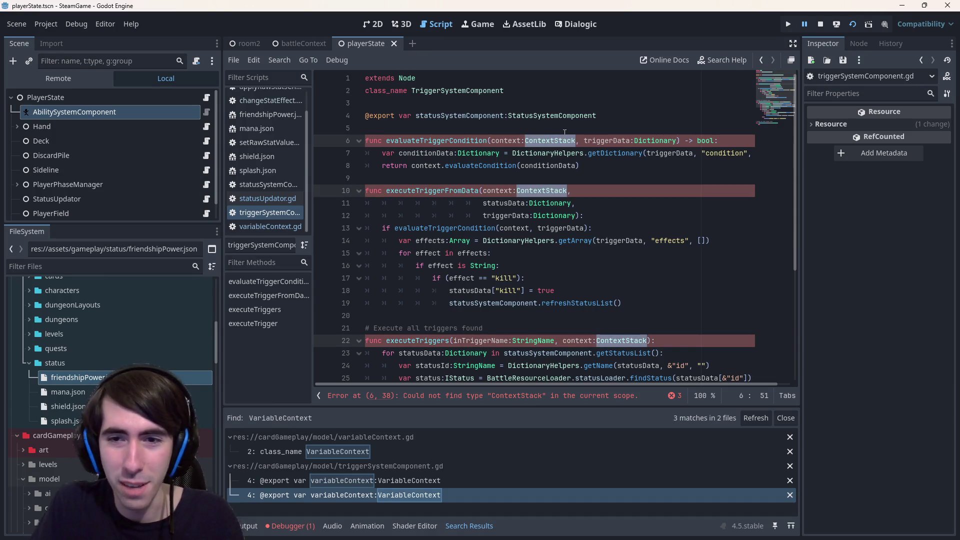
type("Vai")
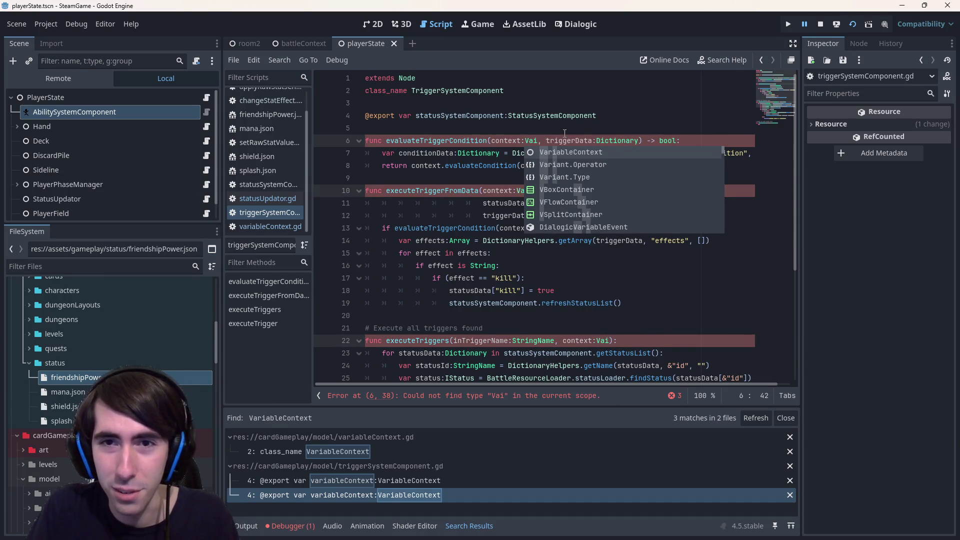
key("Return")
left_click(819, 25)
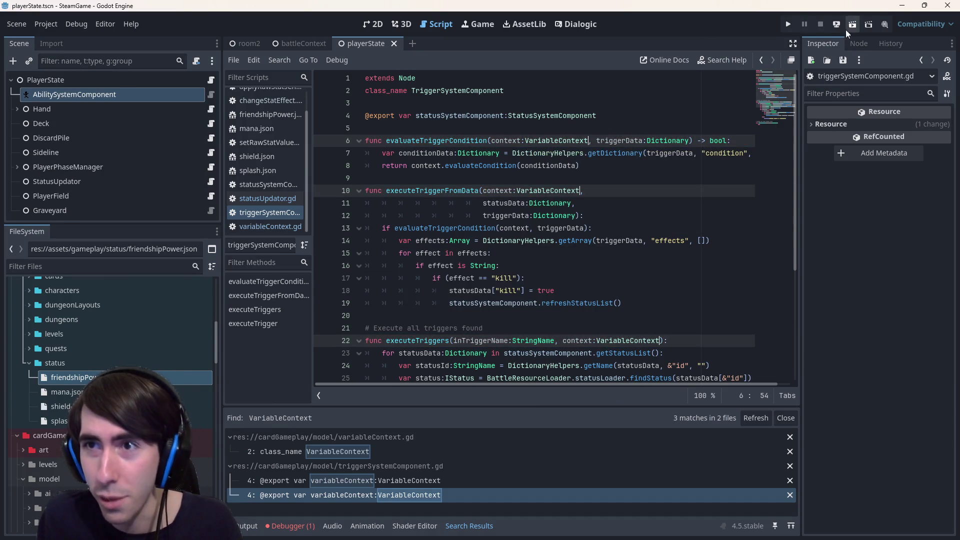
Step: Run room2, inspect the variableContext local in a widened Inspector, then stop debugging
left_click(256, 41)
left_click(852, 28)
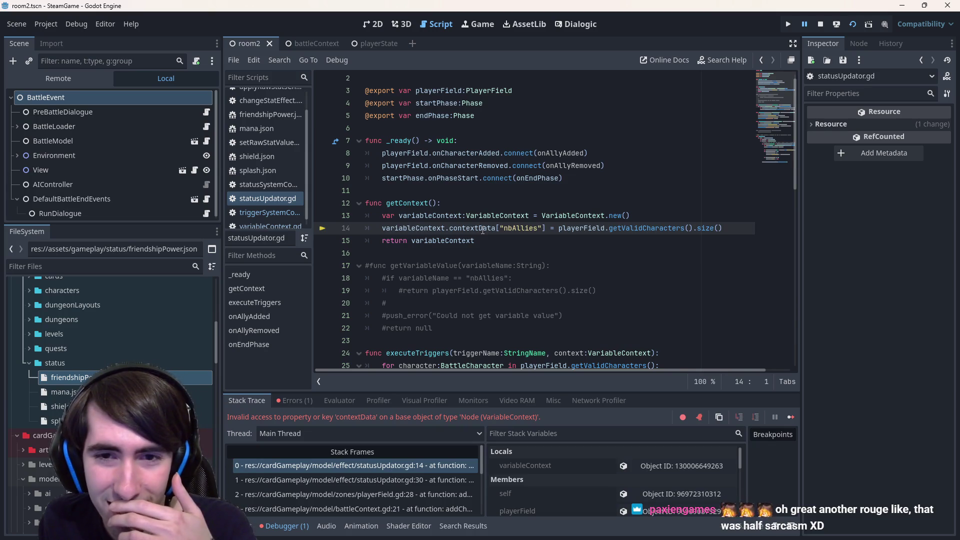
left_click(644, 465)
left_click_drag(800, 198, 768, 196)
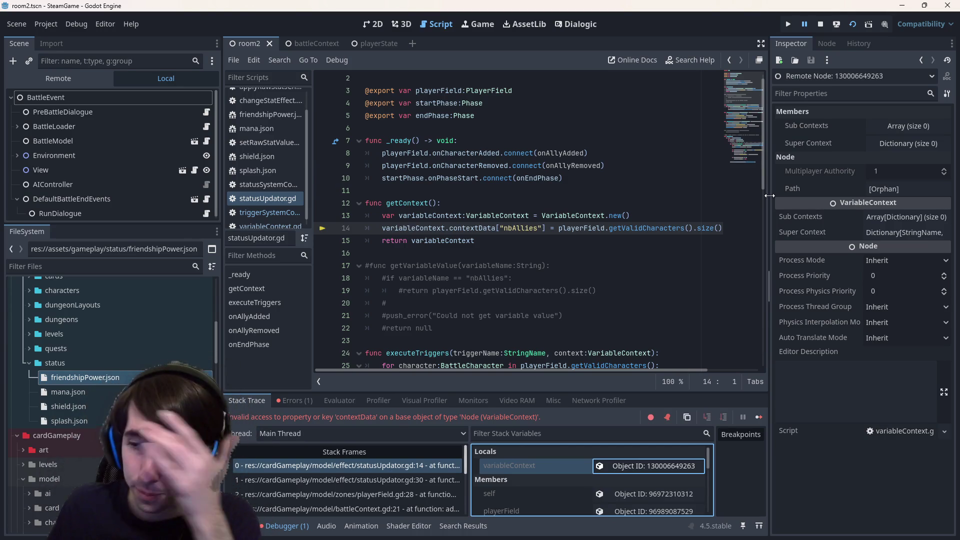
left_click(821, 29)
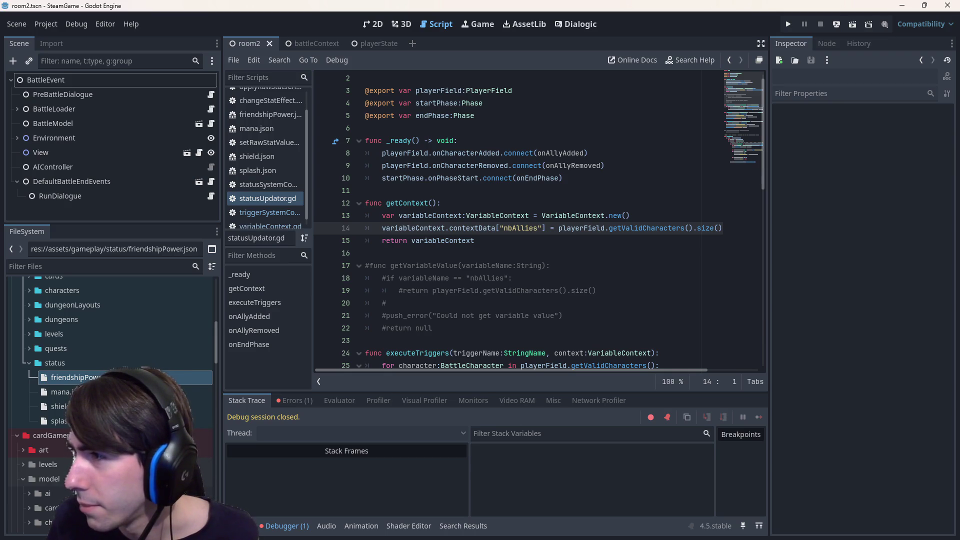
left_click(515, 257)
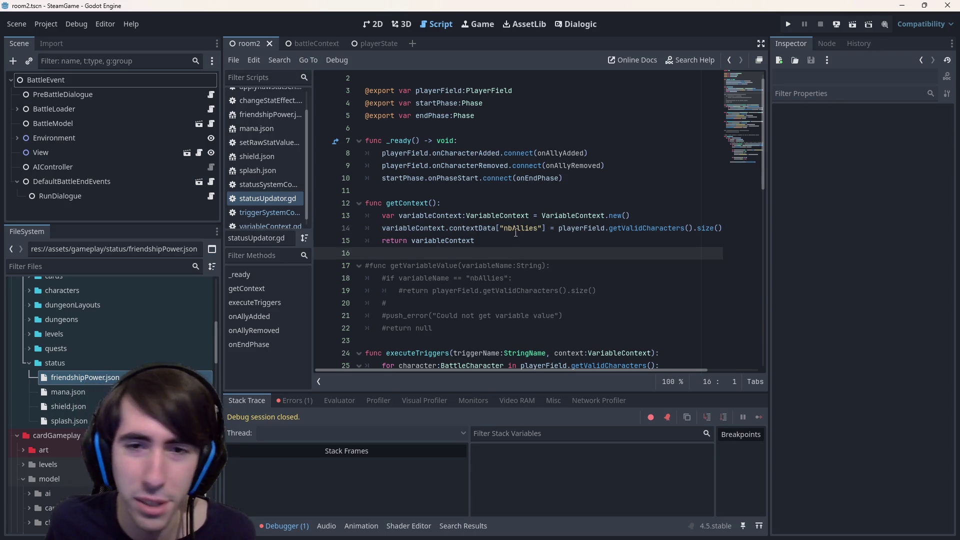